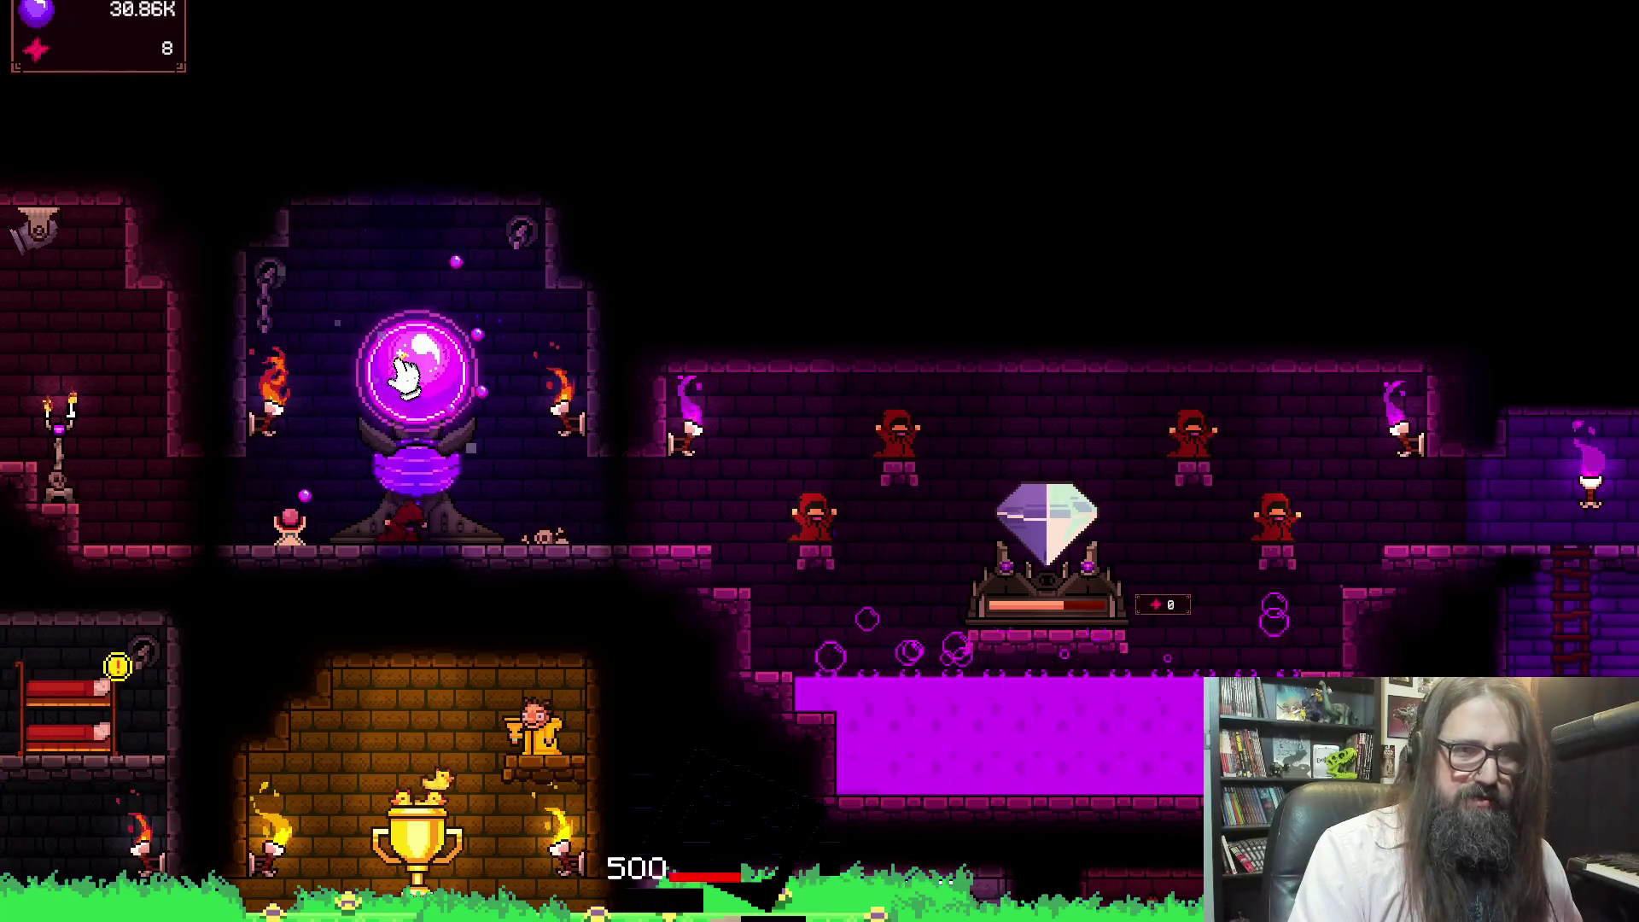
Tap the purple orb six times to collect souls
click(402, 373)
click(401, 373)
click(401, 374)
click(401, 376)
click(401, 375)
click(402, 384)
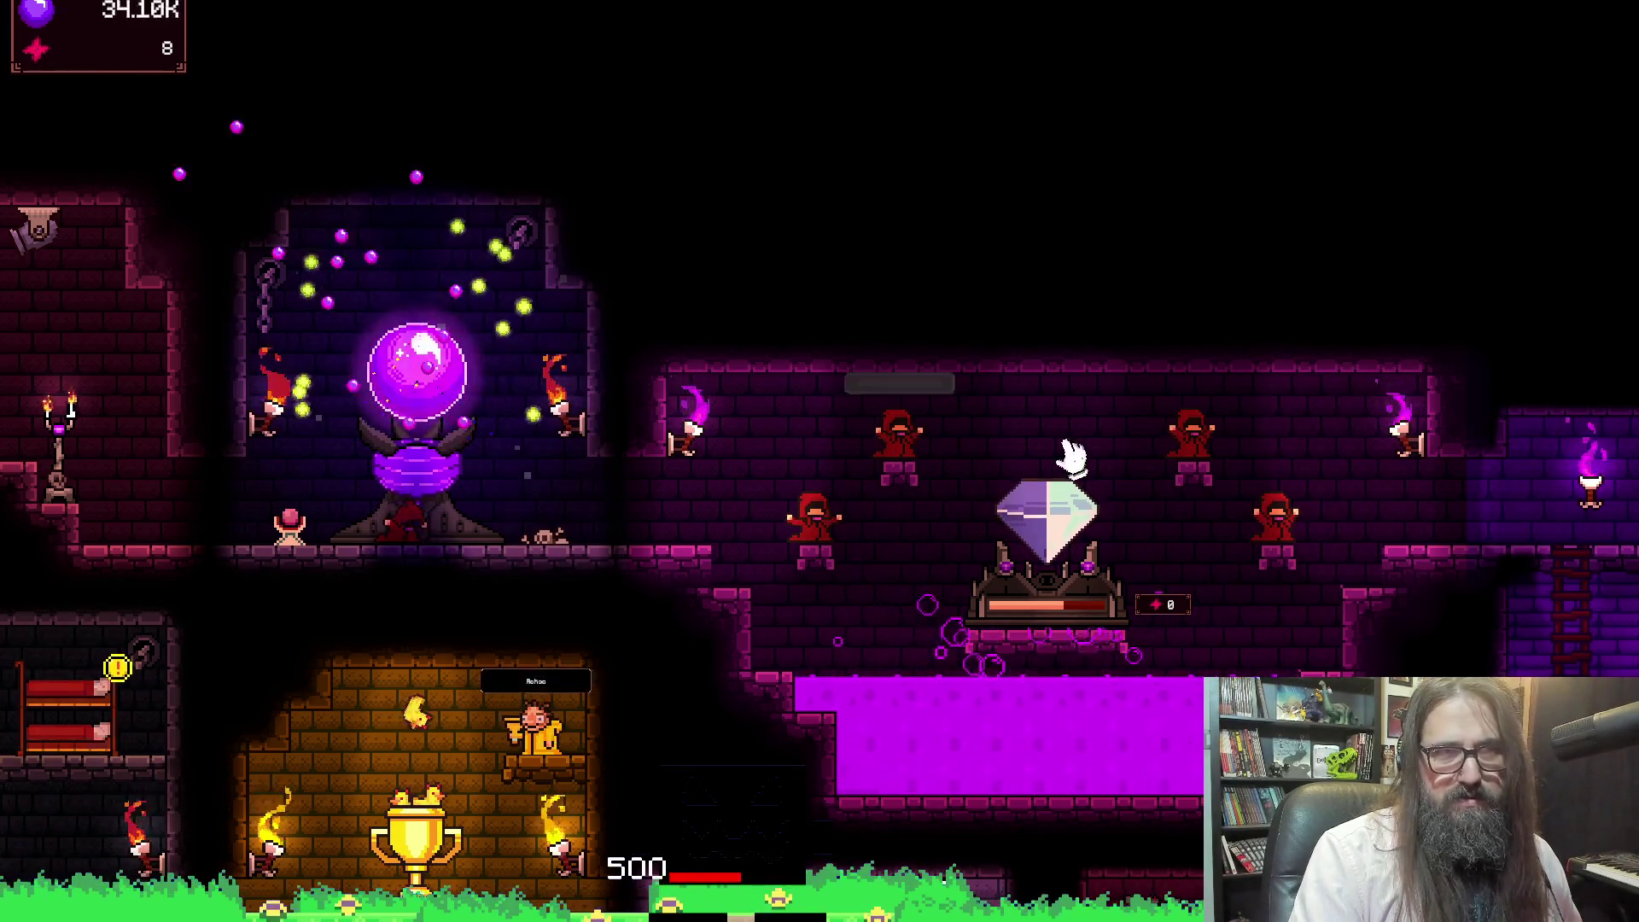
Pan across the diamond shrine, WIP rooms and trophy room toward the bookshelf tower
drag(1067, 459, 201, 474)
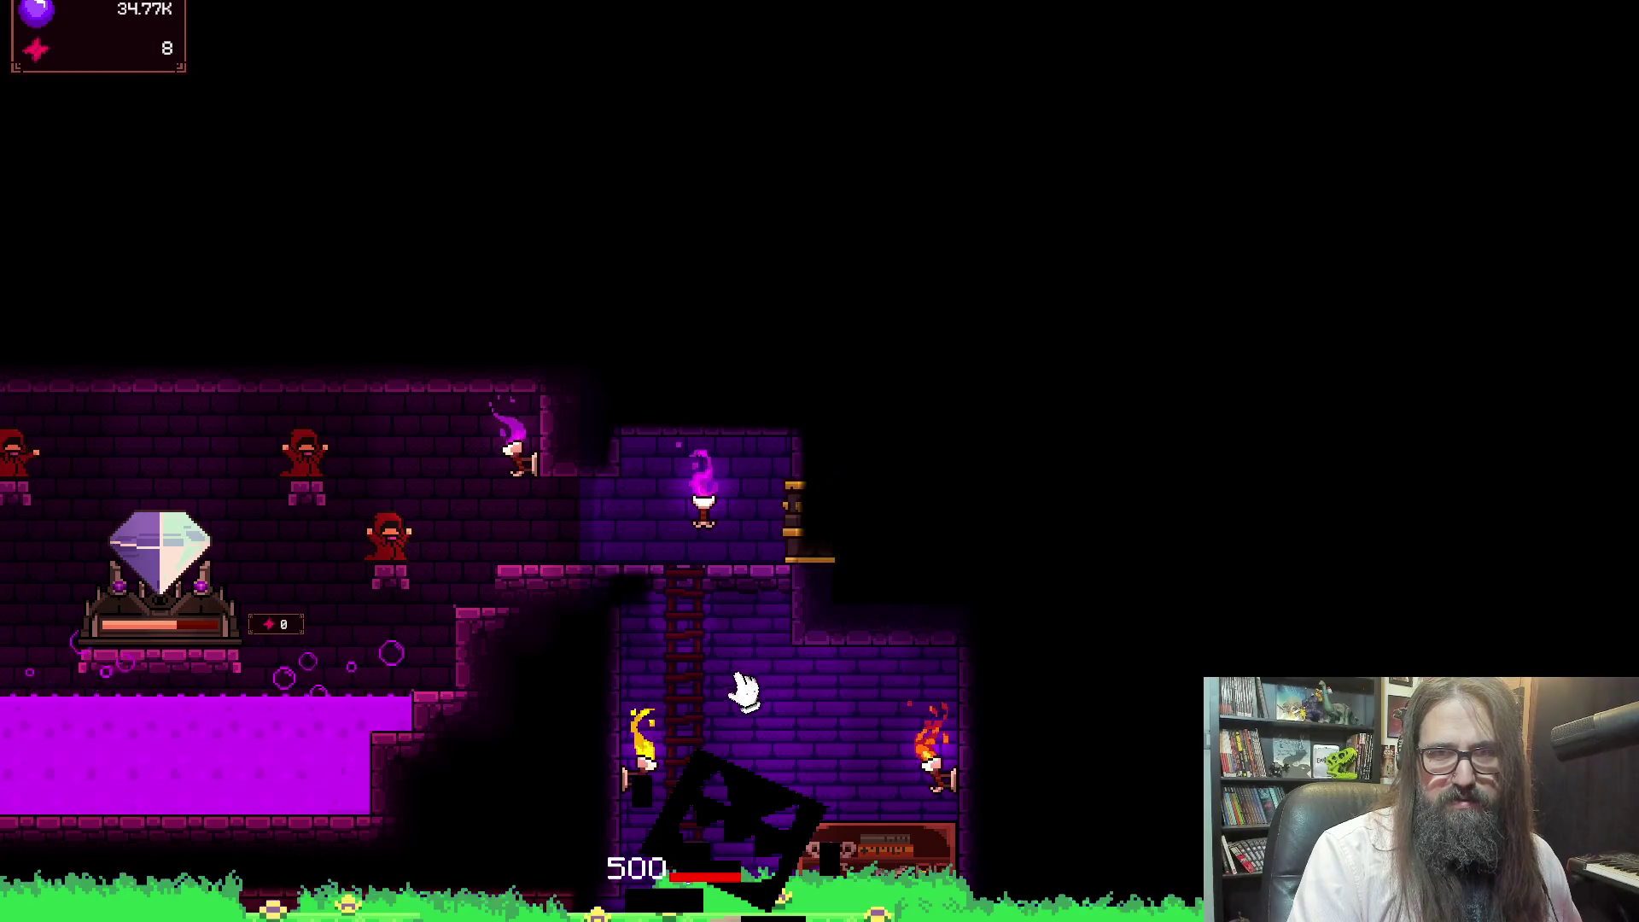
drag(743, 684, 705, 501)
drag(161, 583, 823, 597)
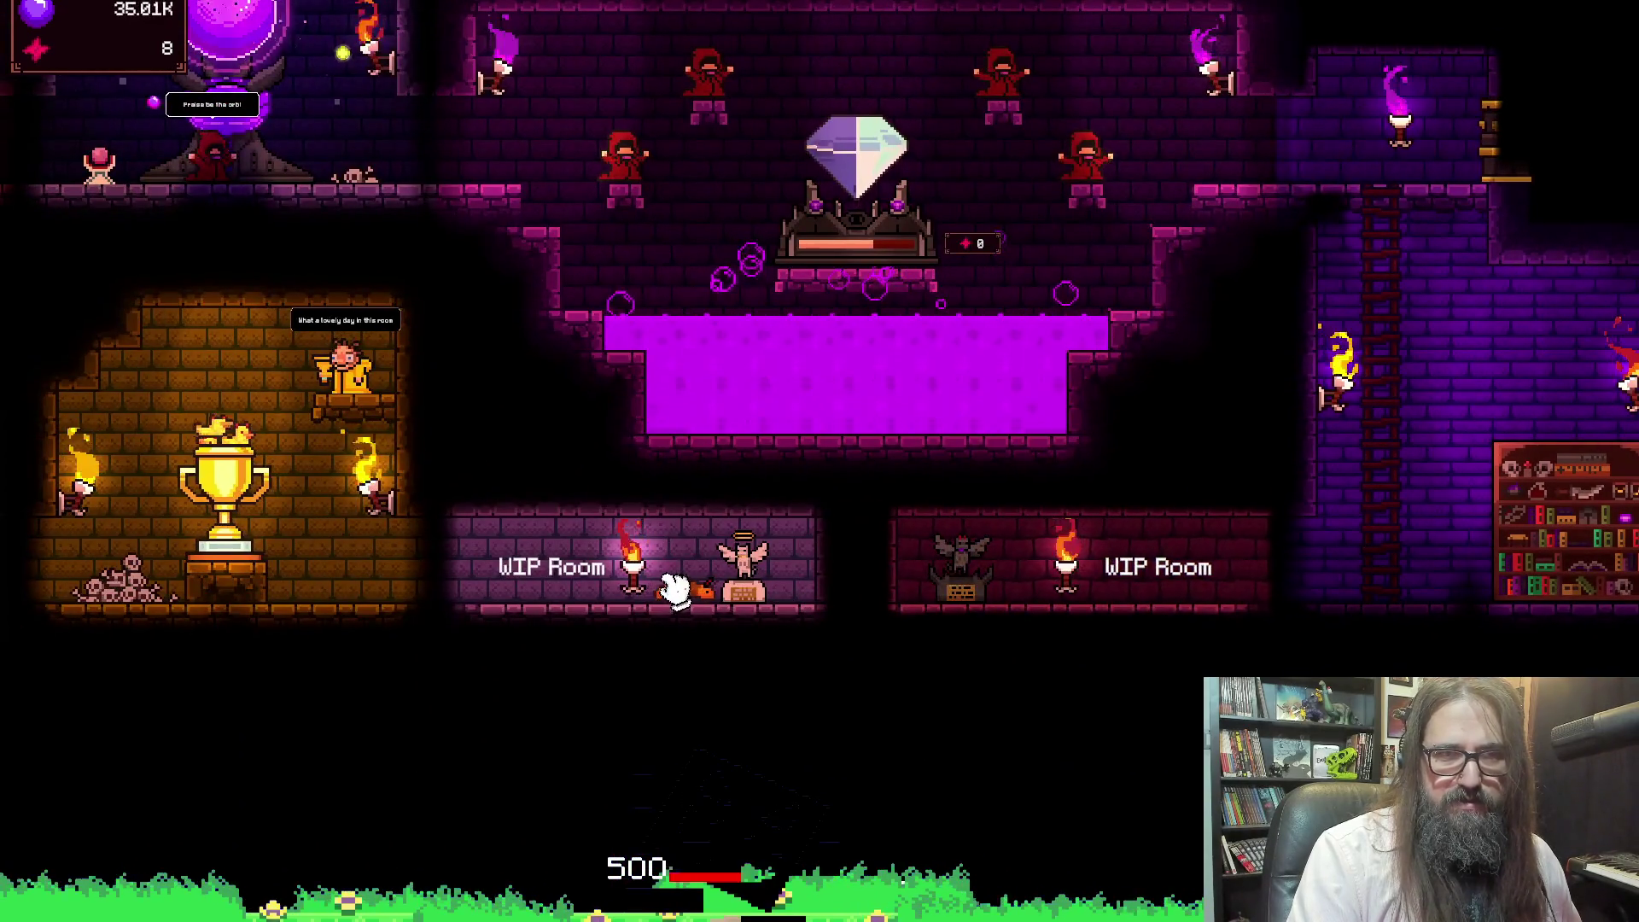
mouse_move(675, 589)
mouse_down()
mouse_move(951, 538)
mouse_move(158, 537)
mouse_up()
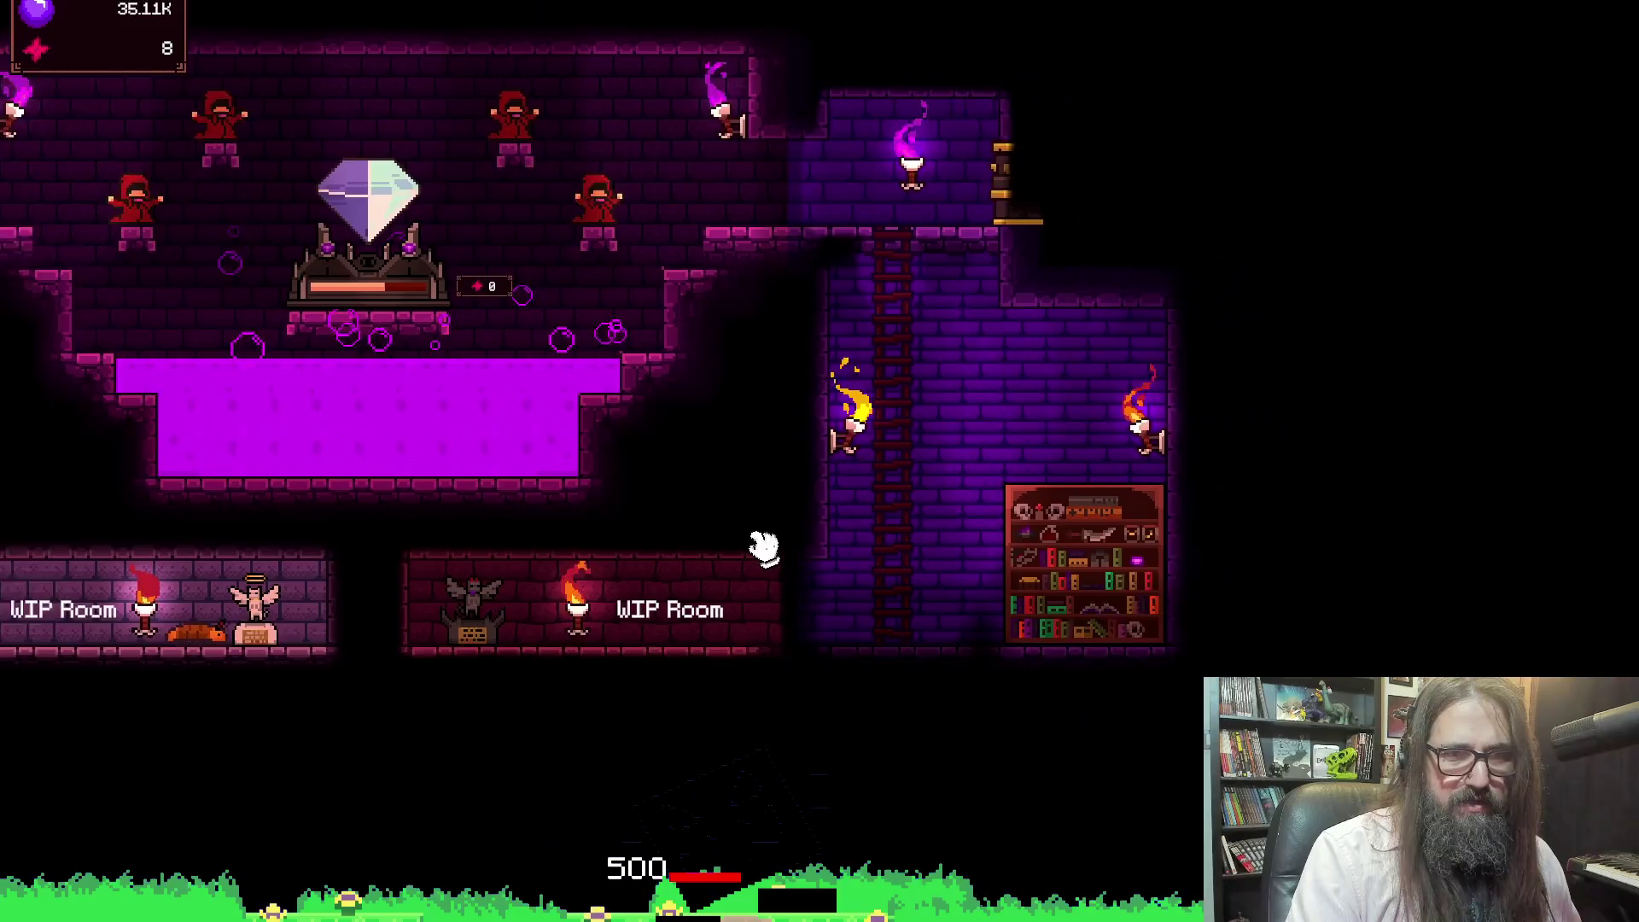
drag(783, 538, 350, 615)
drag(380, 212, 475, 438)
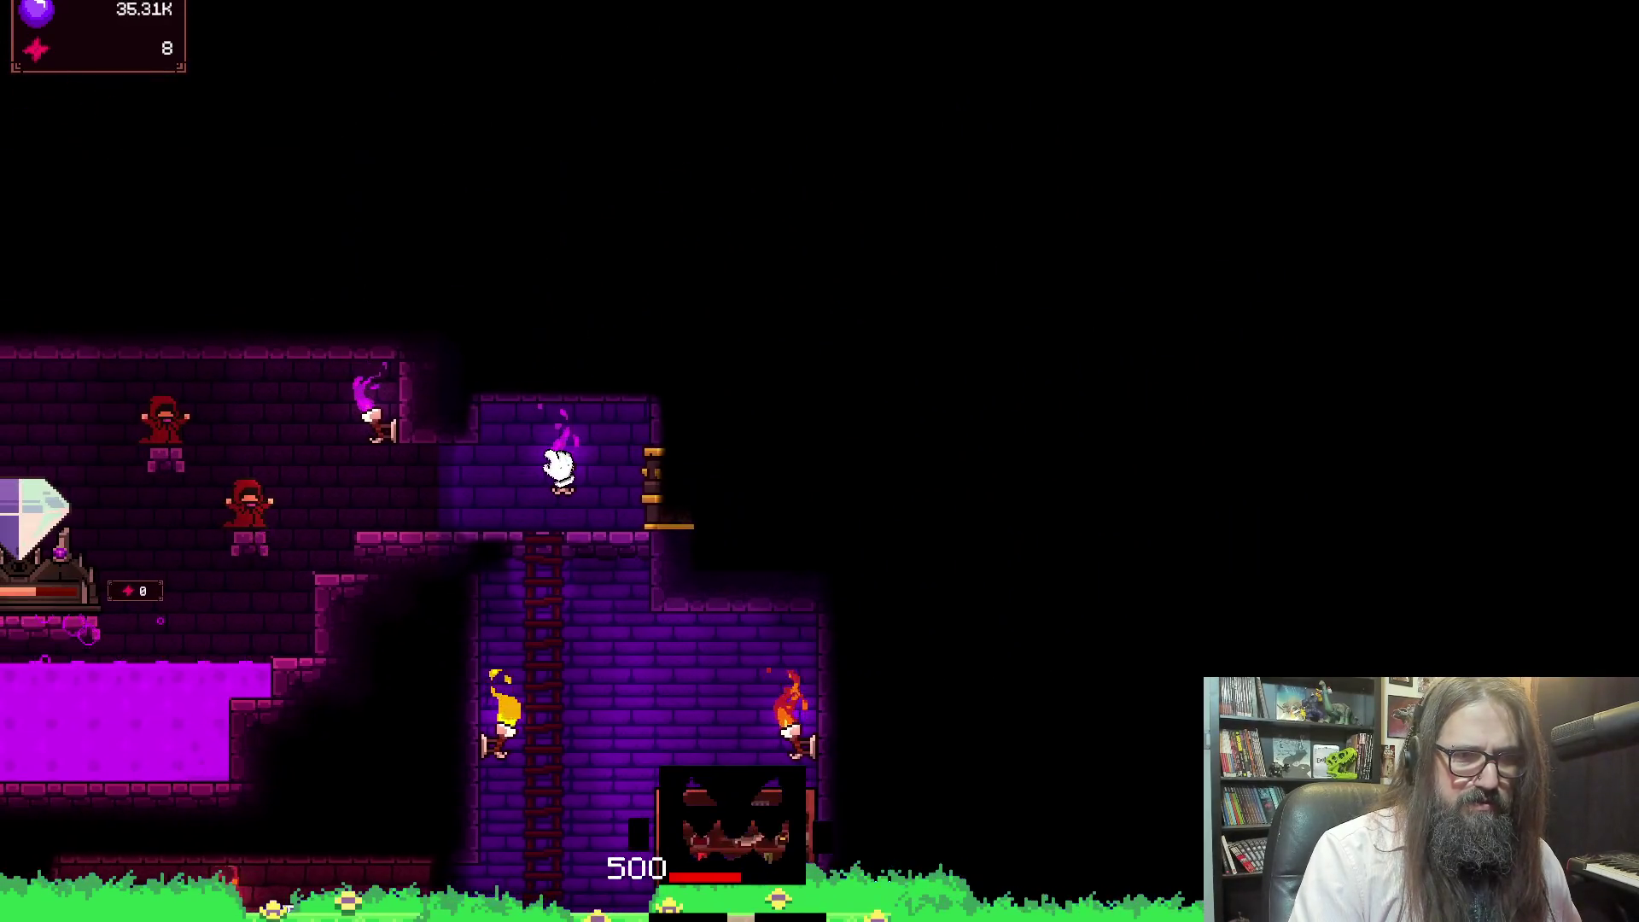
drag(230, 542, 521, 448)
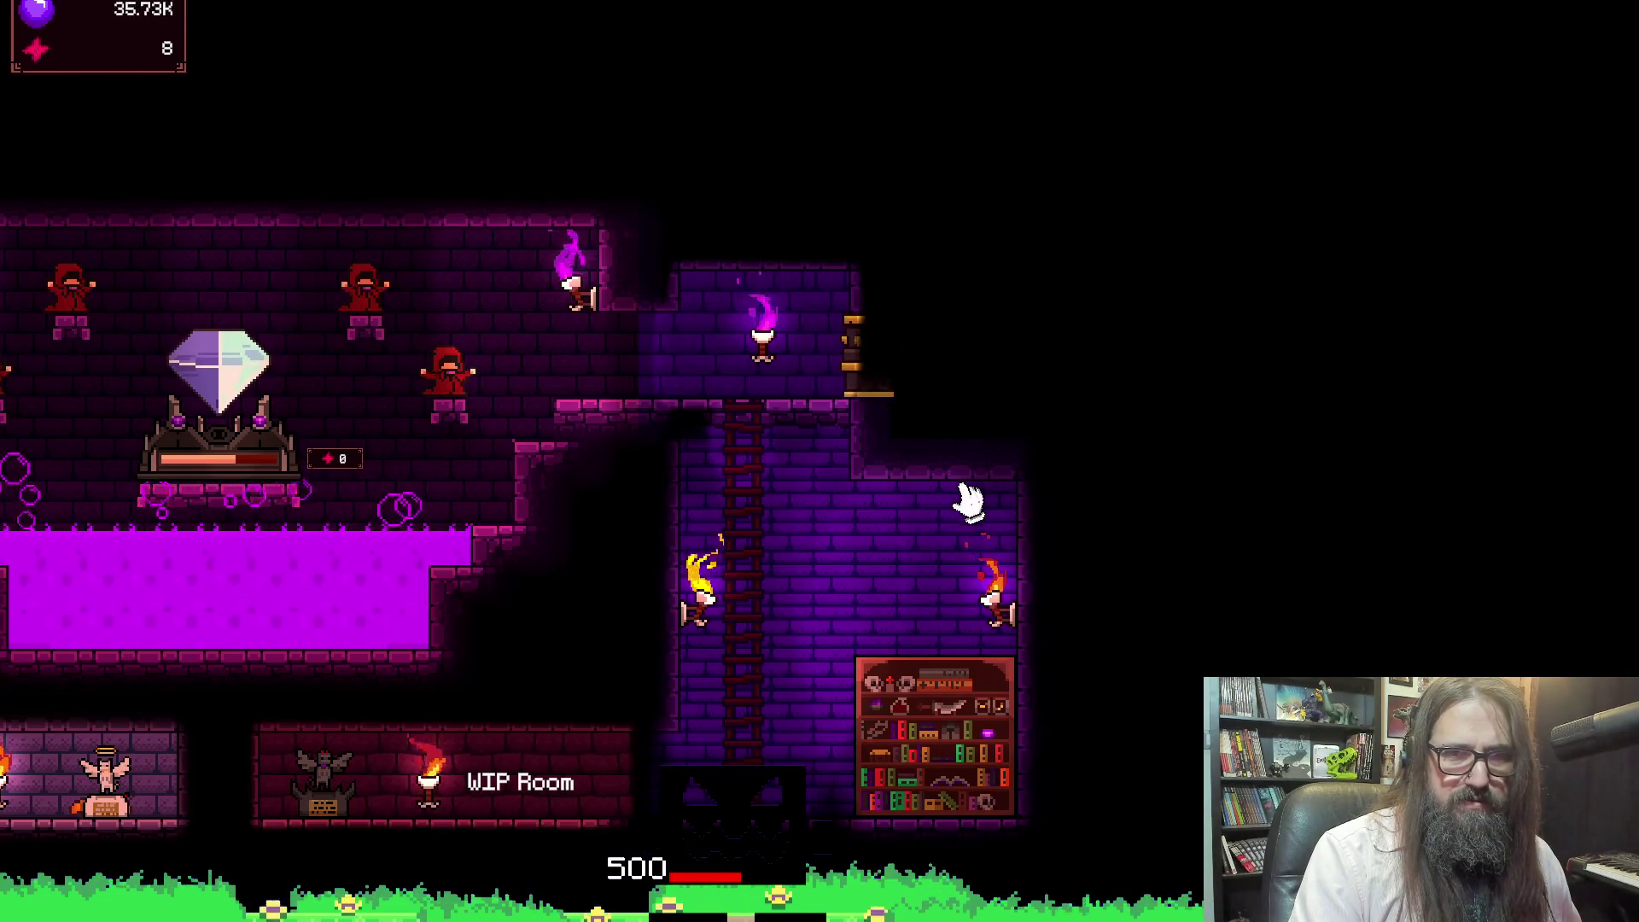
Pan past the lava and WIP rooms to frame the purple tower's bookcase
mouse_move(924, 551)
mouse_down()
mouse_move(709, 556)
mouse_move(1189, 395)
mouse_up()
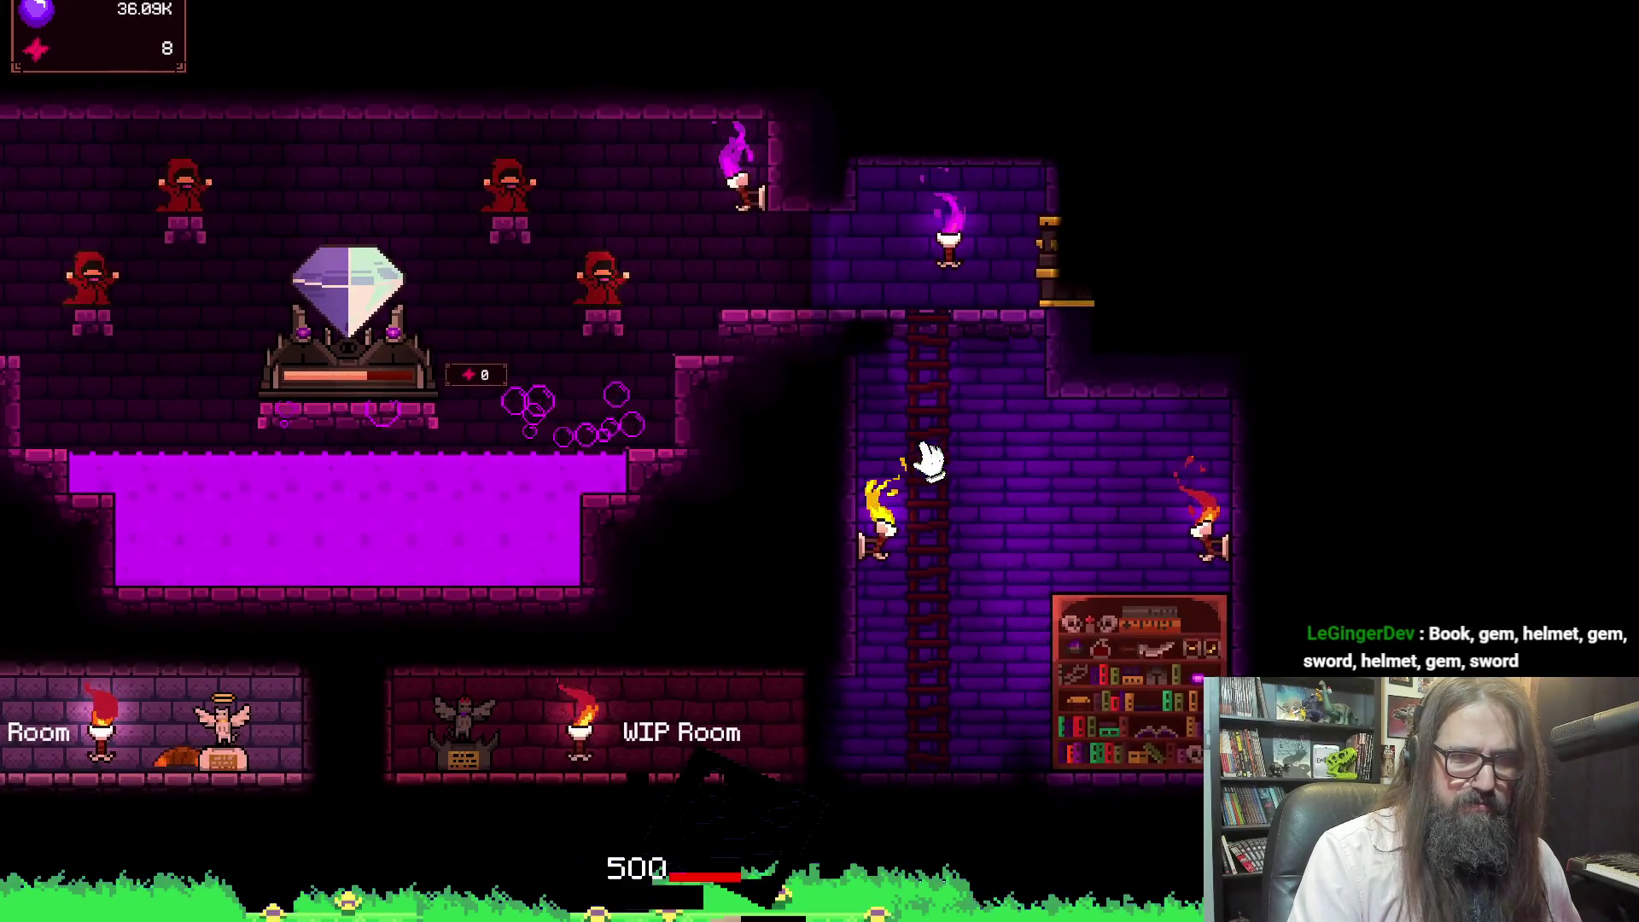
drag(929, 461, 1138, 310)
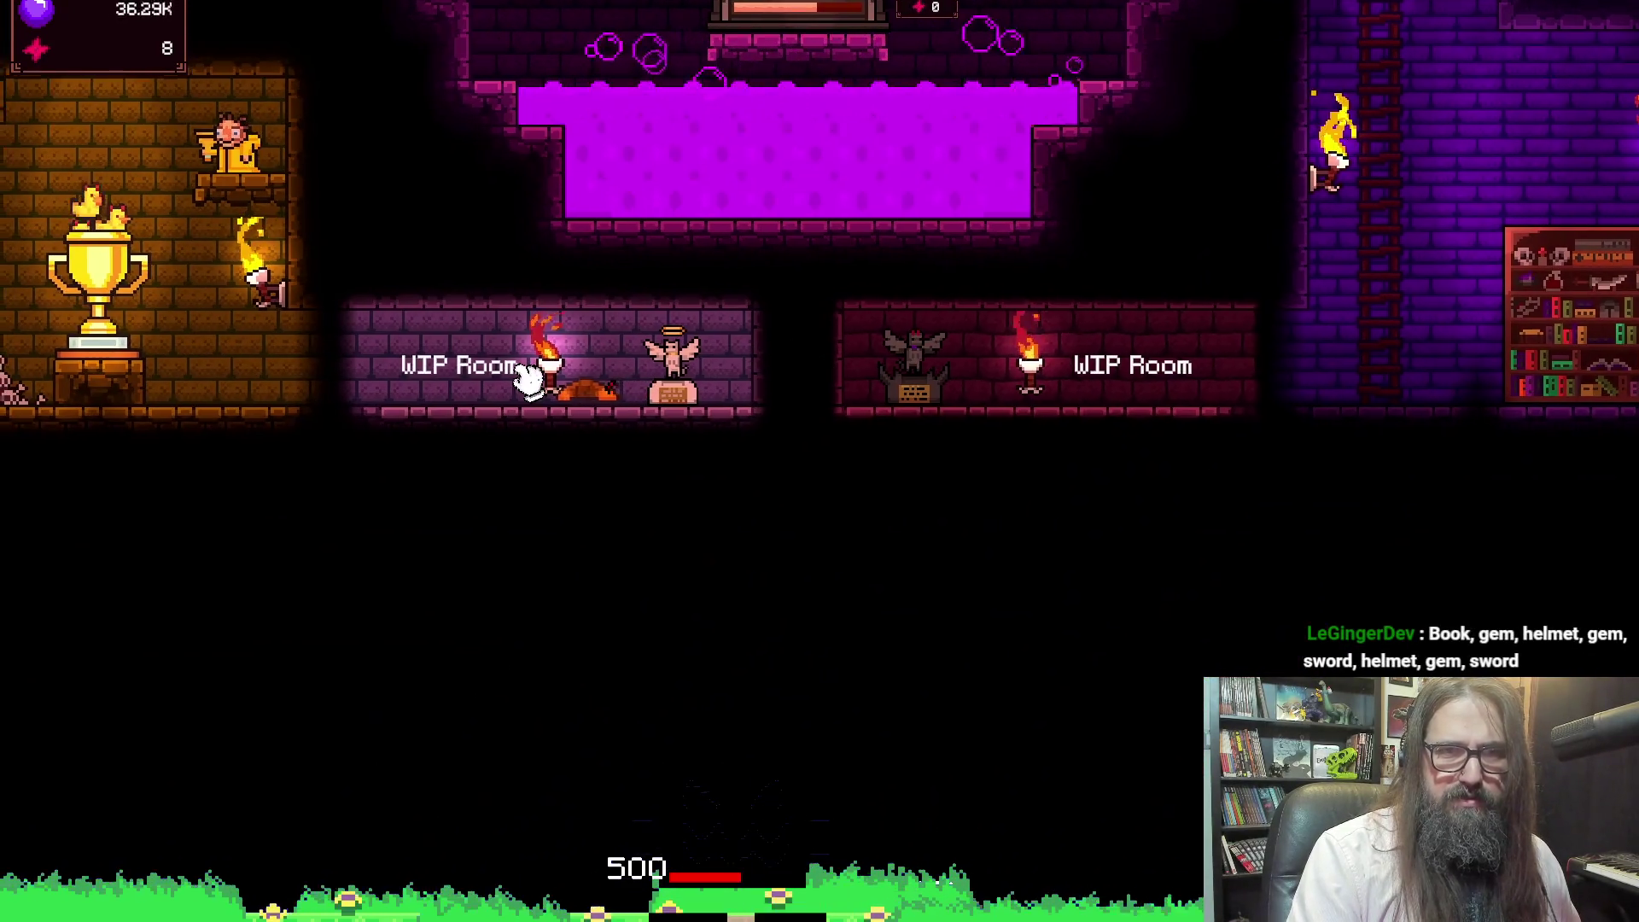
drag(527, 376, 439, 487)
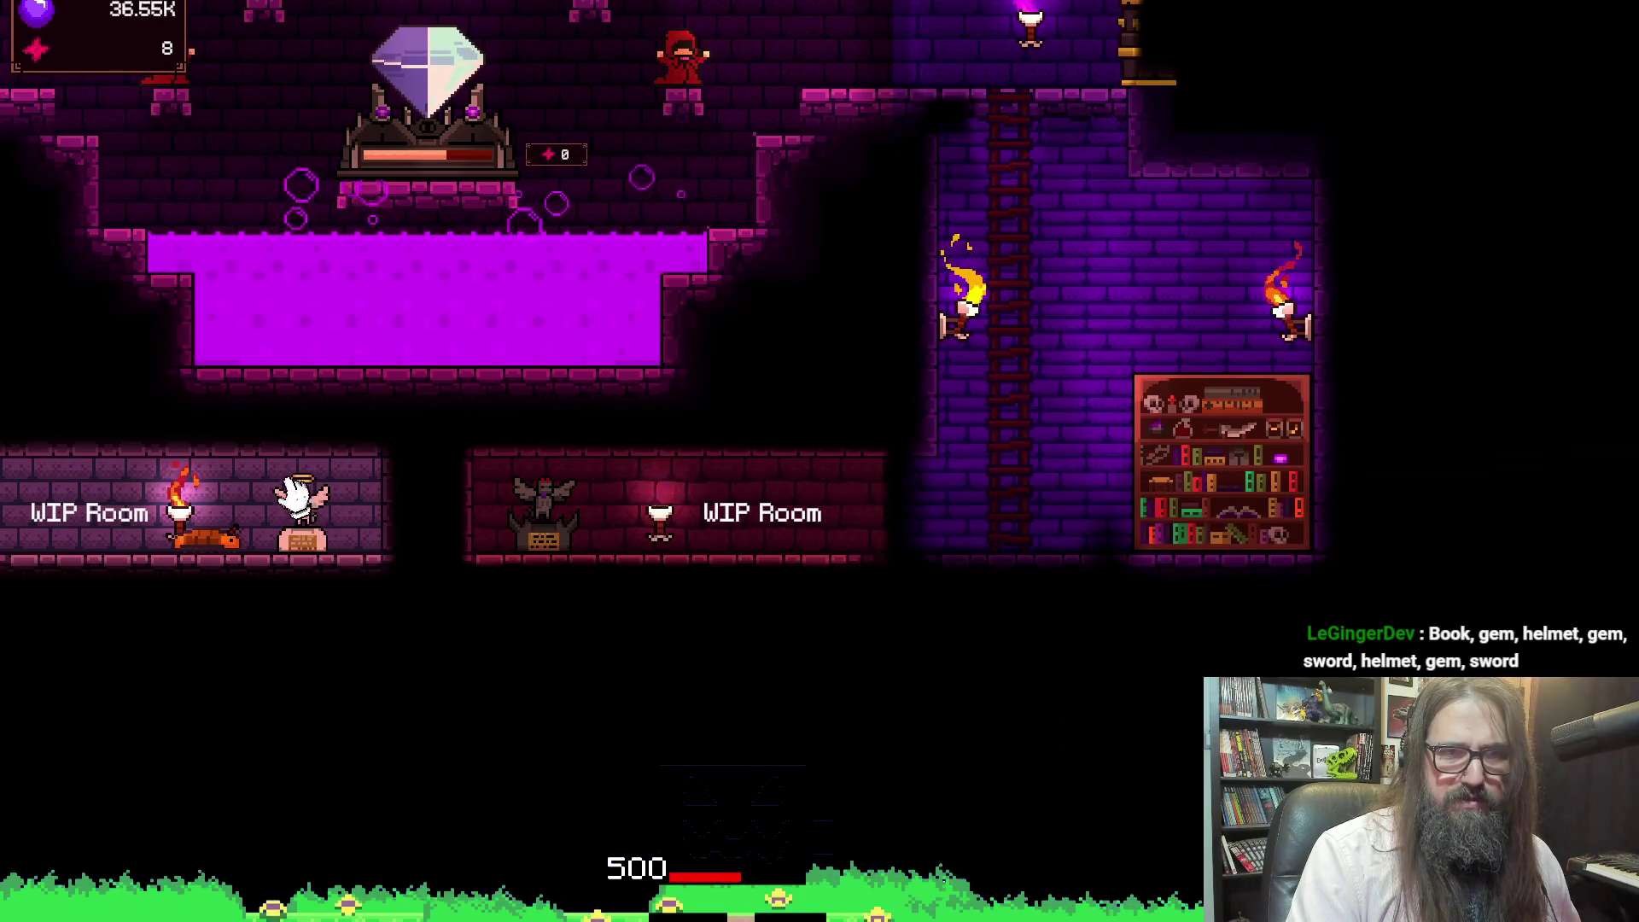
drag(150, 566, 866, 695)
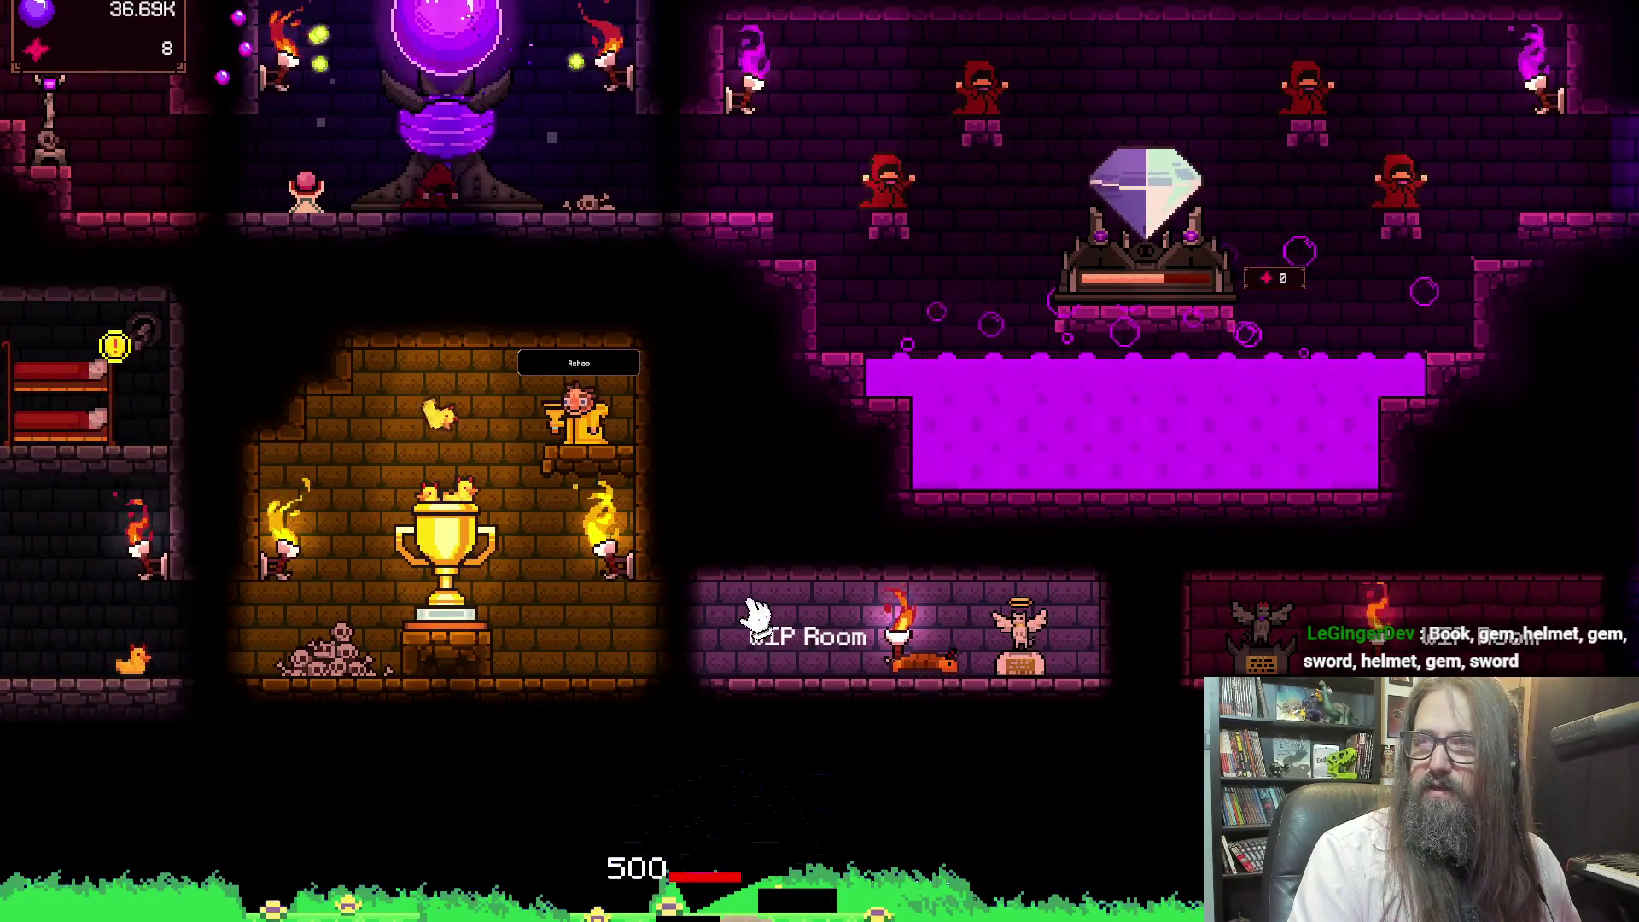
mouse_move(1020, 608)
mouse_down()
mouse_move(513, 594)
mouse_move(427, 520)
mouse_up()
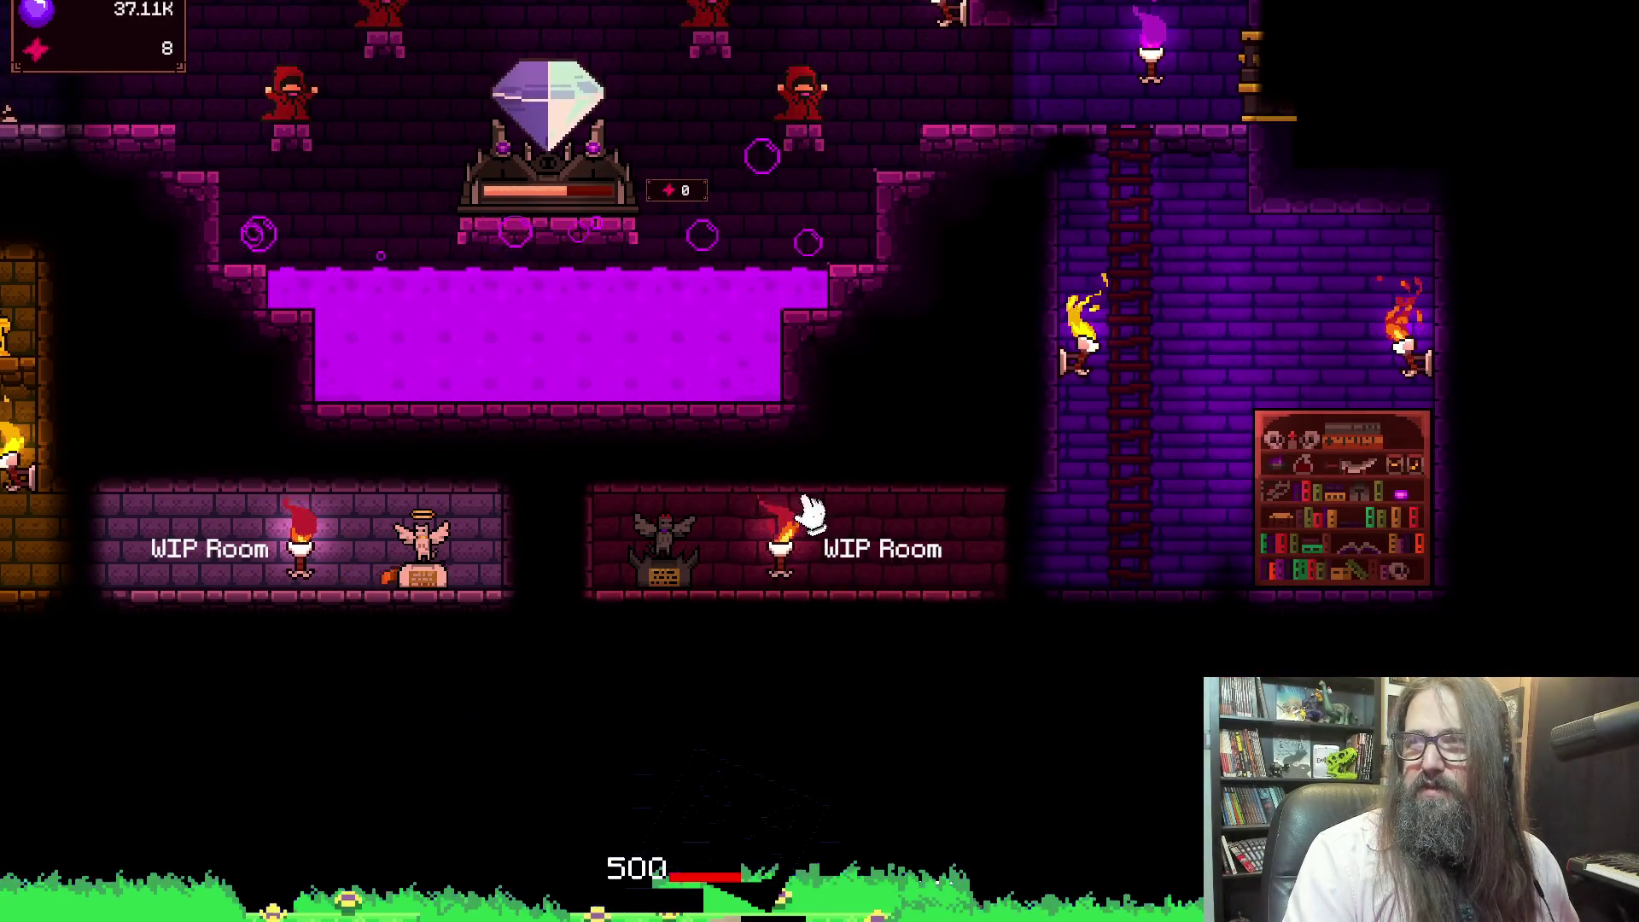
drag(780, 410, 241, 512)
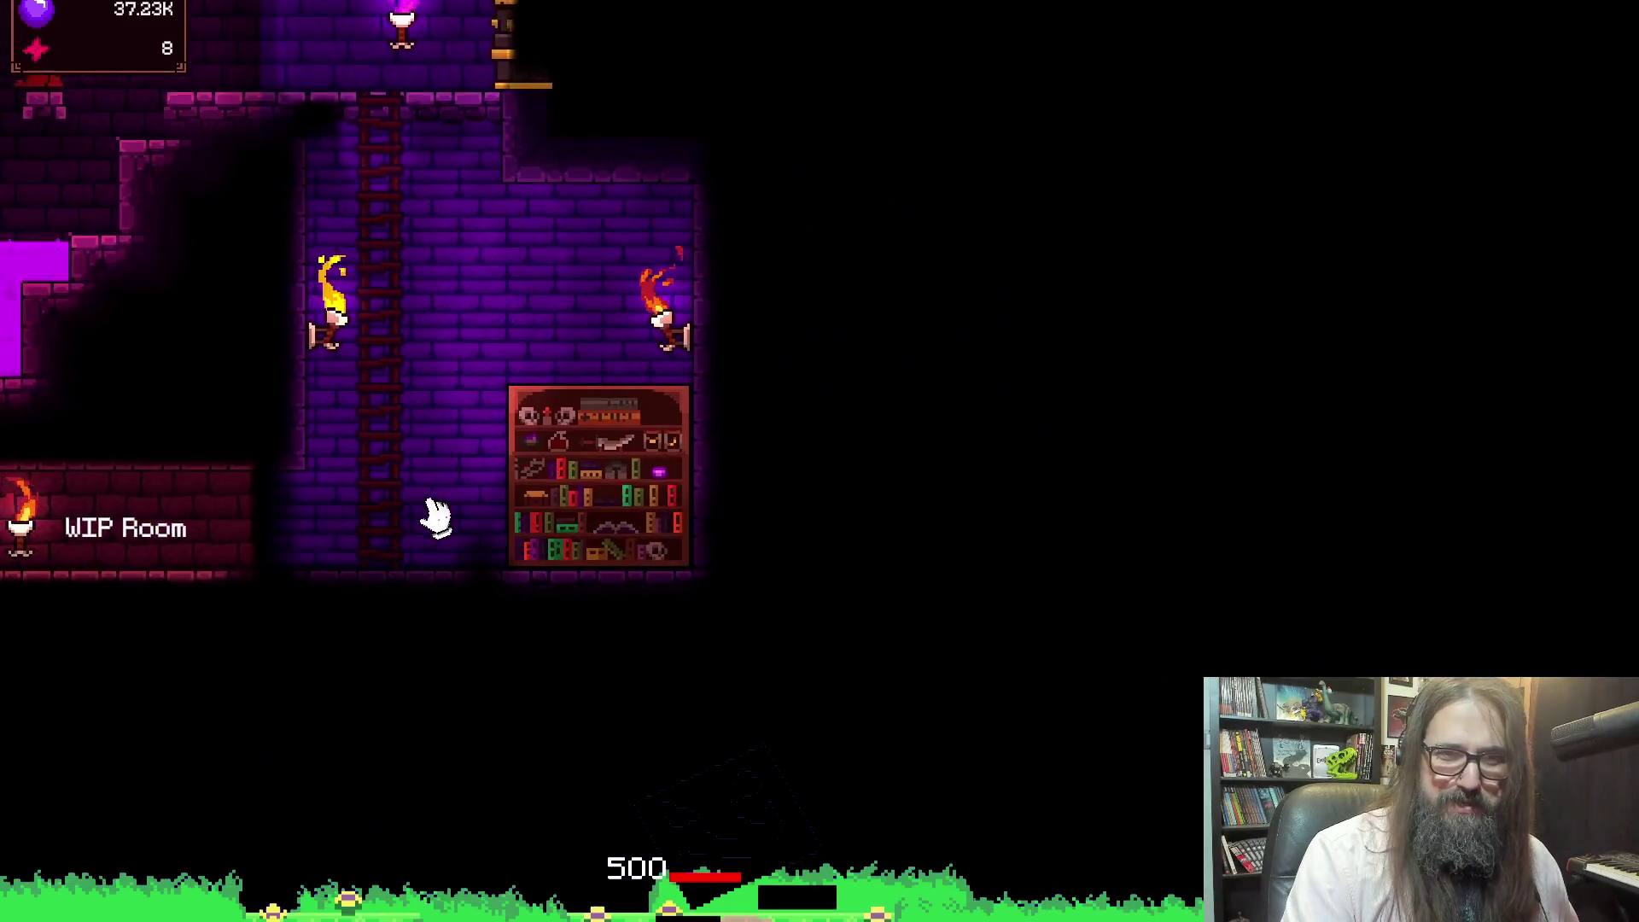
scroll(691, 476, up, 2)
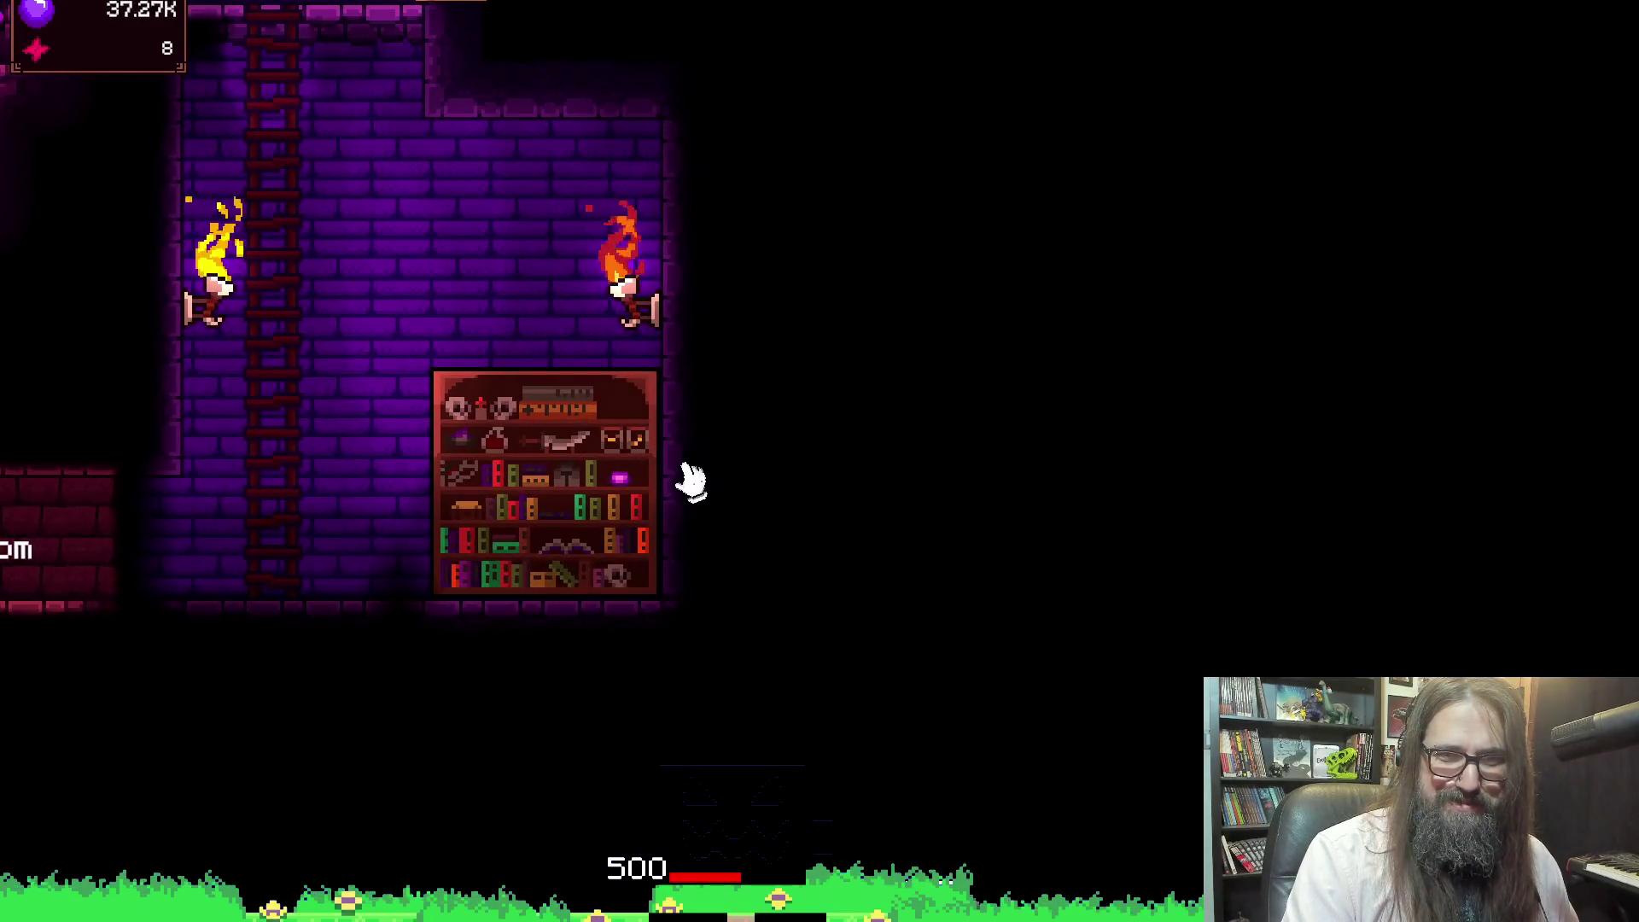
Zoom in on the bookcase and play the lute on its bottom shelf
scroll(598, 478, up, 2)
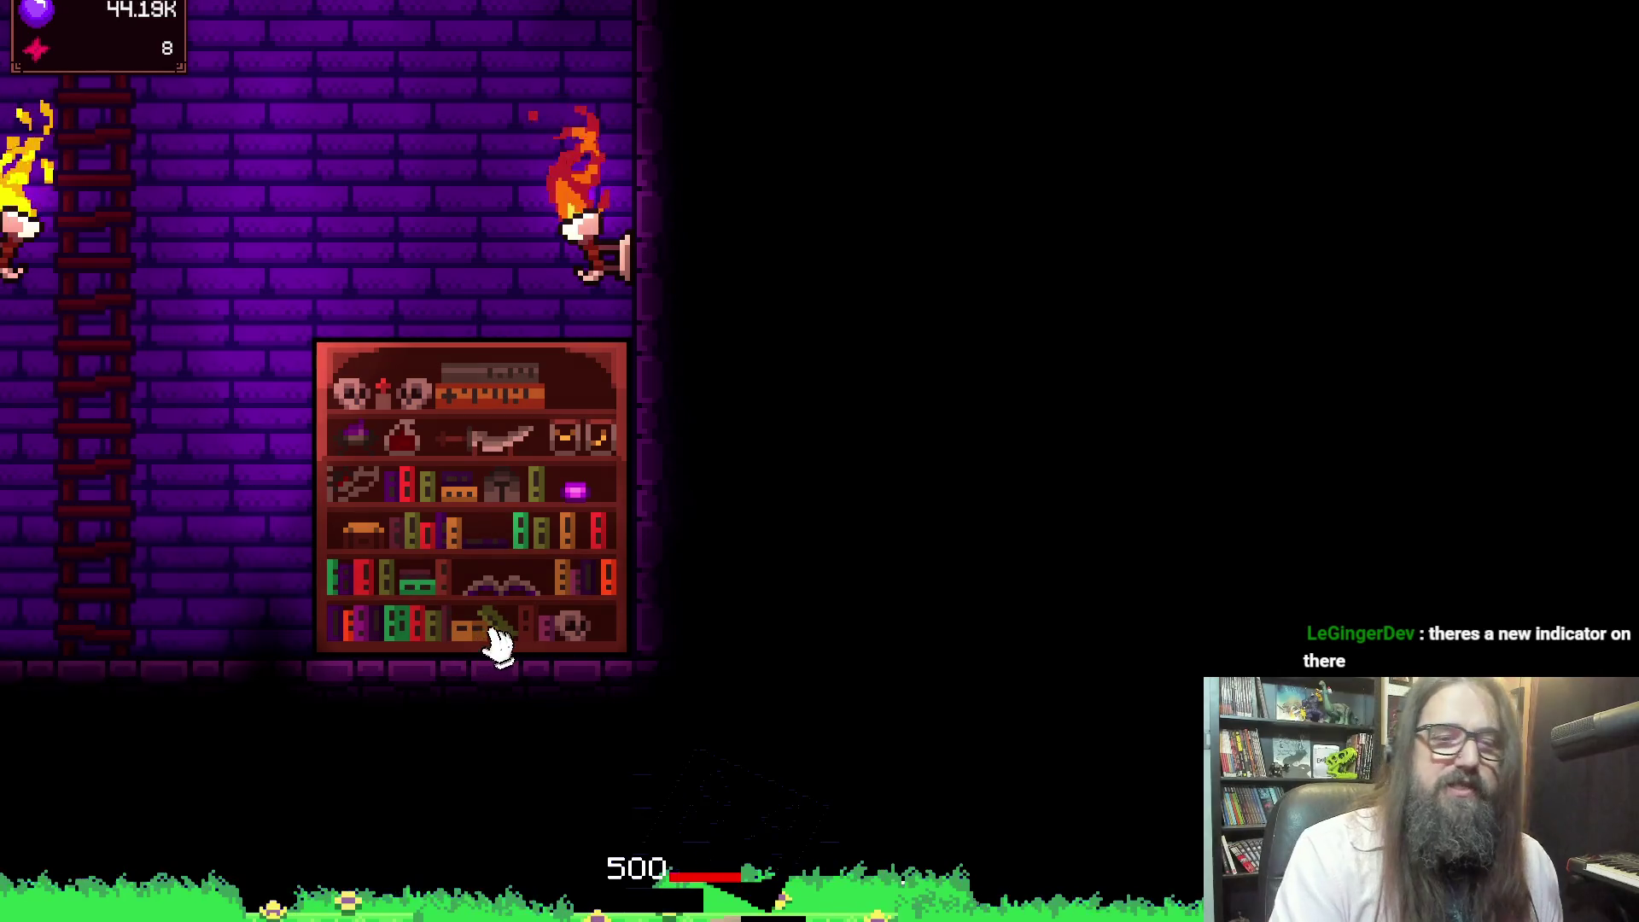
click(512, 580)
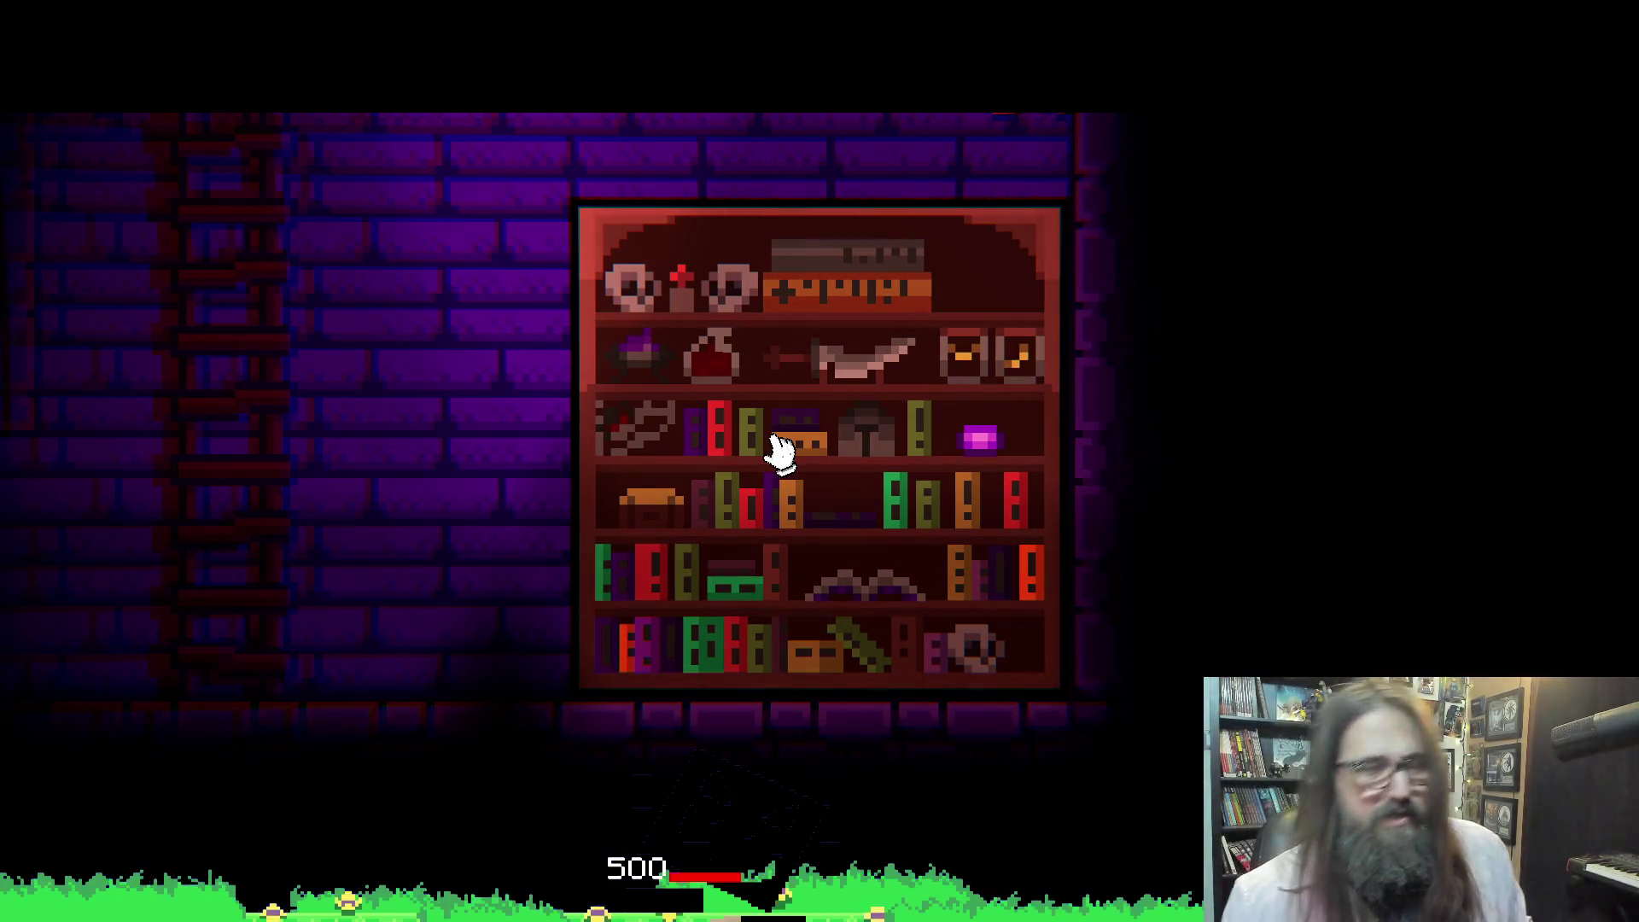
Slide the bookcase aside to uncover the swirling pink portal
click(779, 448)
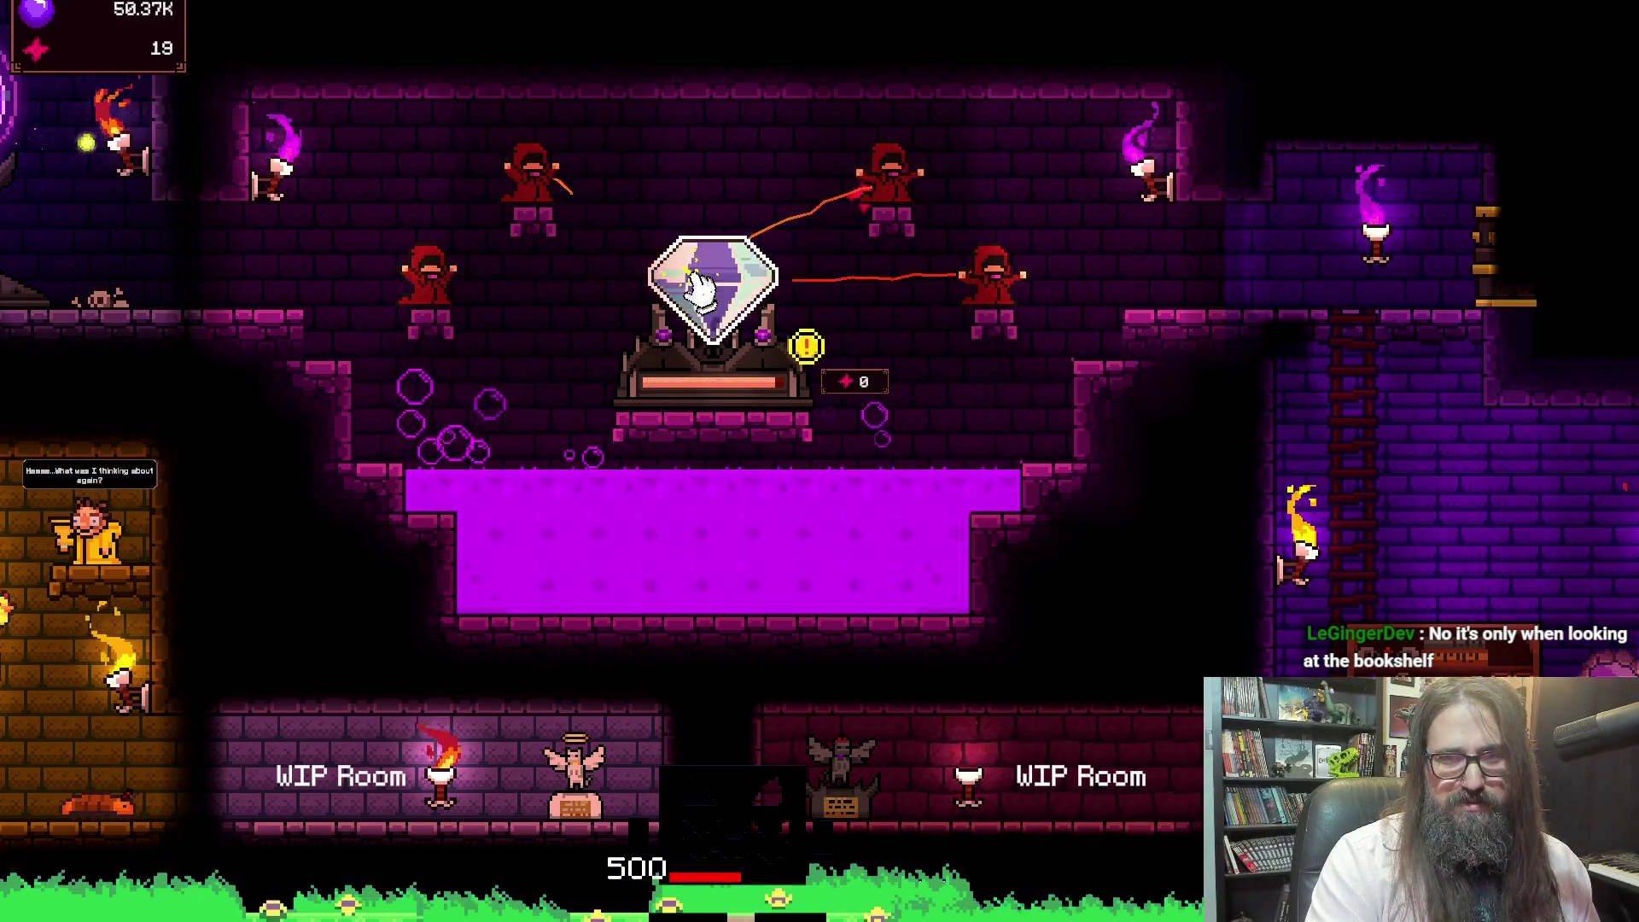
Raise the Life Crystal's The Power of Life! to Lv. 3/10, then open the trophy room's Accolade Market
click(798, 409)
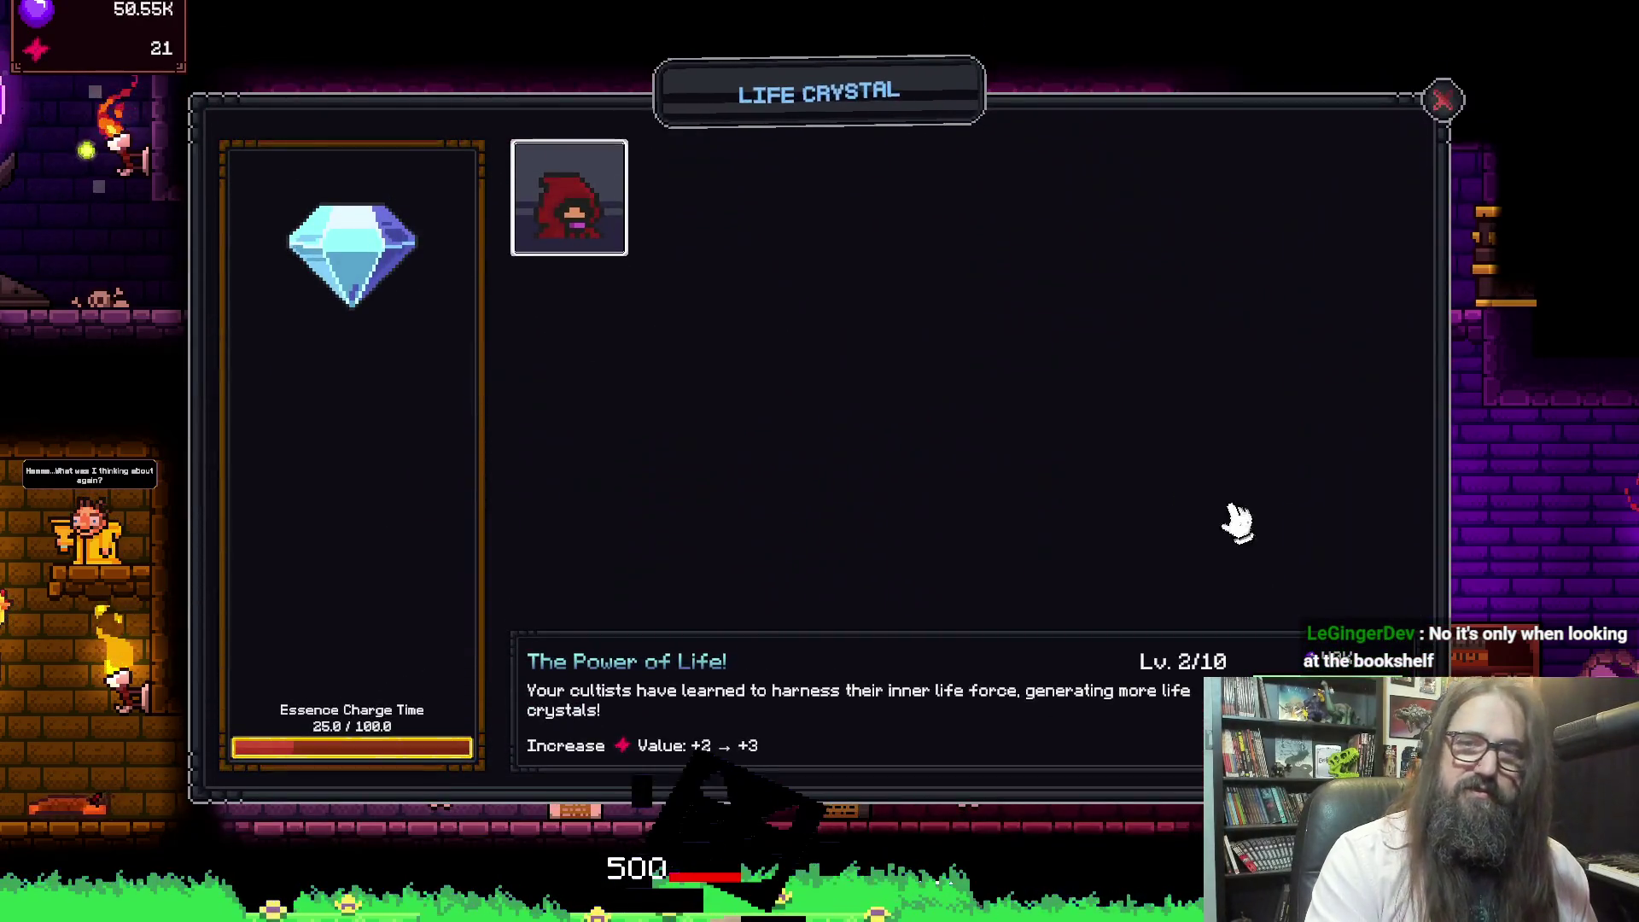
click(1443, 101)
key(a)
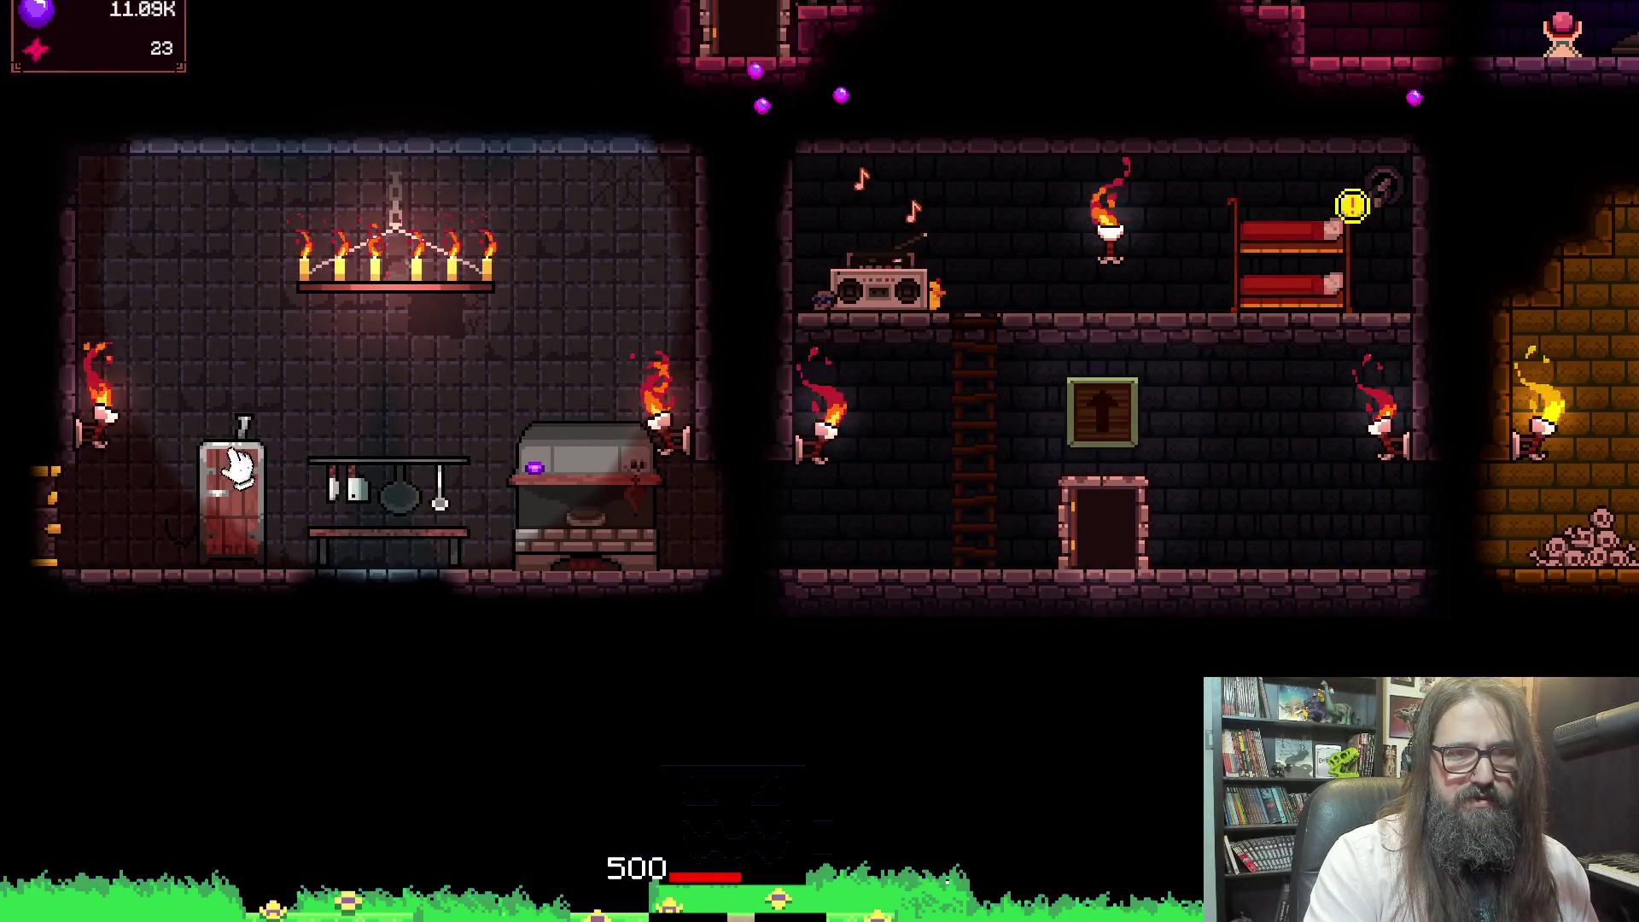
drag(13, 529, 496, 585)
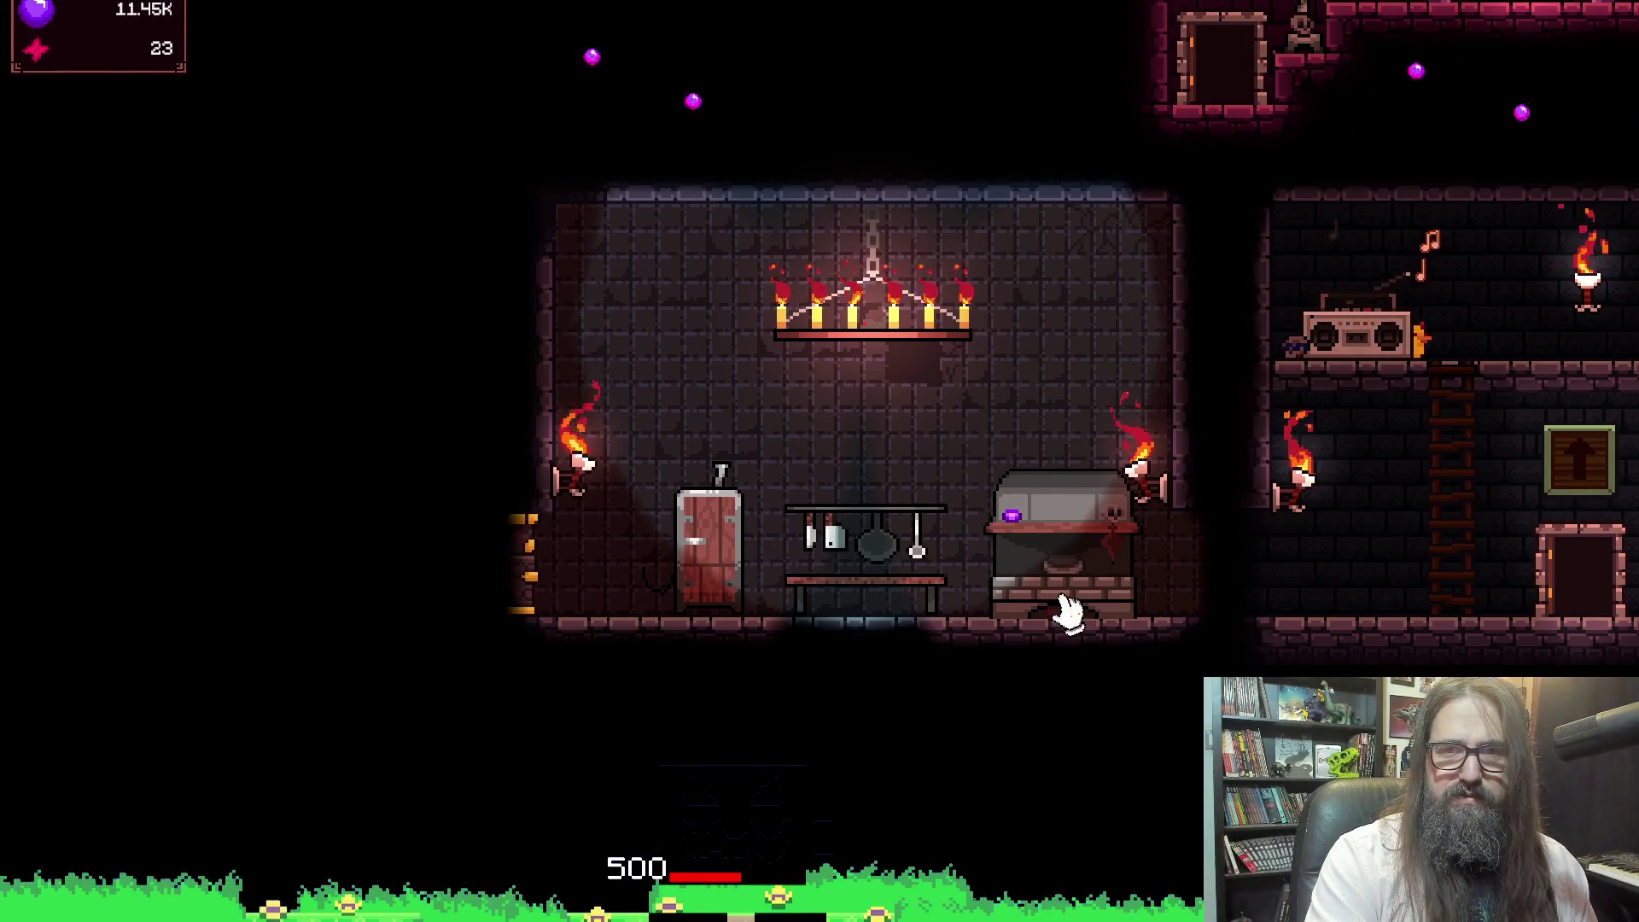
drag(1345, 350, 367, 354)
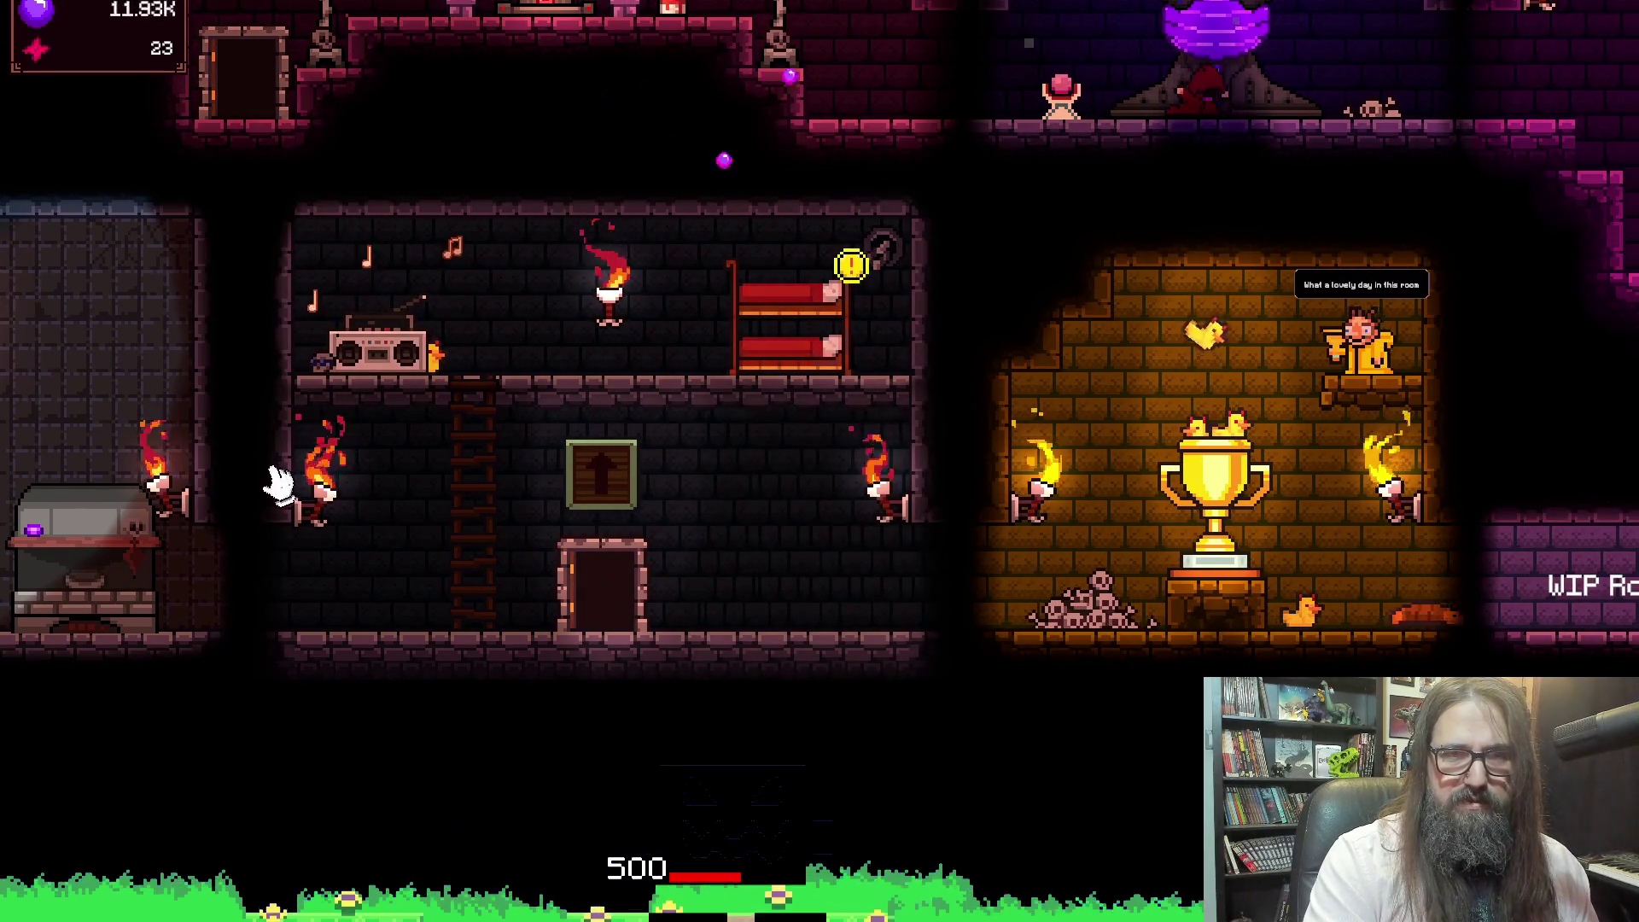
drag(1276, 445, 680, 446)
click(681, 446)
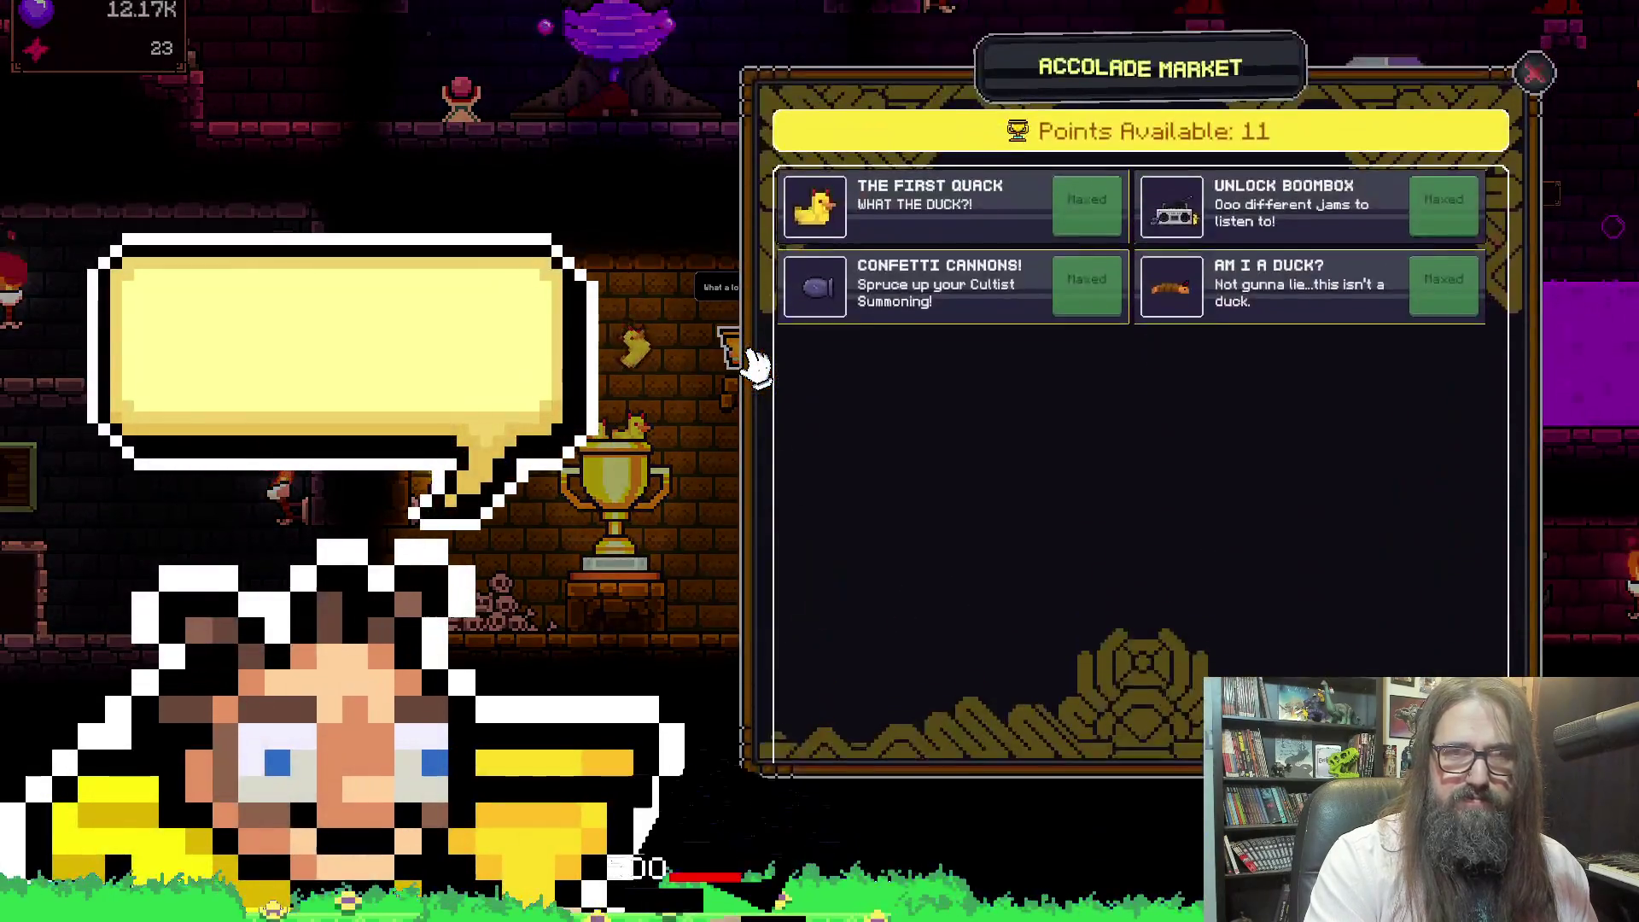
Leave the Accolade Market and view the Hall of Accolades
click(1530, 110)
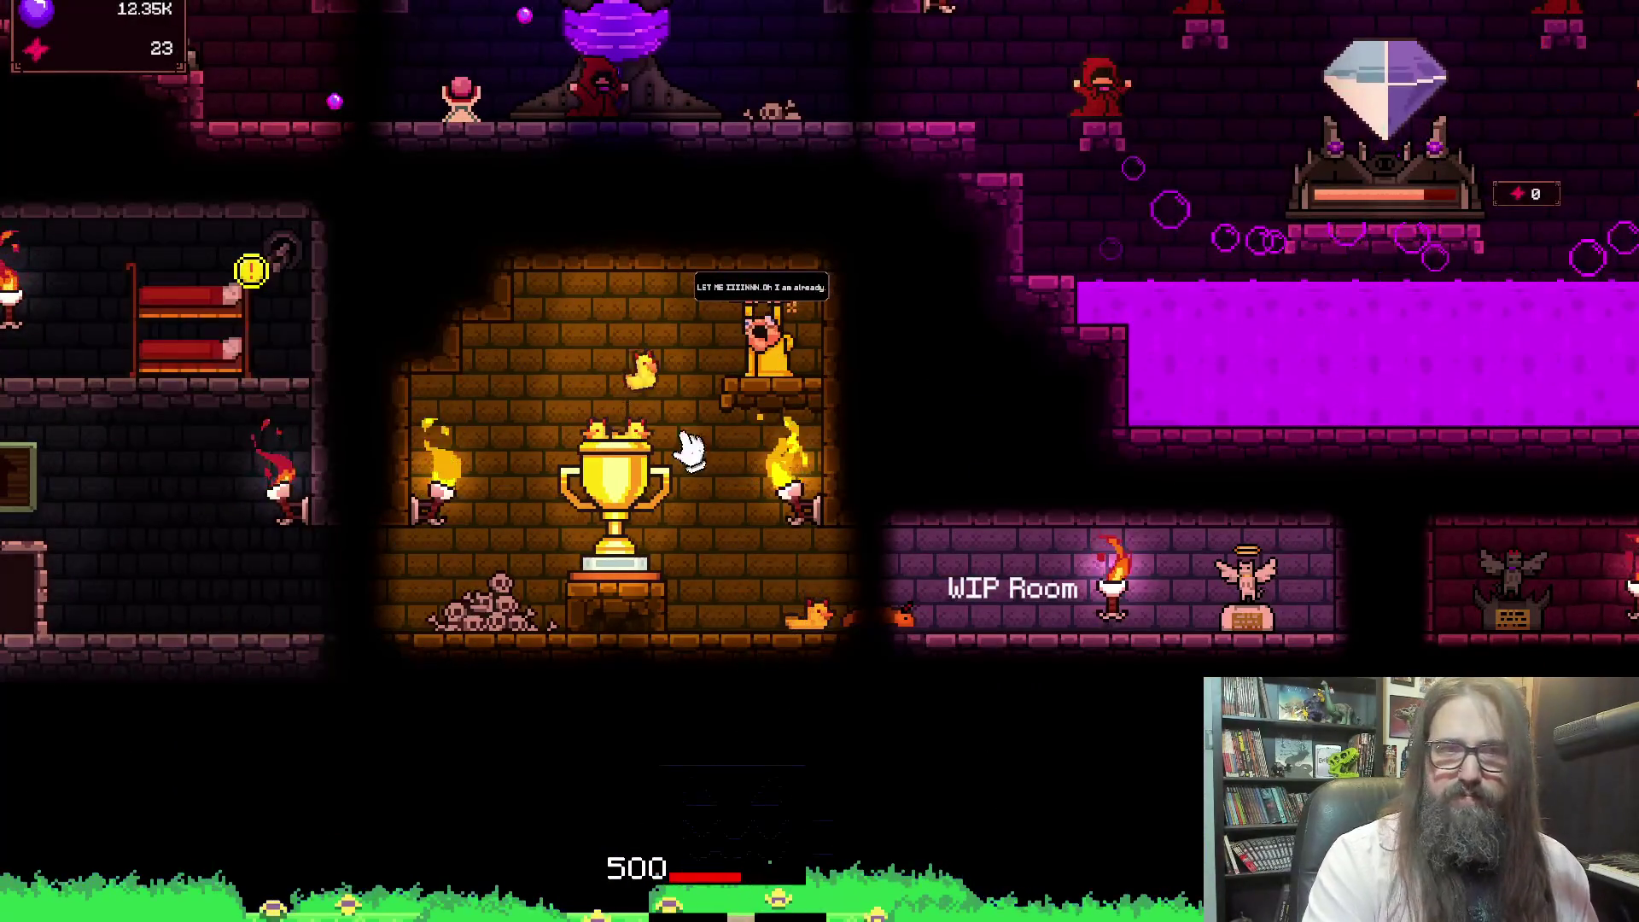
click(709, 444)
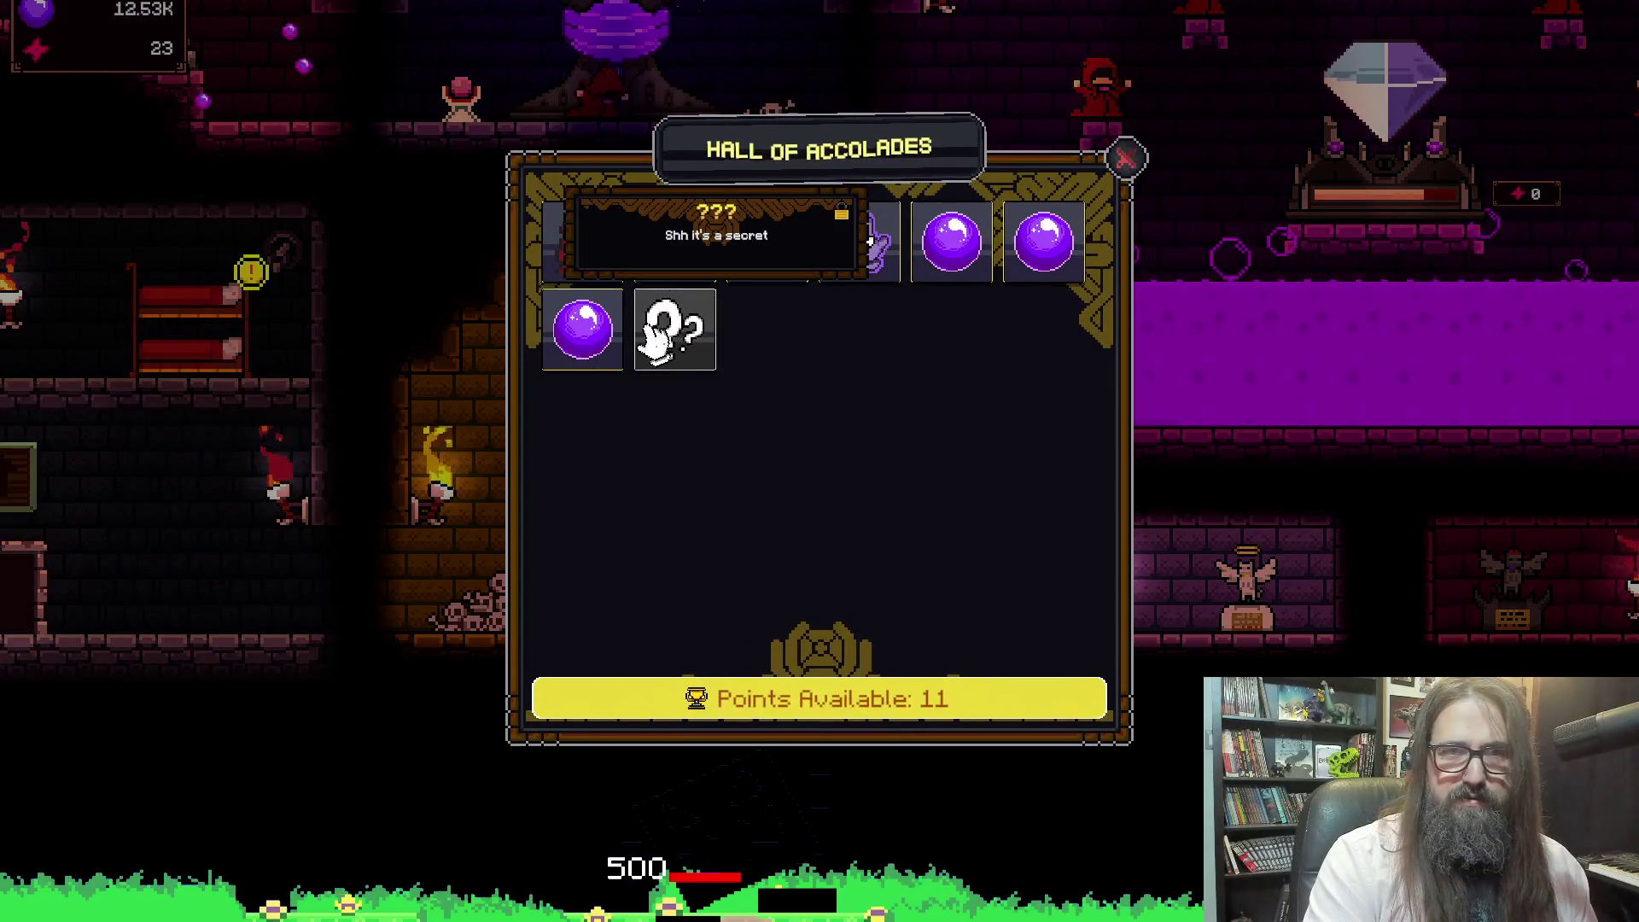
click(1125, 161)
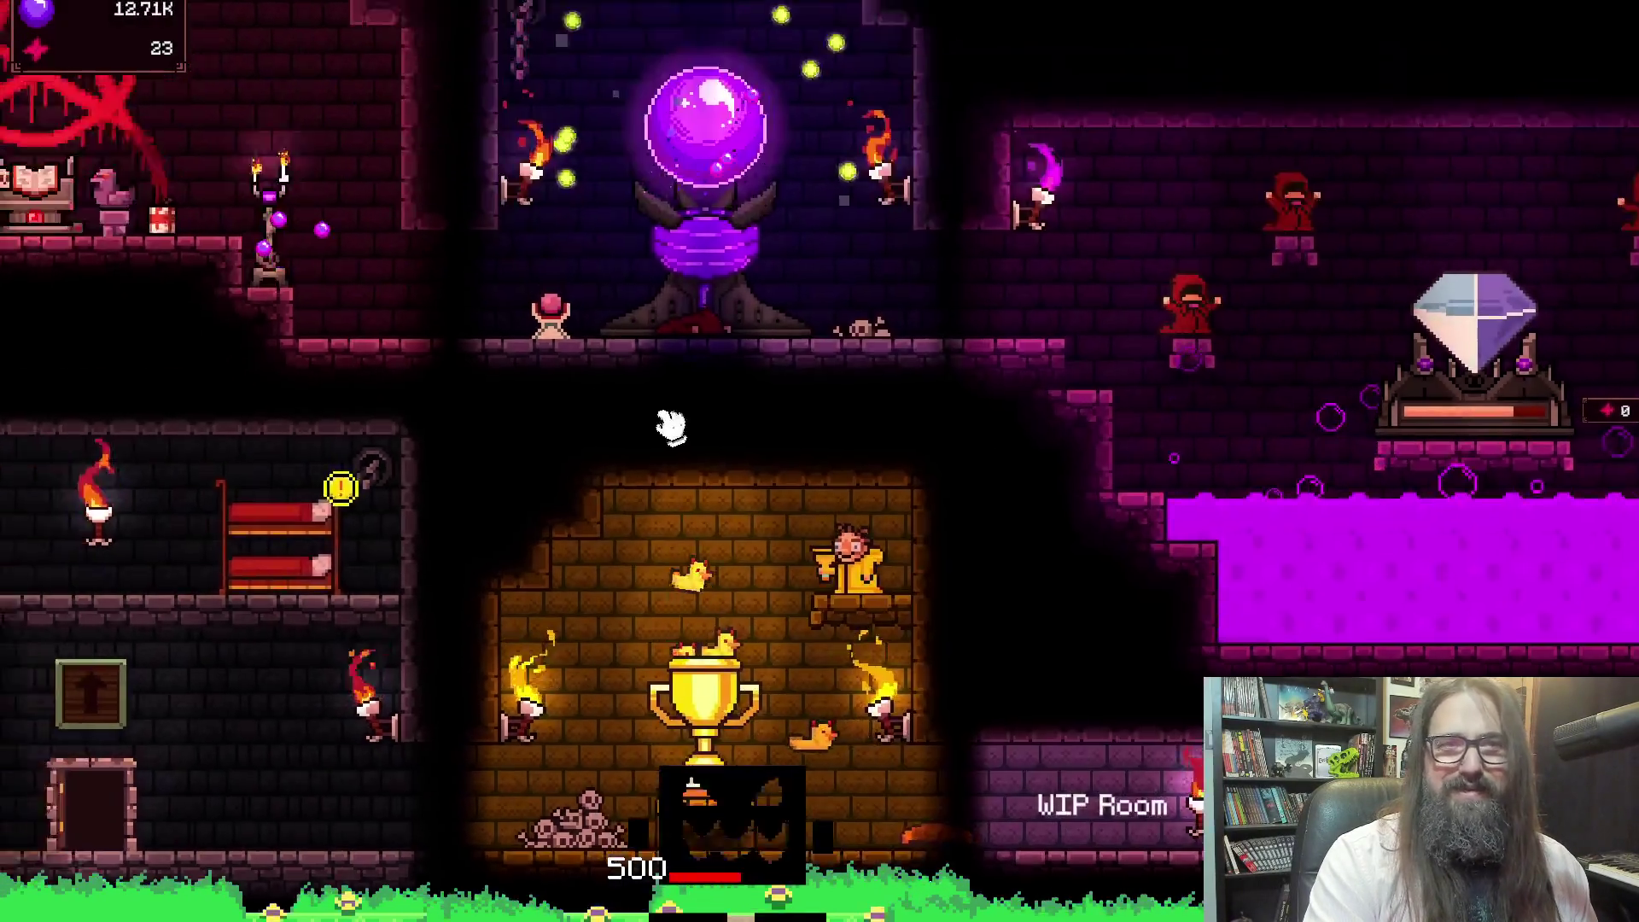
Tap the orb for souls and pan over the pentagram room to the dorms
click(866, 418)
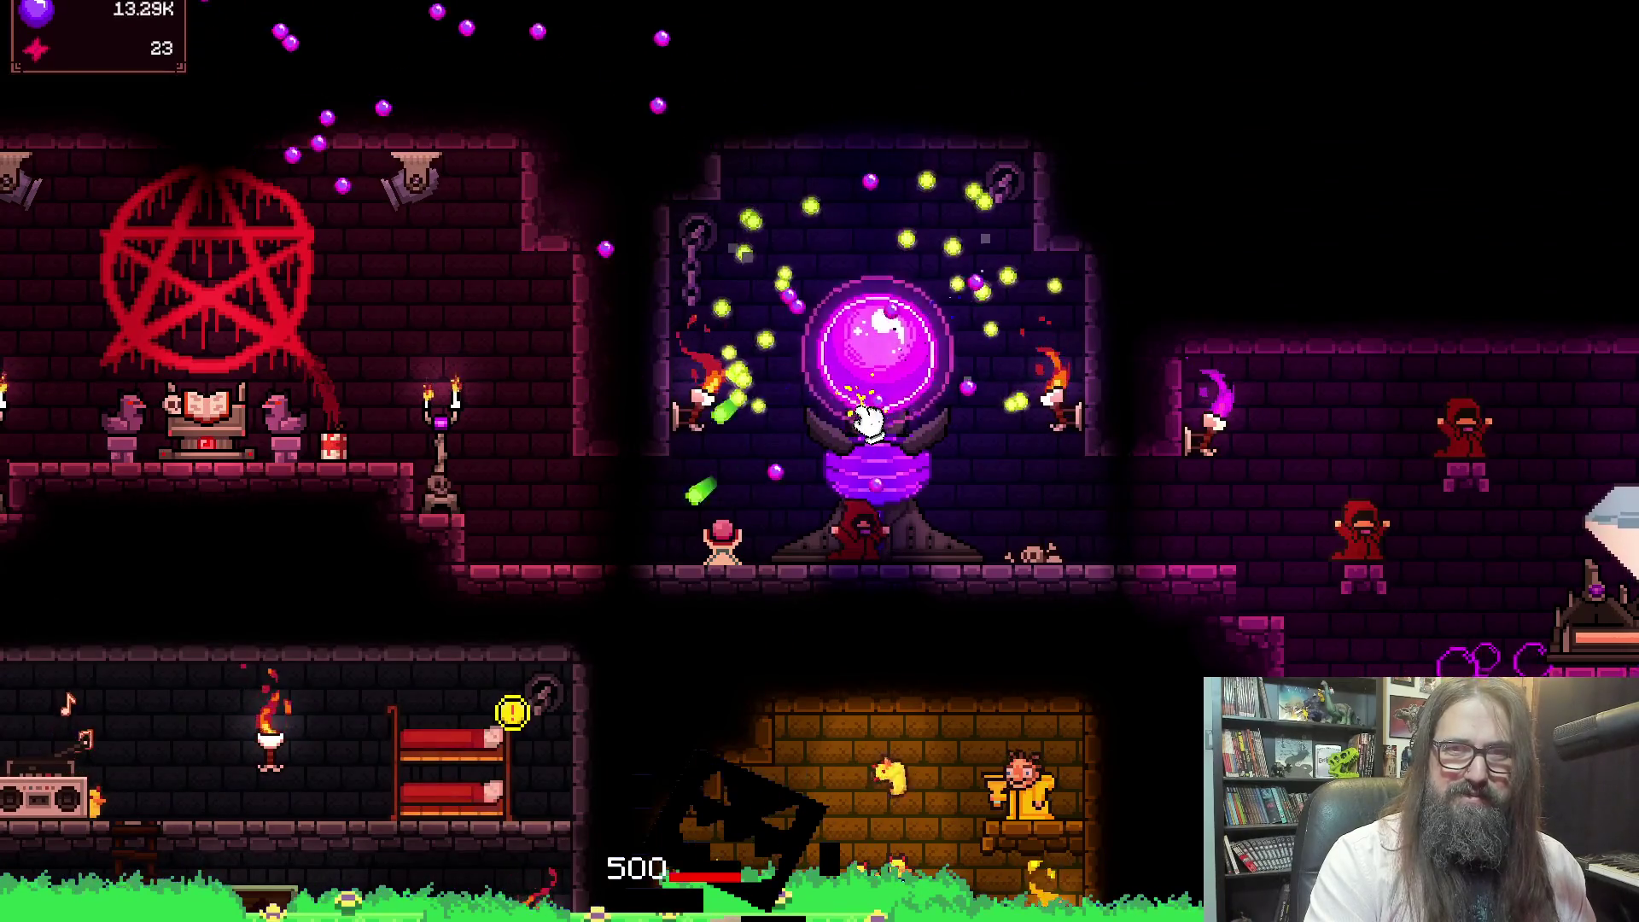
drag(965, 513, 1244, 432)
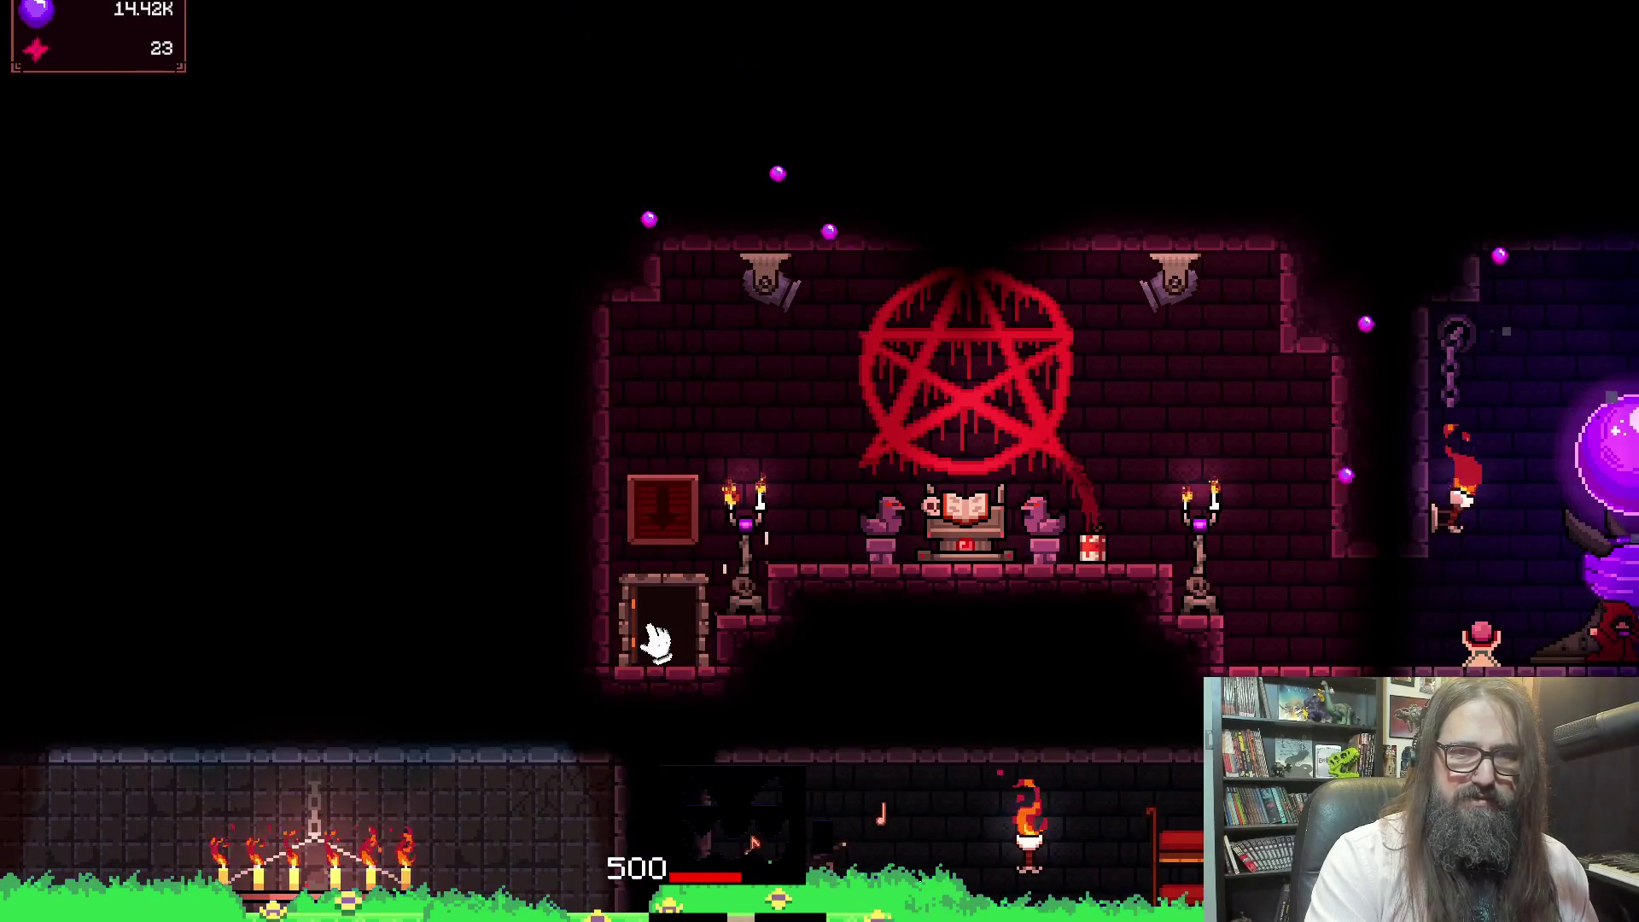
drag(670, 614, 688, 163)
drag(677, 757, 148, 458)
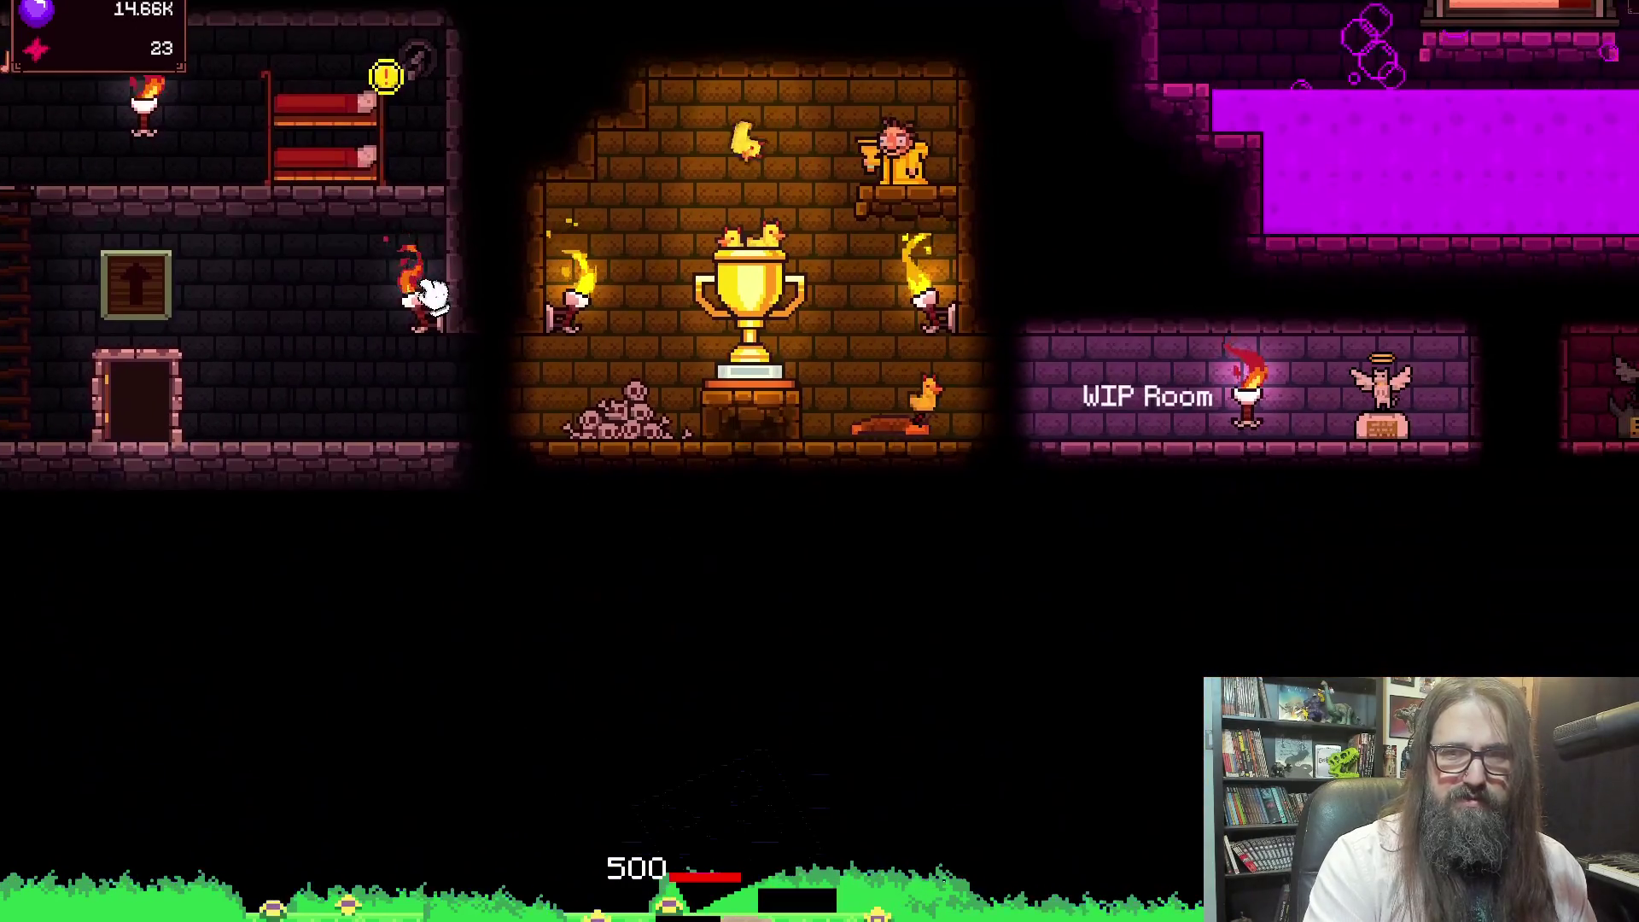
Upgrade Cultist Devotion Growth to Lv. 10, then move up to tap the purple orb
click(346, 136)
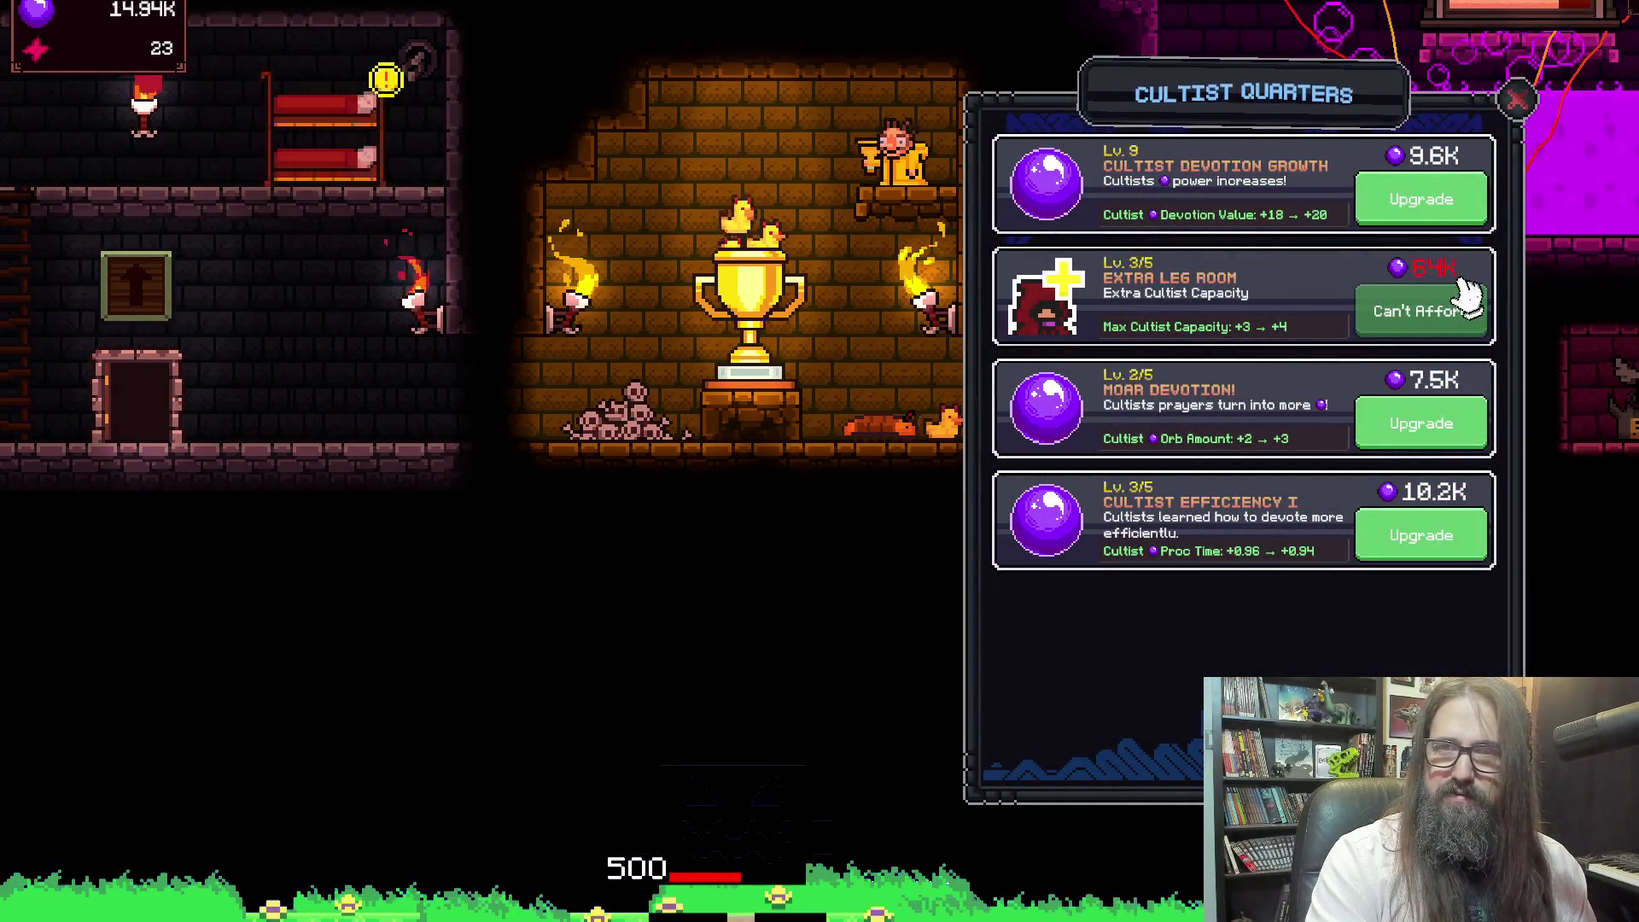
click(1441, 202)
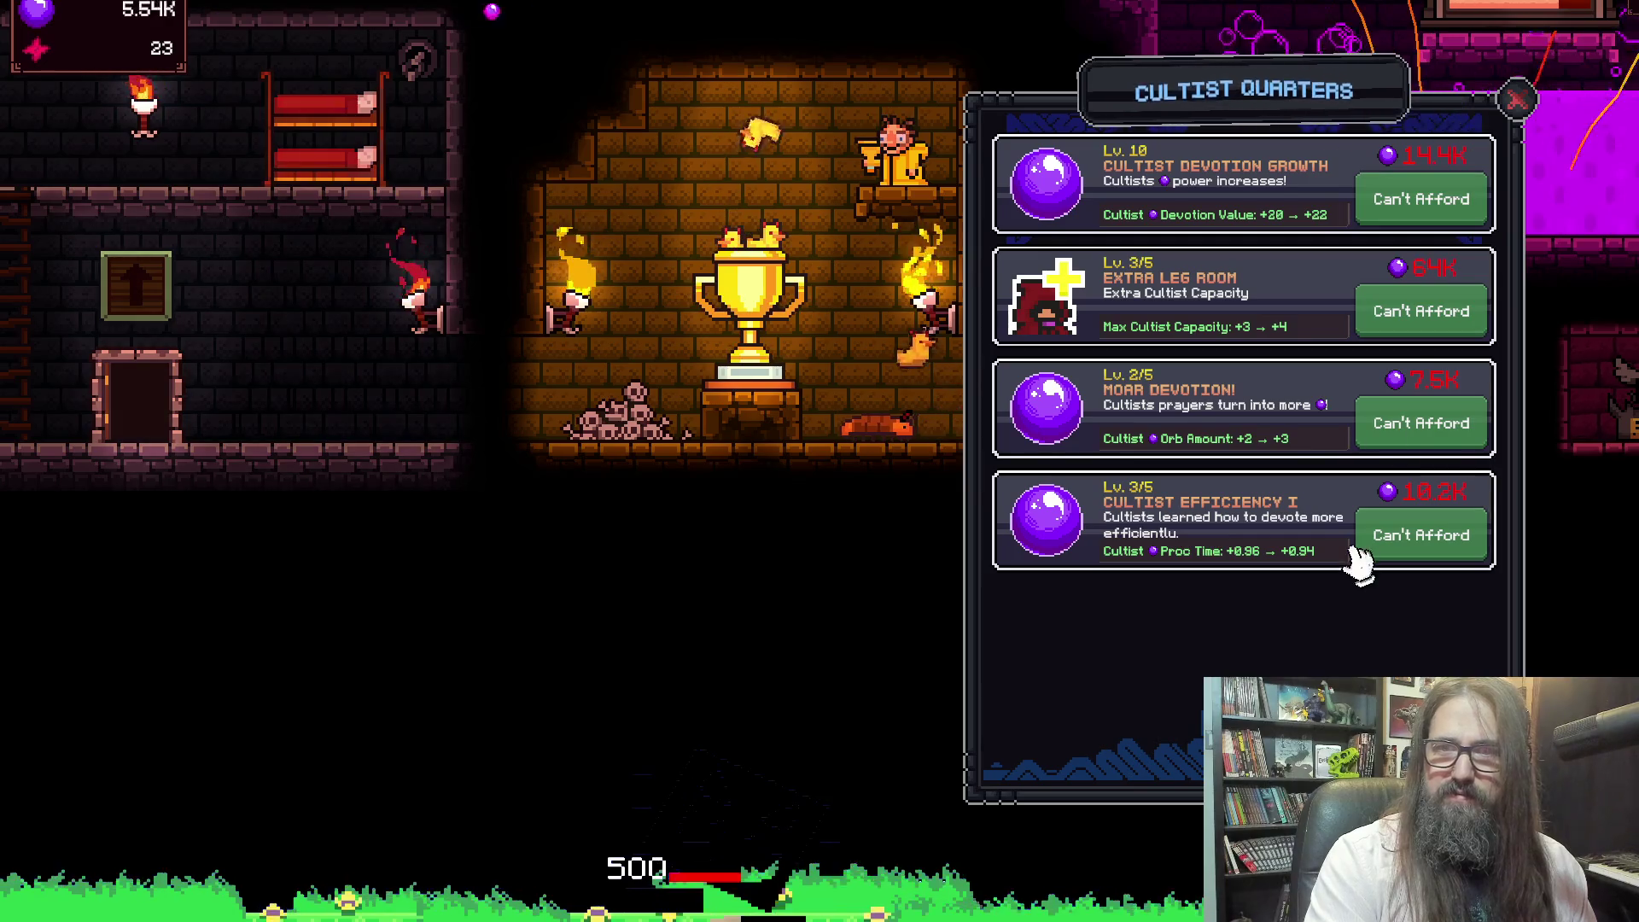
click(1513, 100)
scroll(793, 229, up, 5)
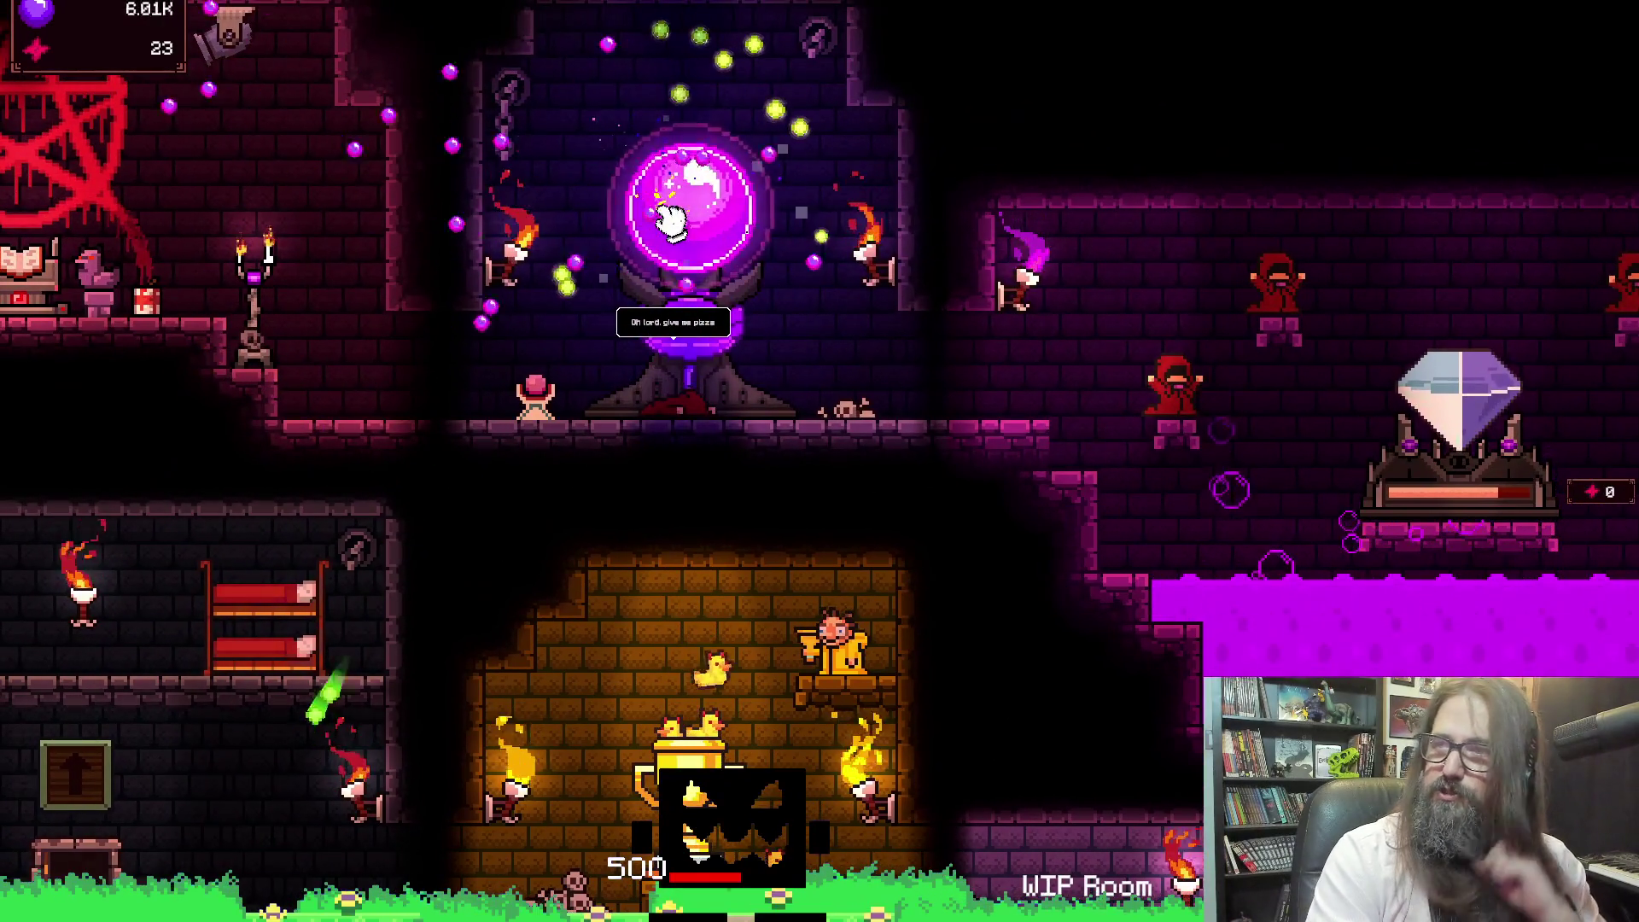
click(670, 222)
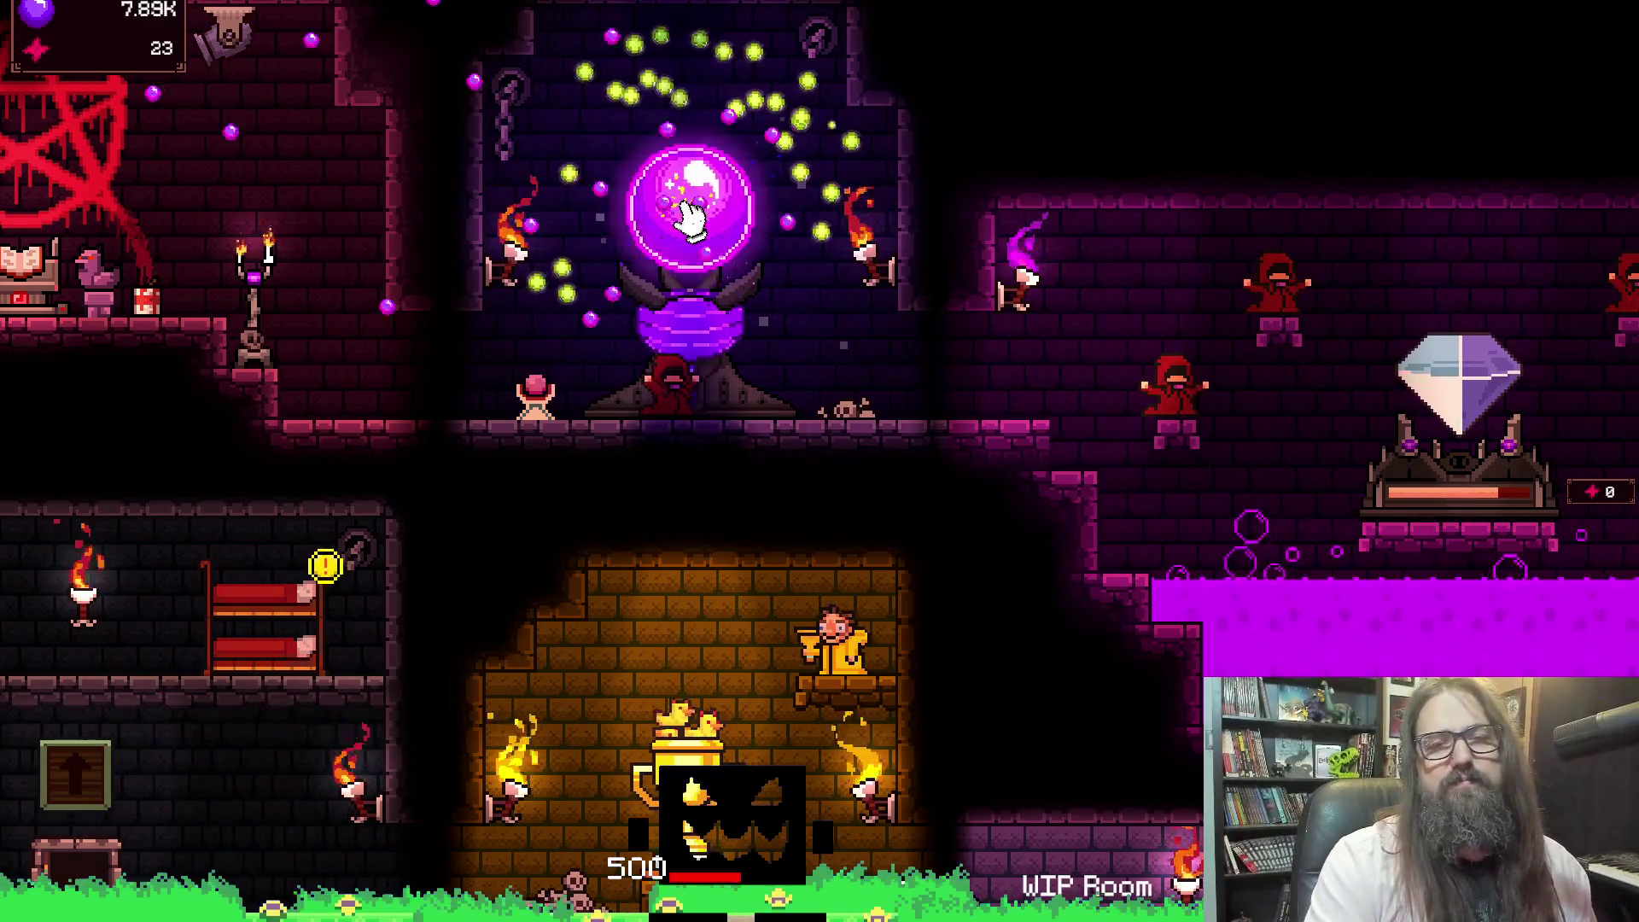
Farm the purple orb with about twenty taps, raising souls to roughly 26K
click(690, 218)
click(696, 222)
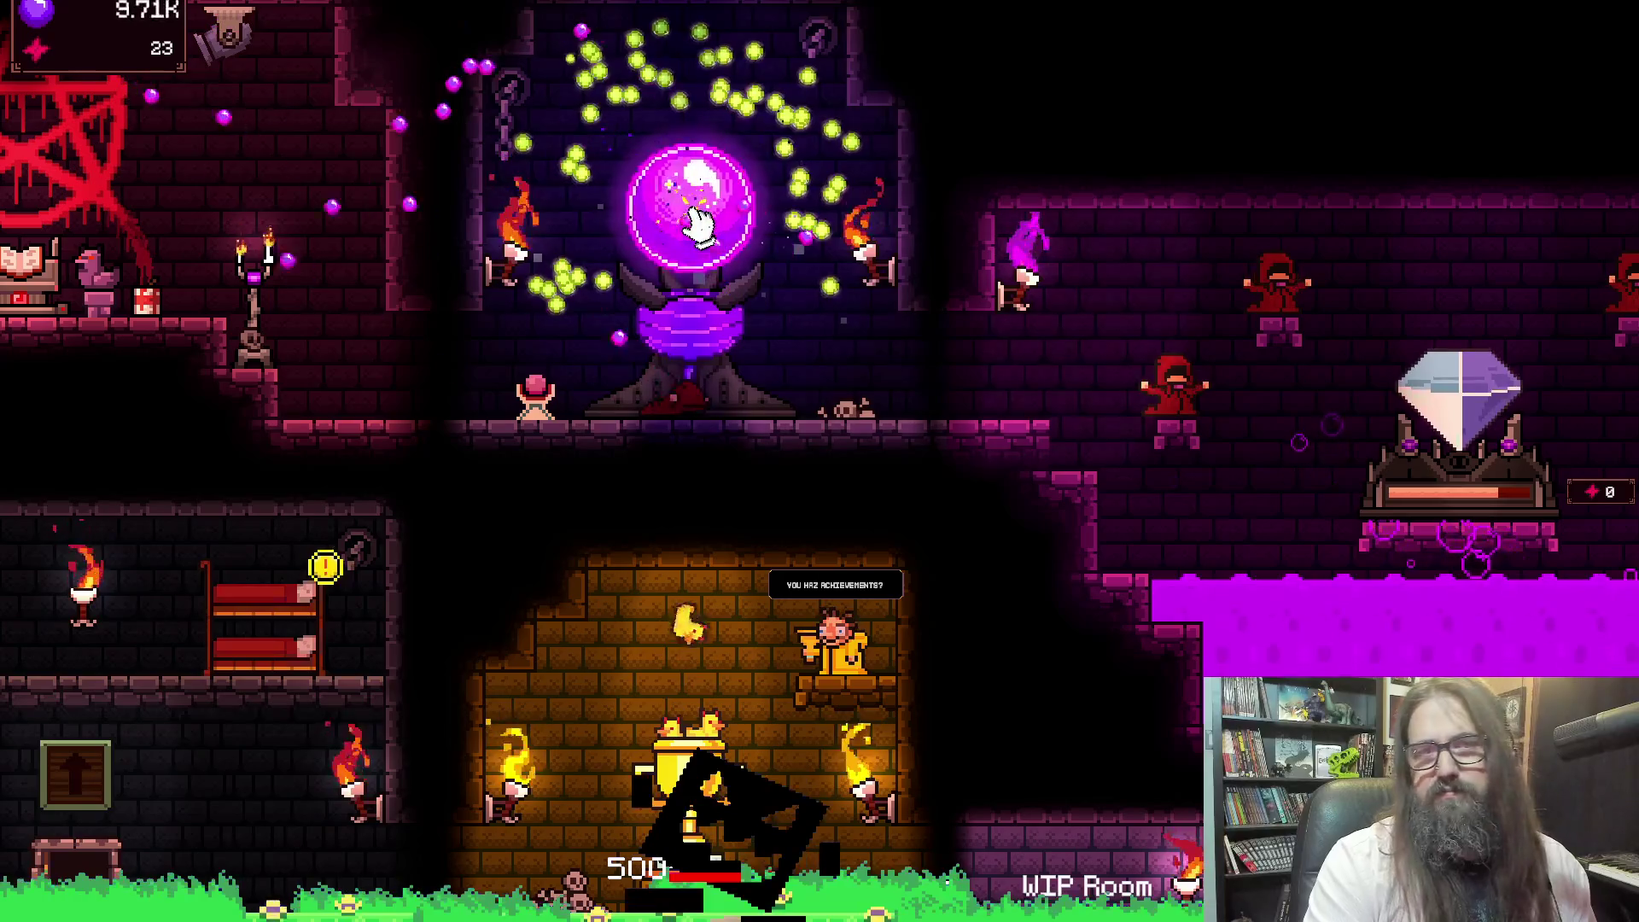
click(697, 233)
click(706, 234)
click(669, 241)
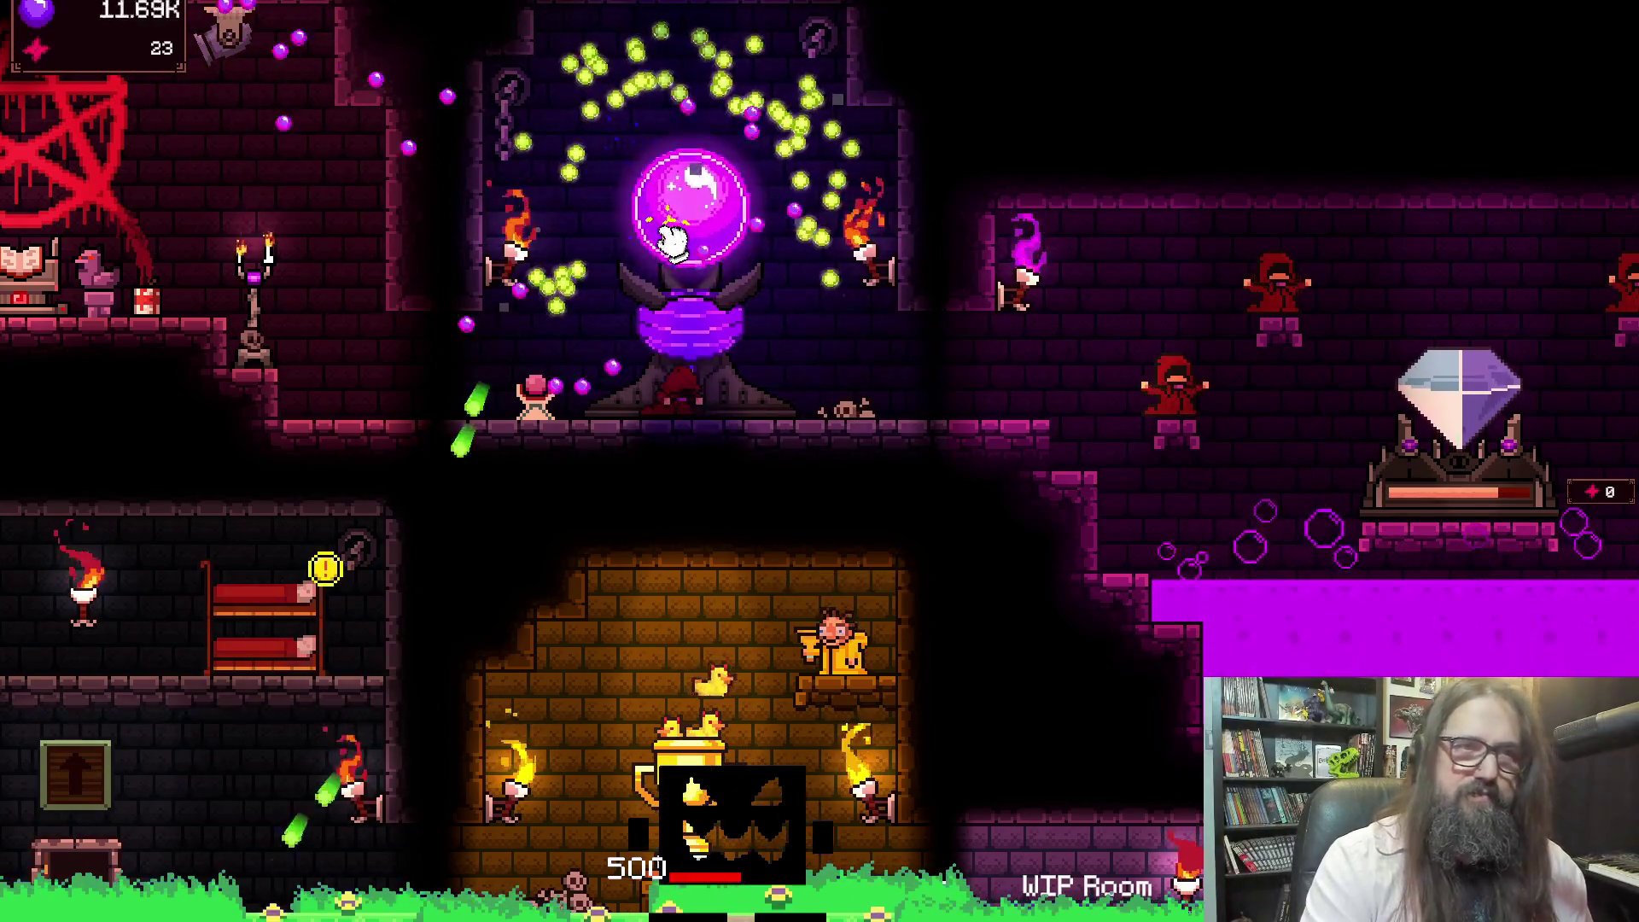
click(681, 245)
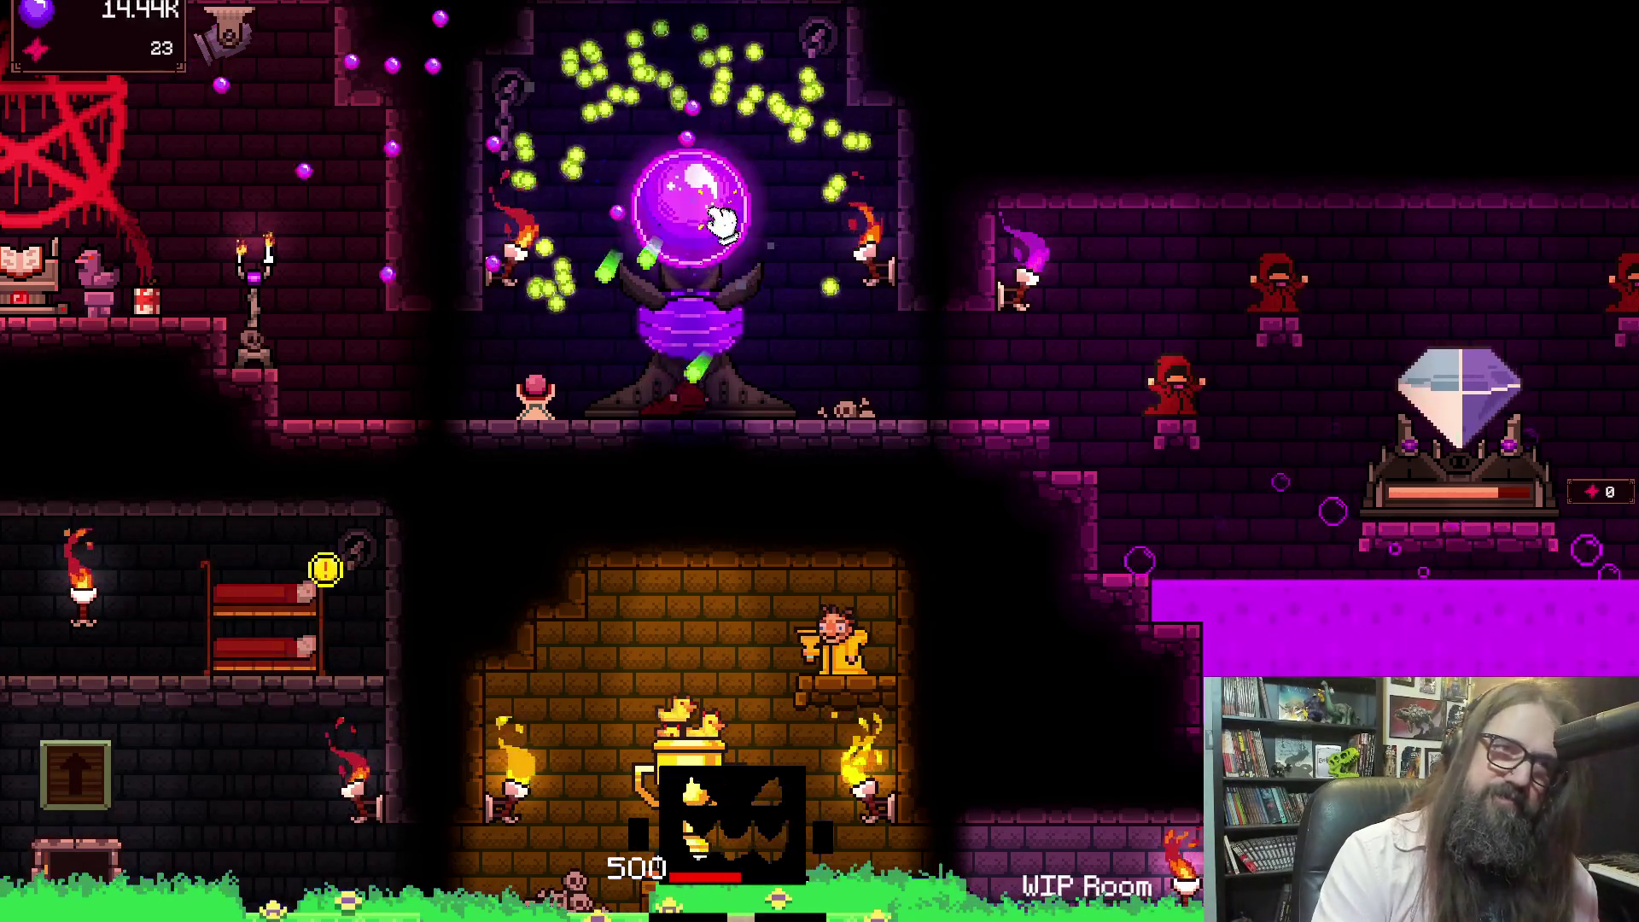
click(721, 219)
click(683, 209)
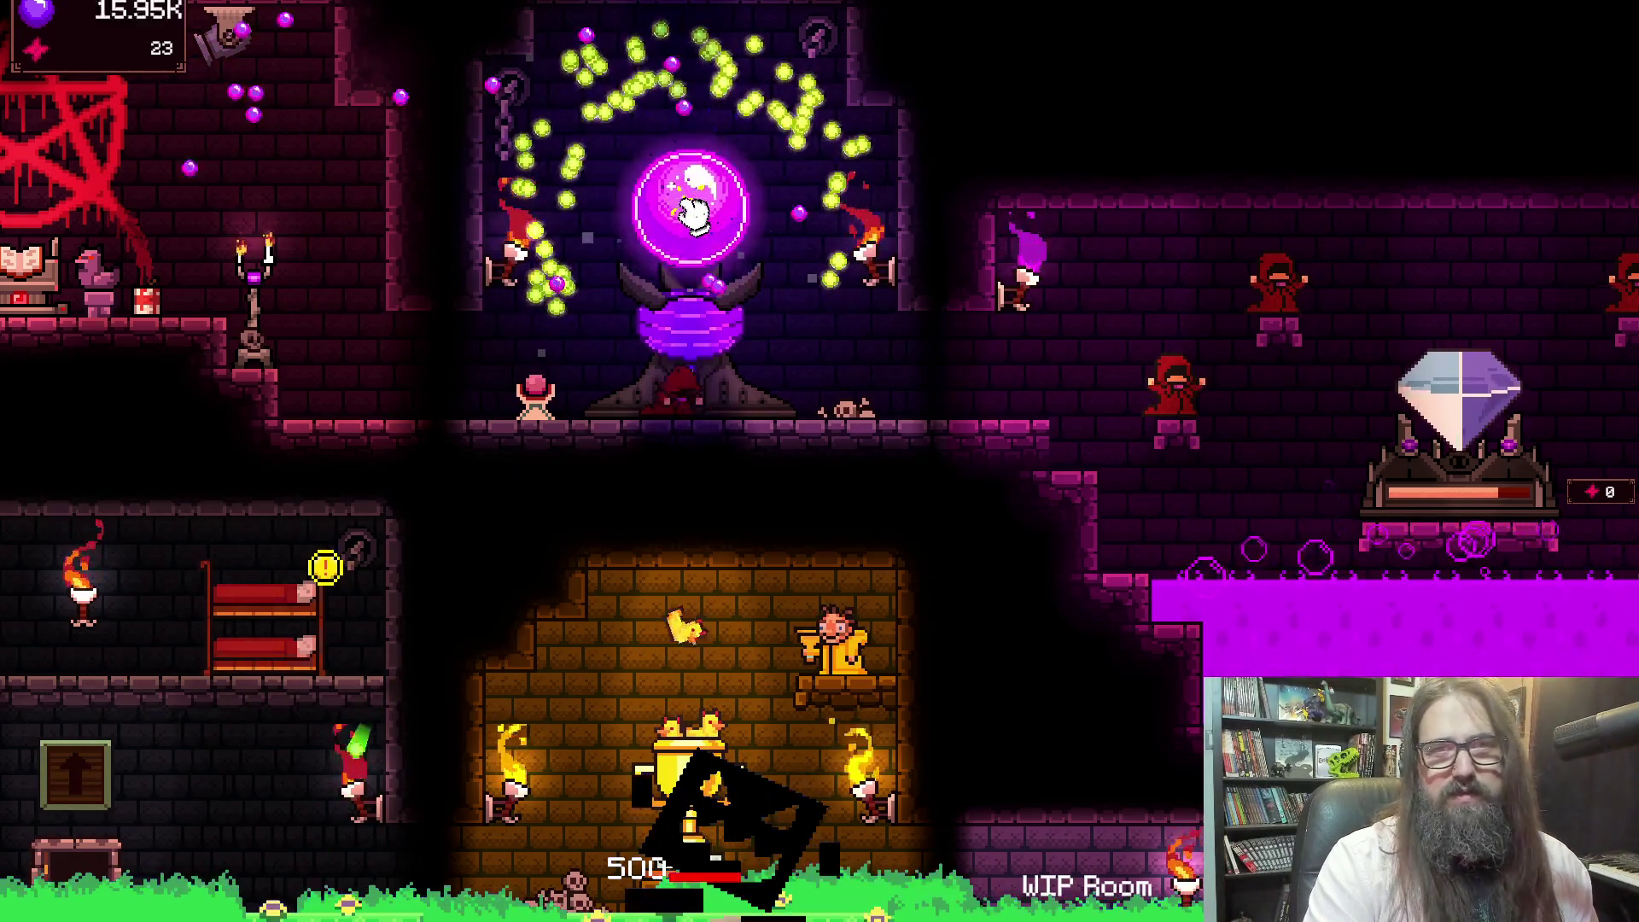
click(694, 210)
click(692, 211)
click(688, 212)
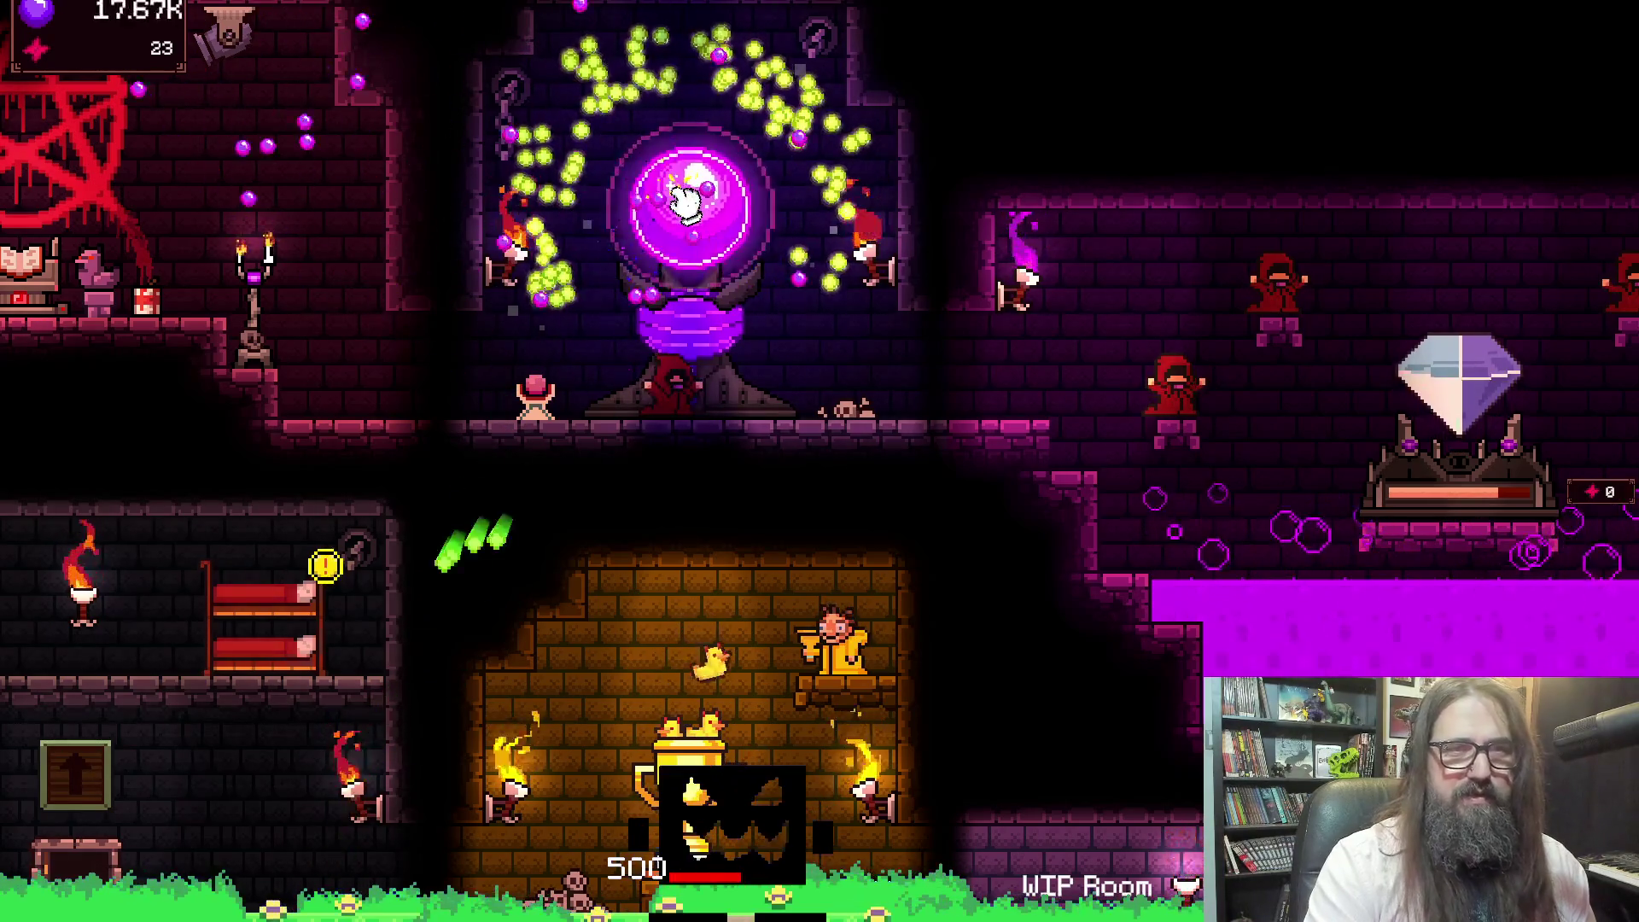
click(683, 214)
click(690, 220)
click(675, 220)
click(669, 227)
click(666, 226)
click(675, 223)
click(687, 226)
click(706, 227)
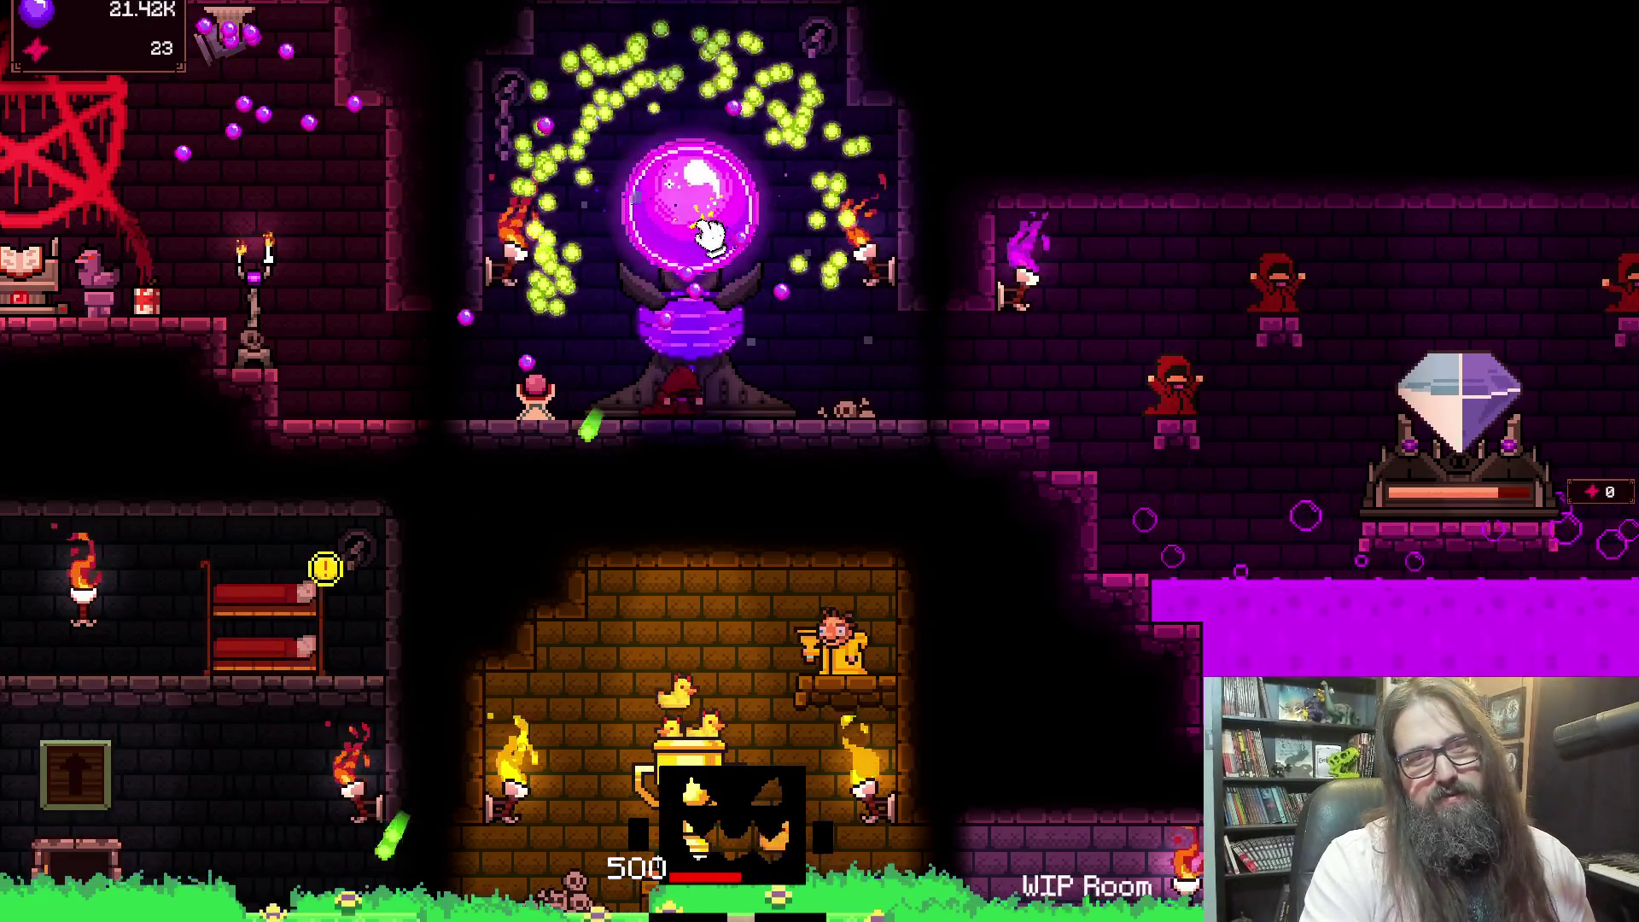
click(717, 234)
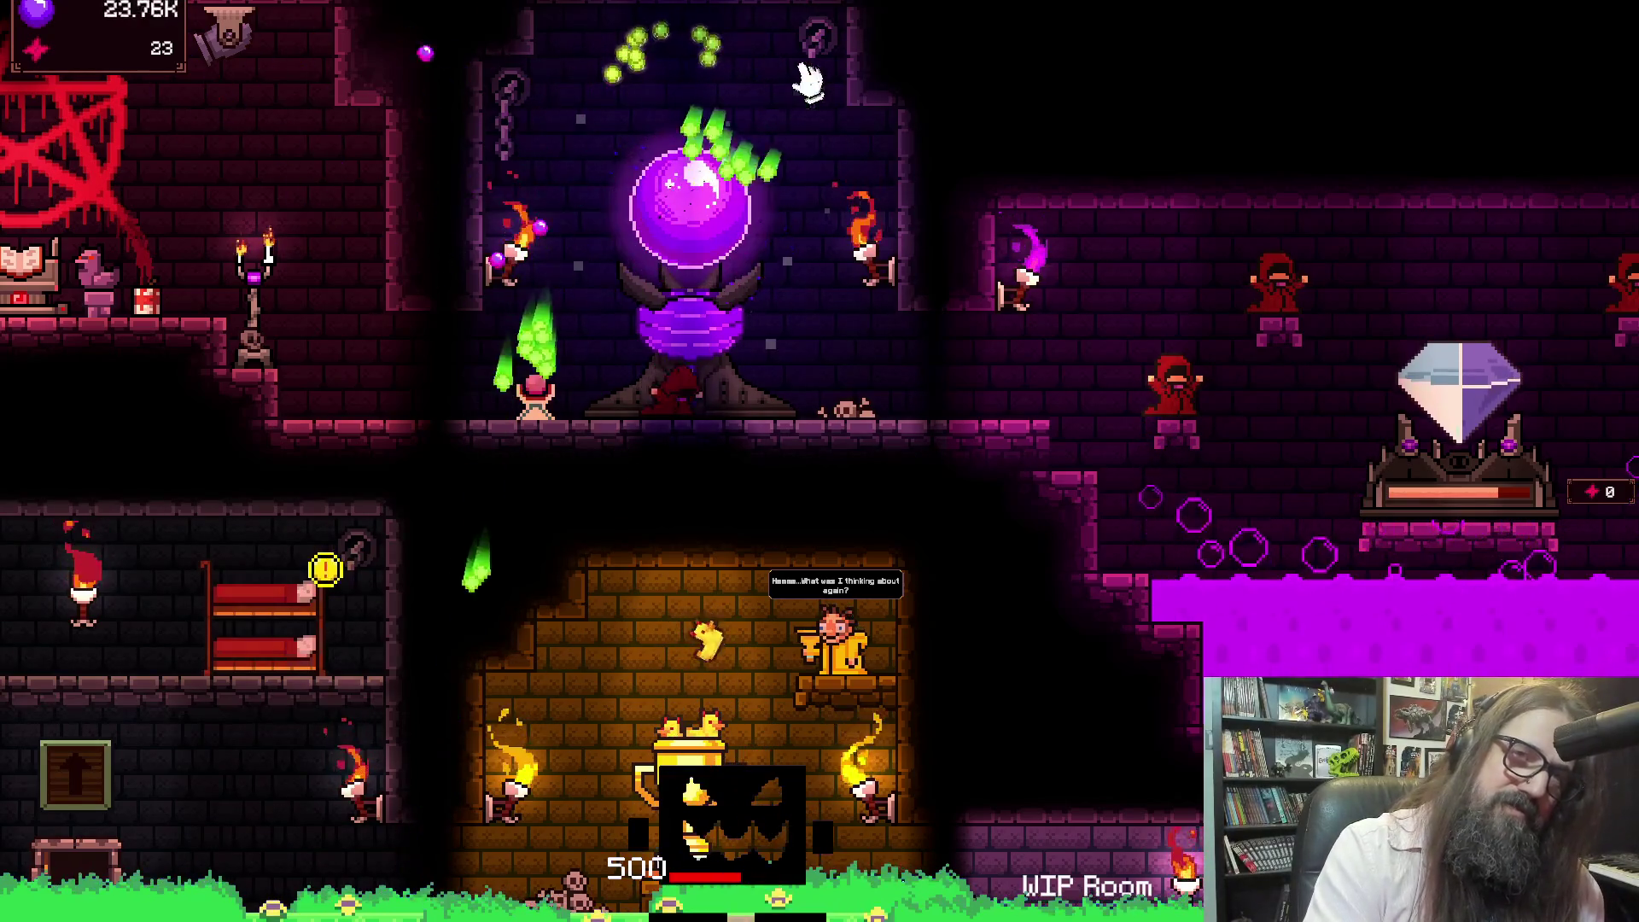
click(701, 248)
click(700, 243)
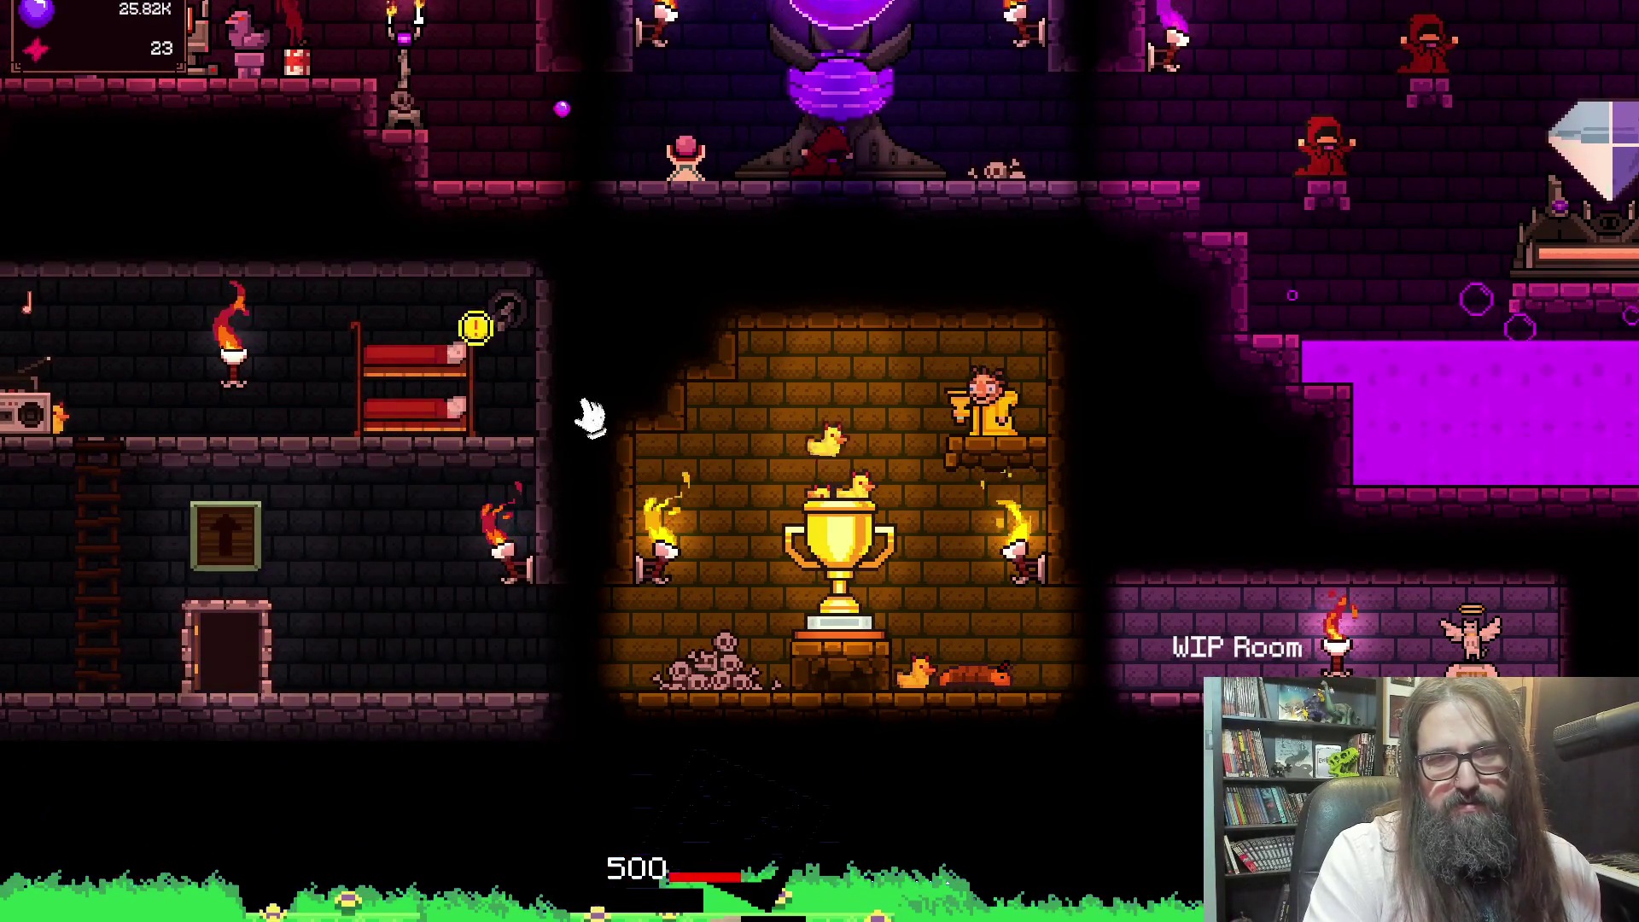
click(375, 378)
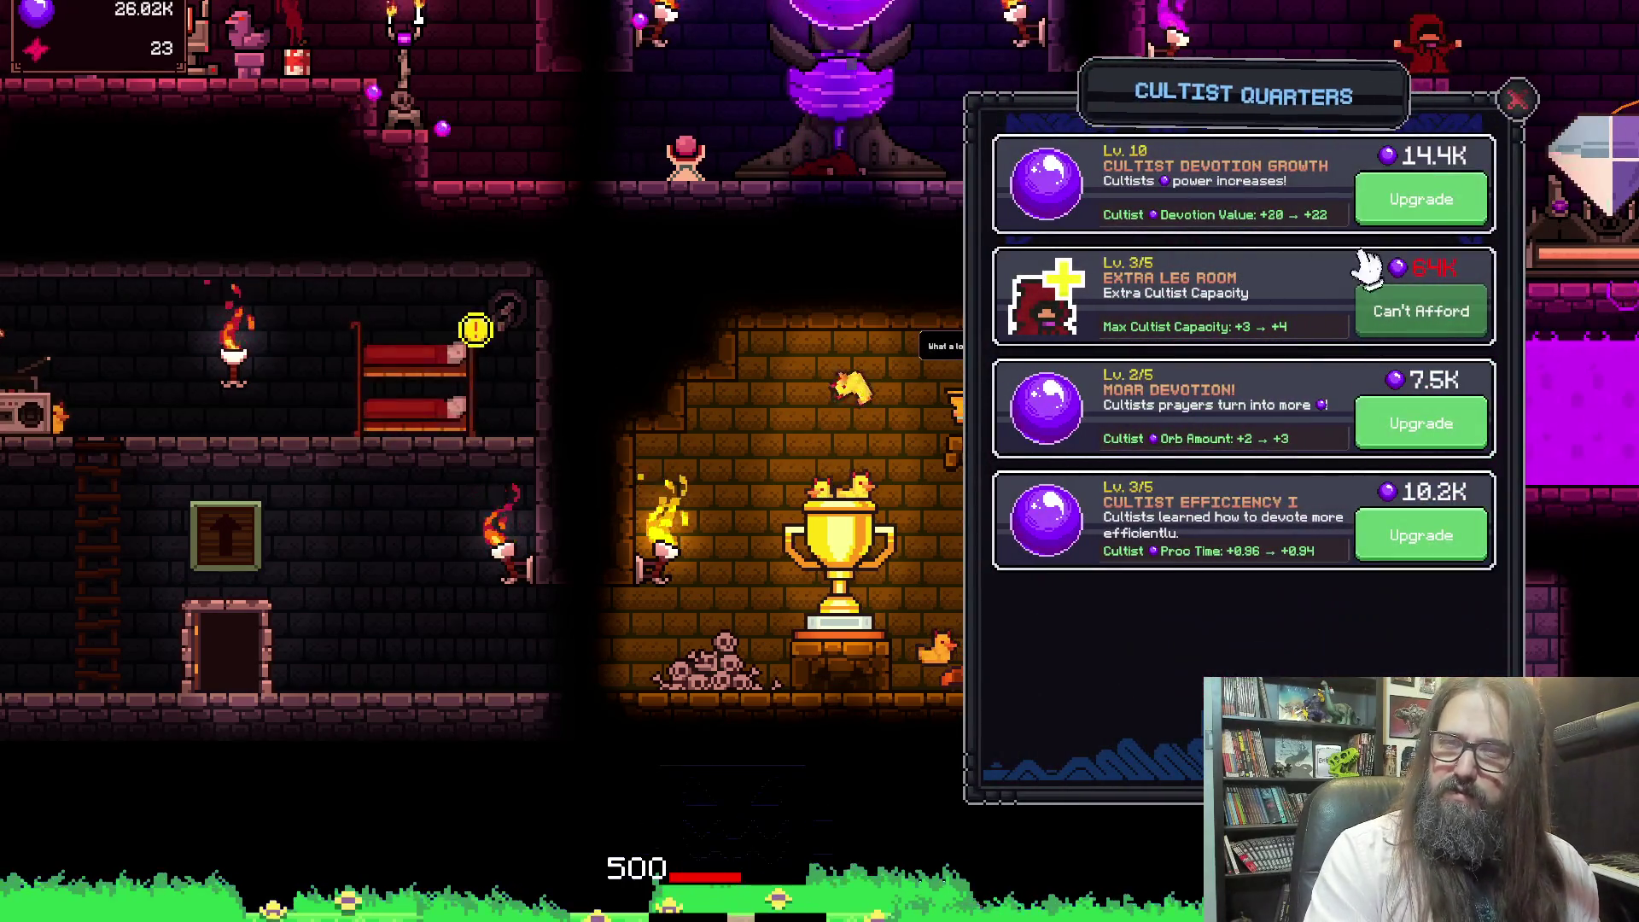
Buy Cultist Devotion Growth Lv. 11 and Moar Devotion, spending souls down to about 5.28K
click(1398, 205)
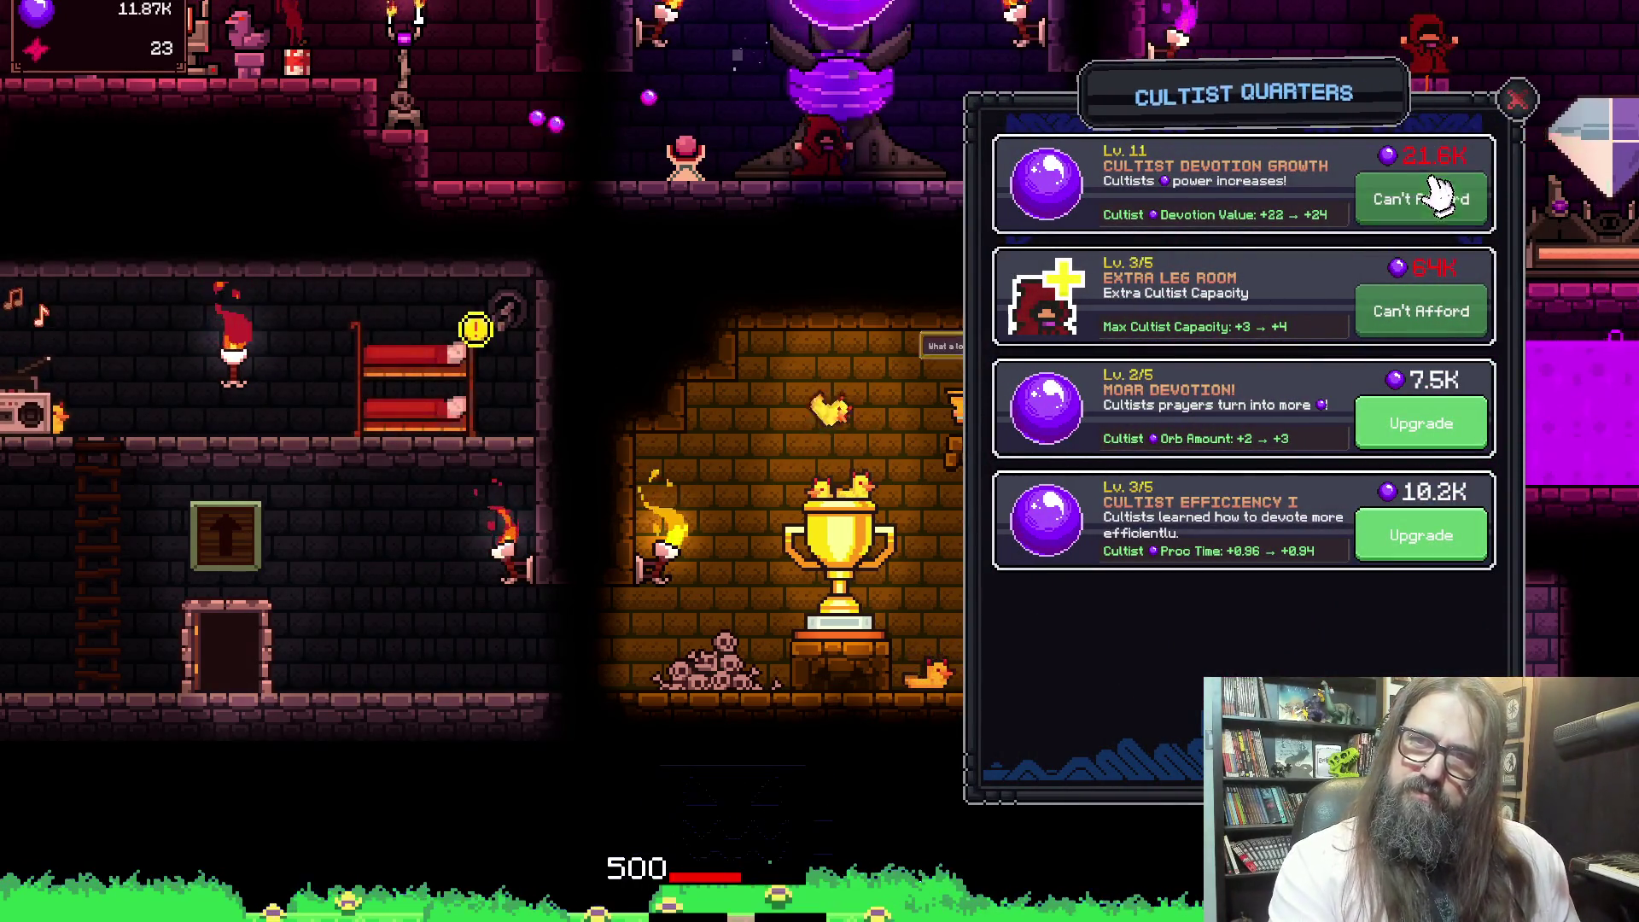
click(1518, 99)
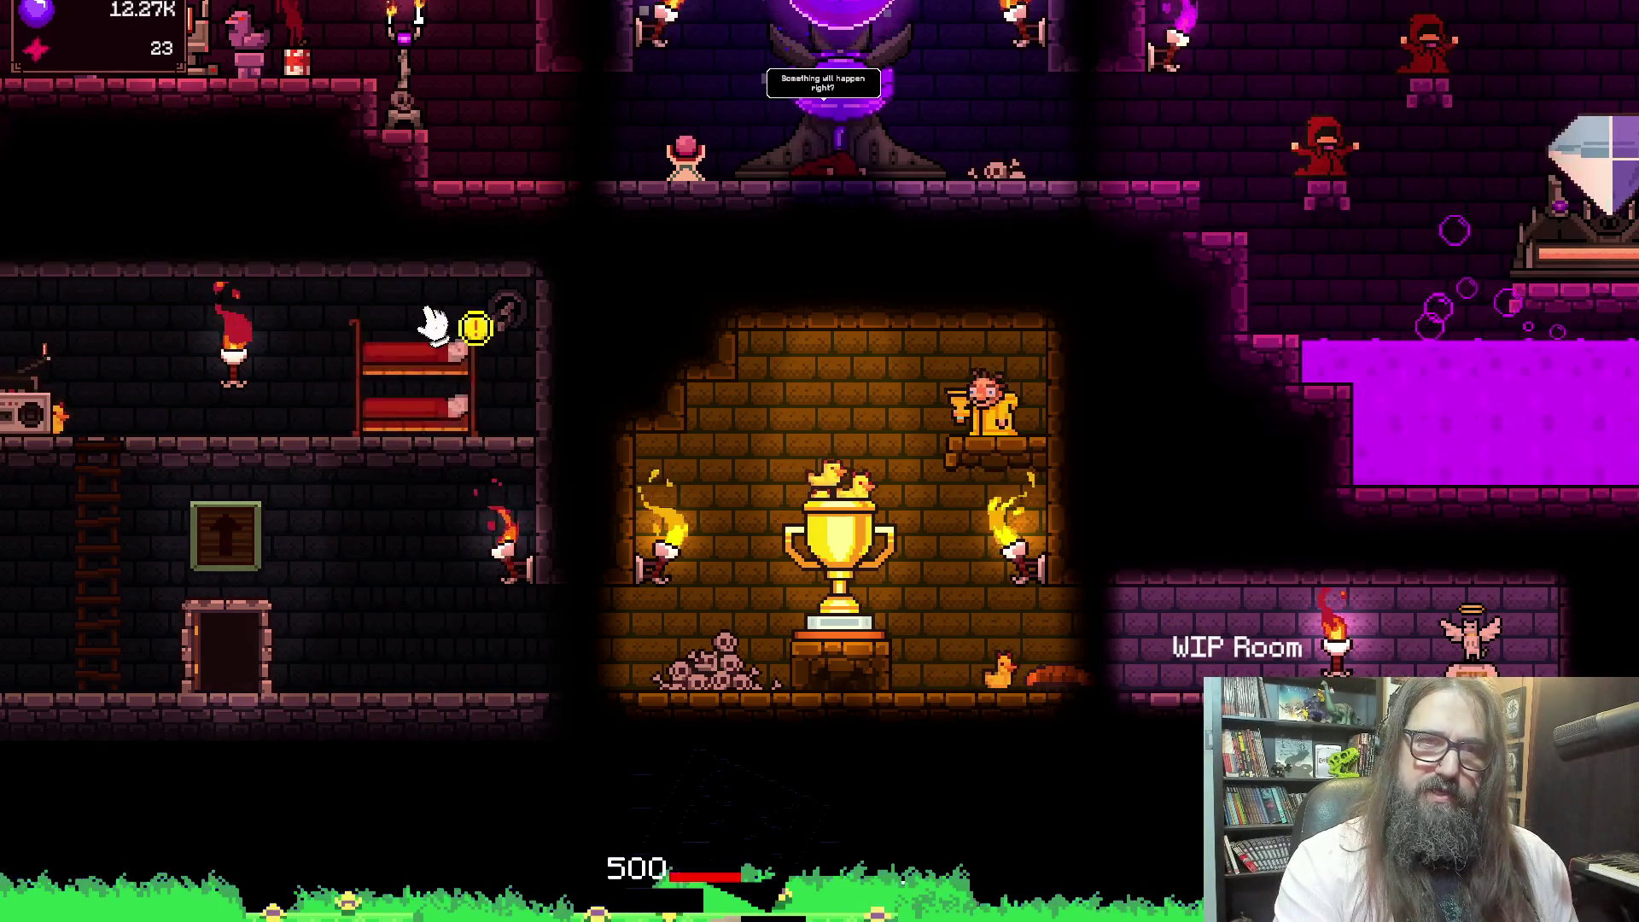
click(432, 376)
click(1421, 423)
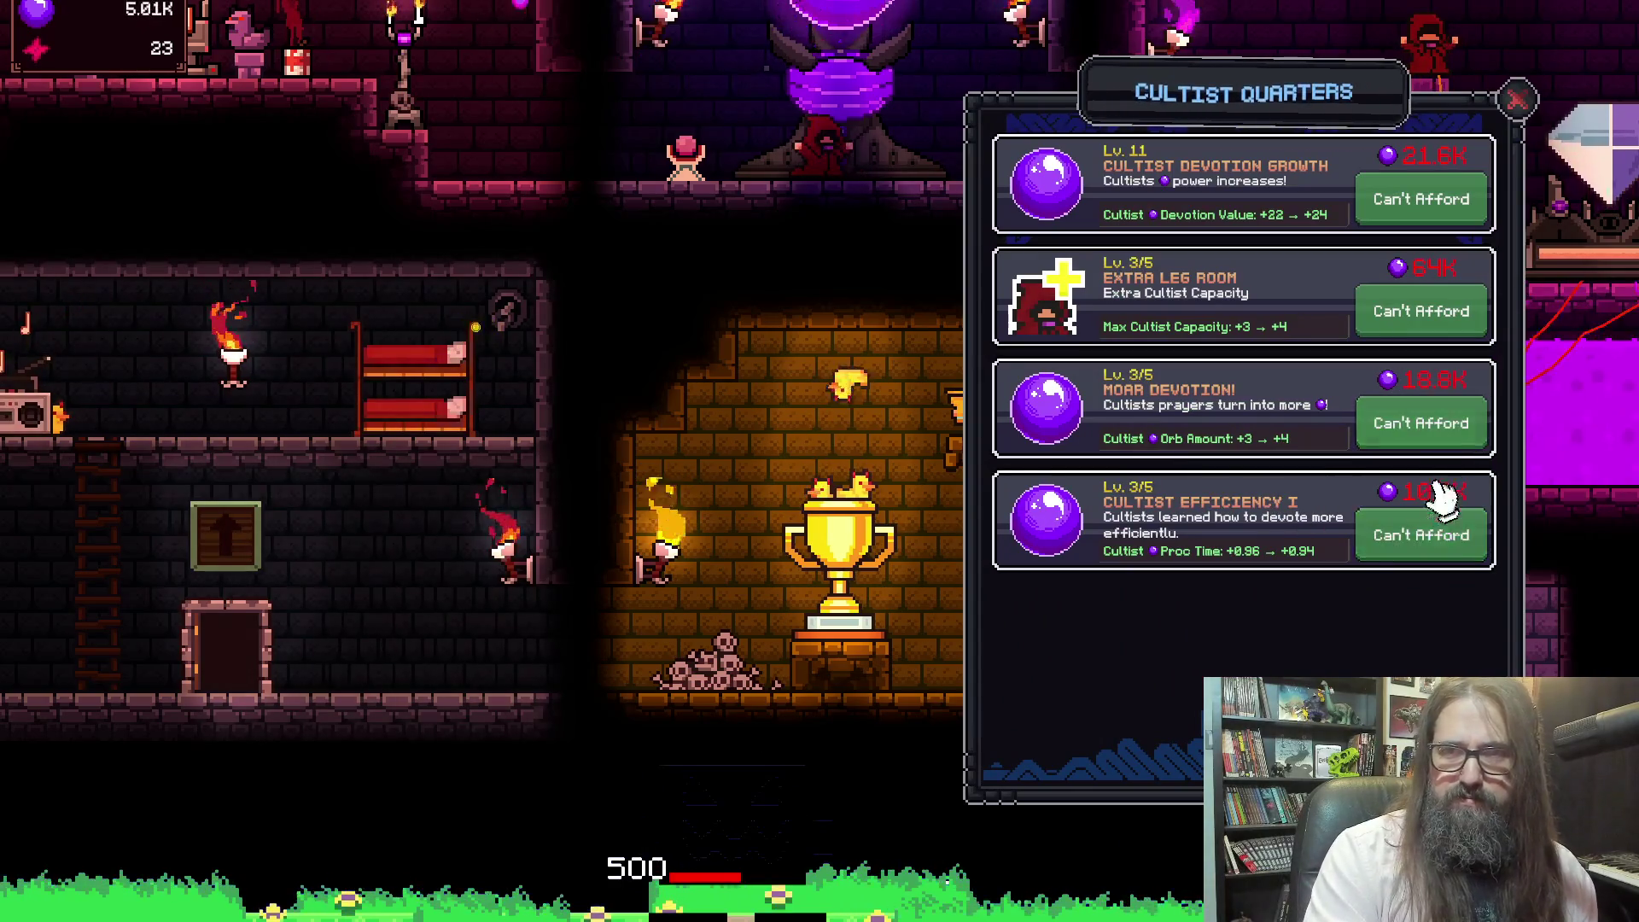
click(1518, 98)
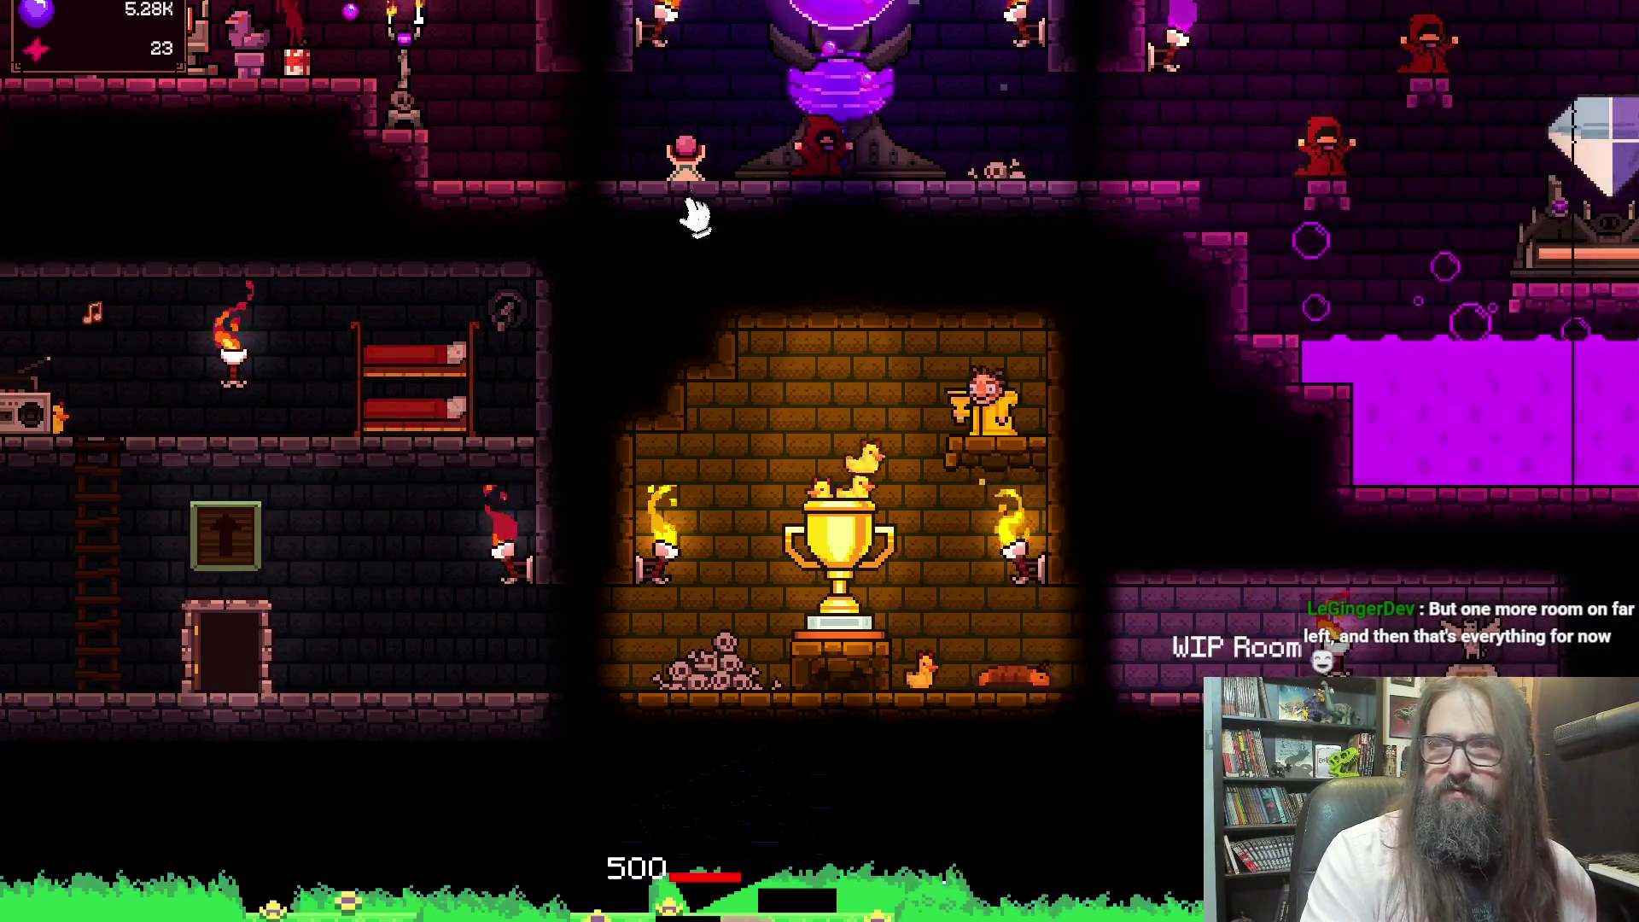
drag(691, 226, 969, 530)
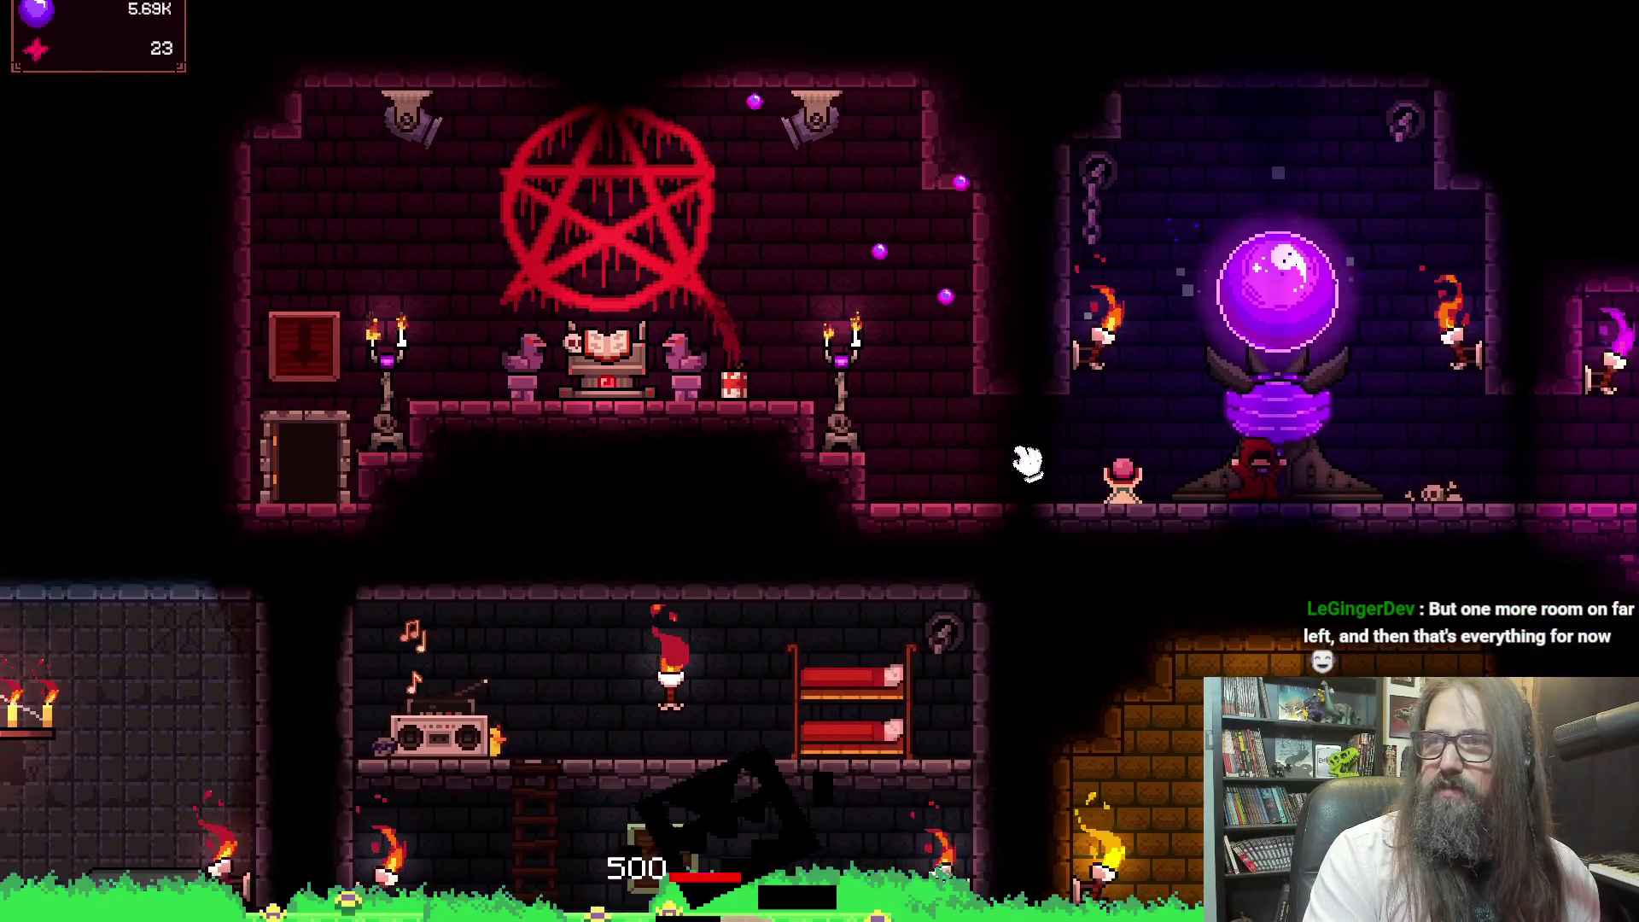
Tap the purple orb about a dozen times, rebuilding souls to roughly 33K
drag(1028, 461, 176, 461)
click(453, 294)
click(450, 297)
click(448, 299)
click(448, 299)
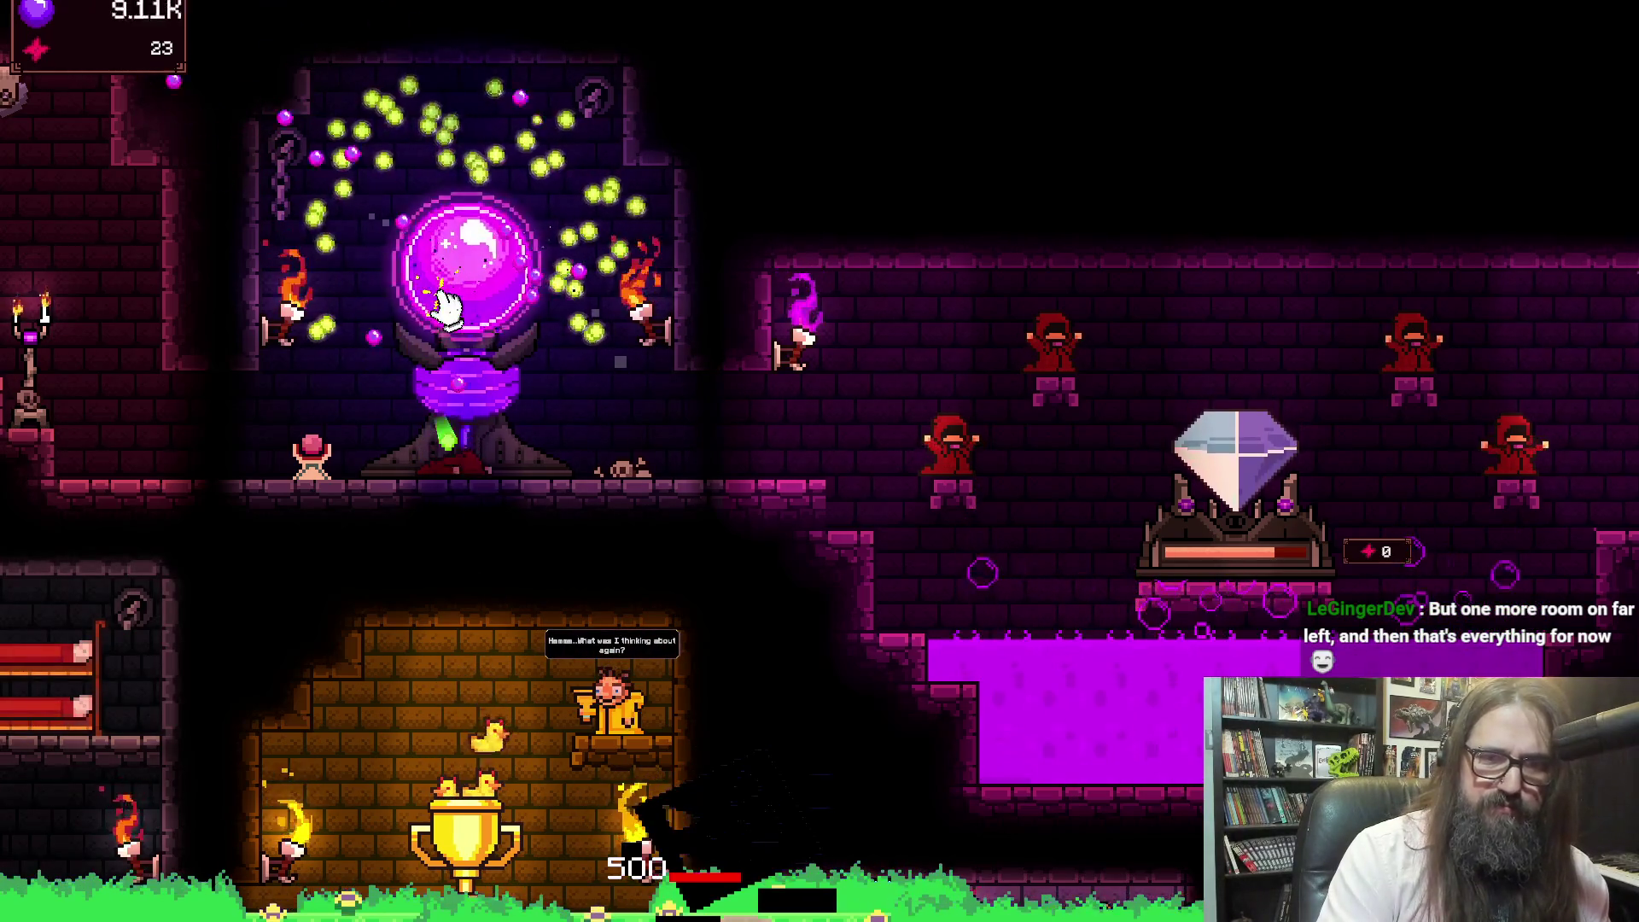
click(449, 309)
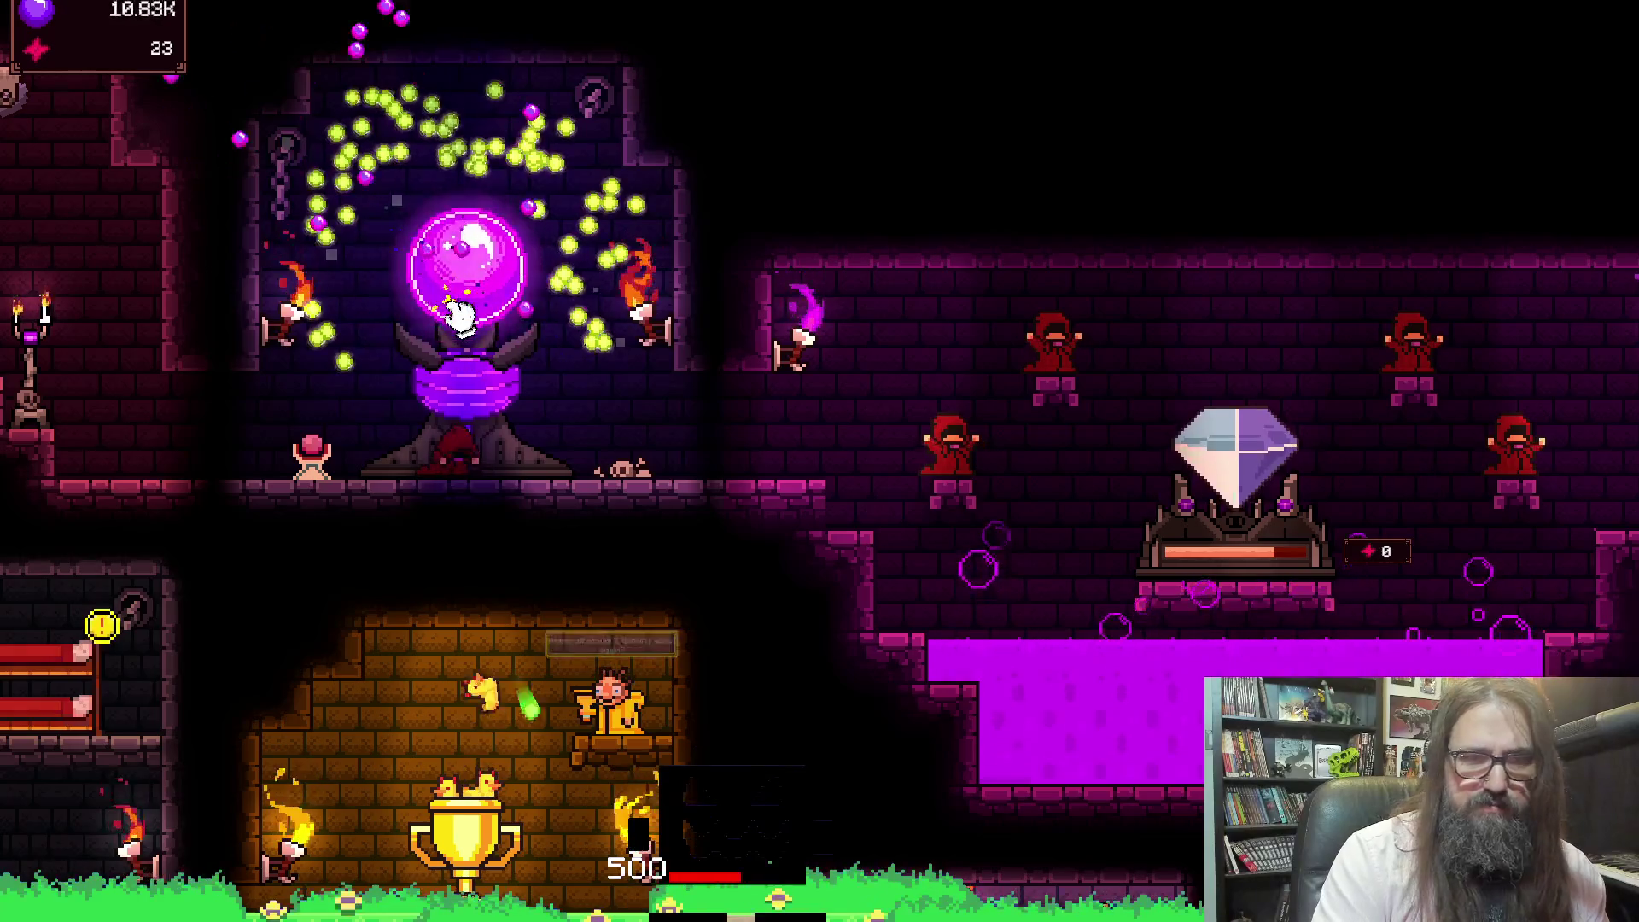
click(457, 313)
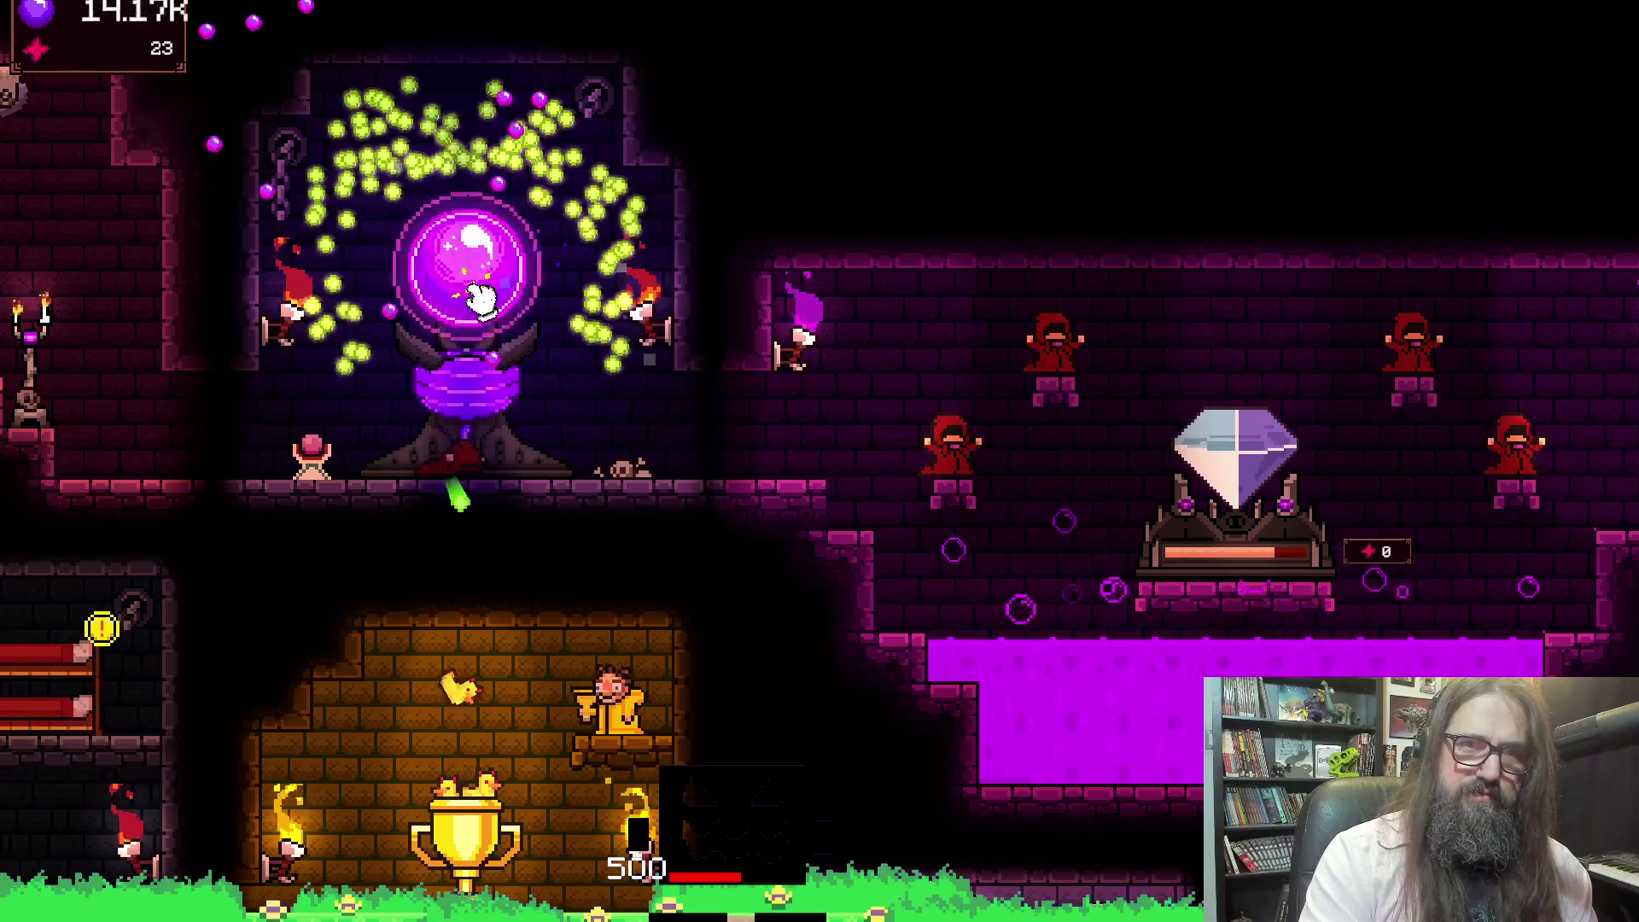
click(474, 305)
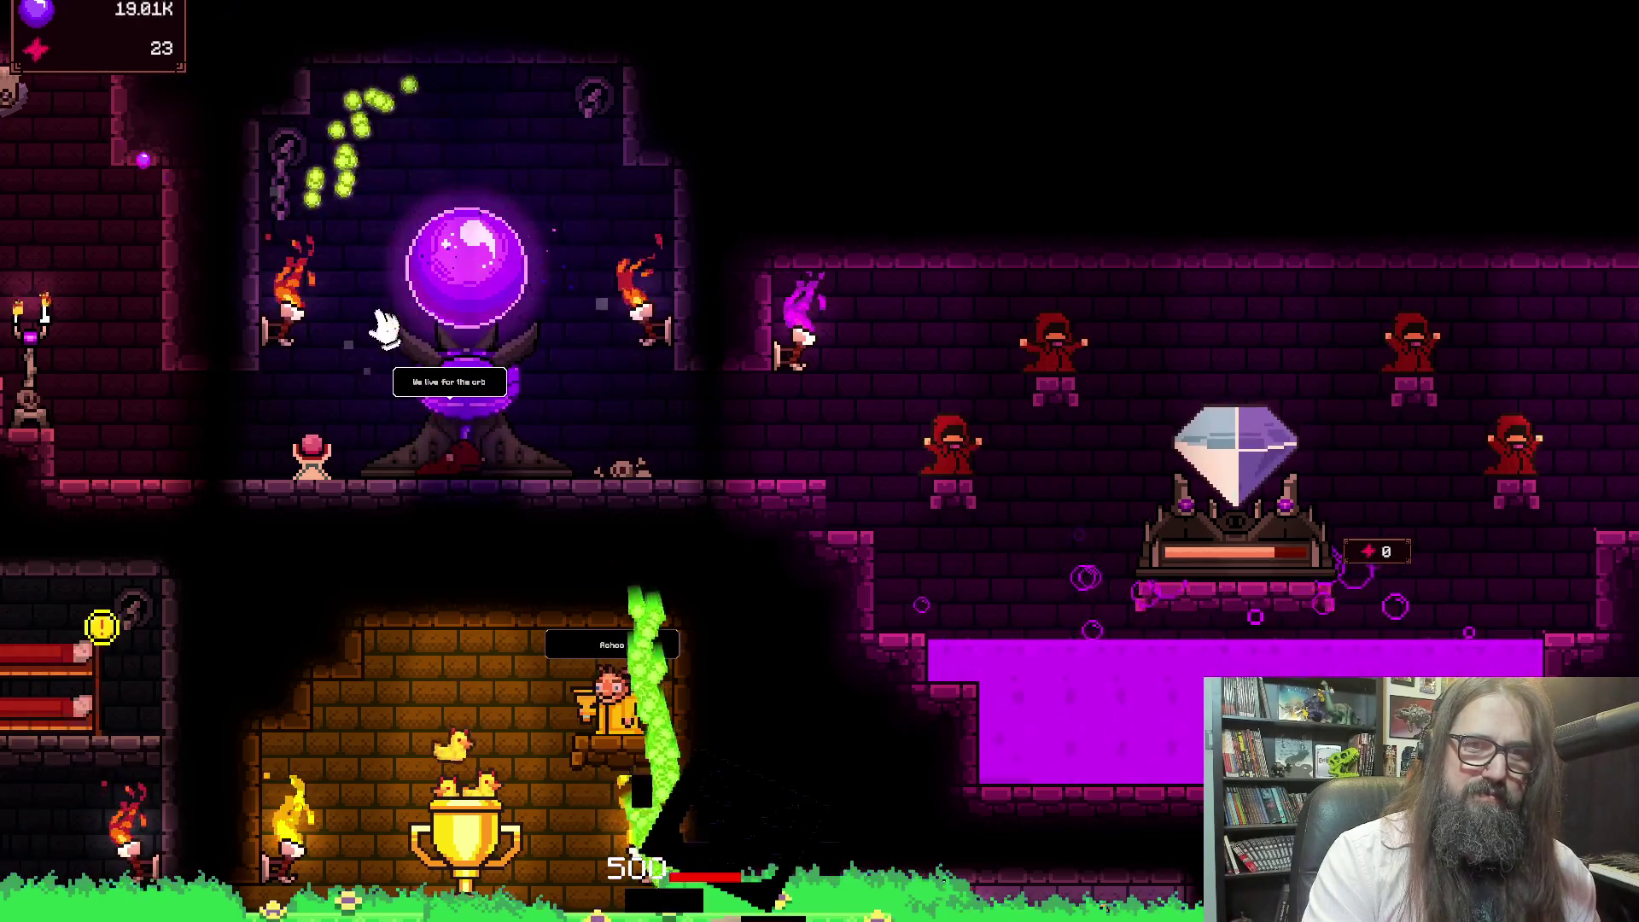
click(465, 267)
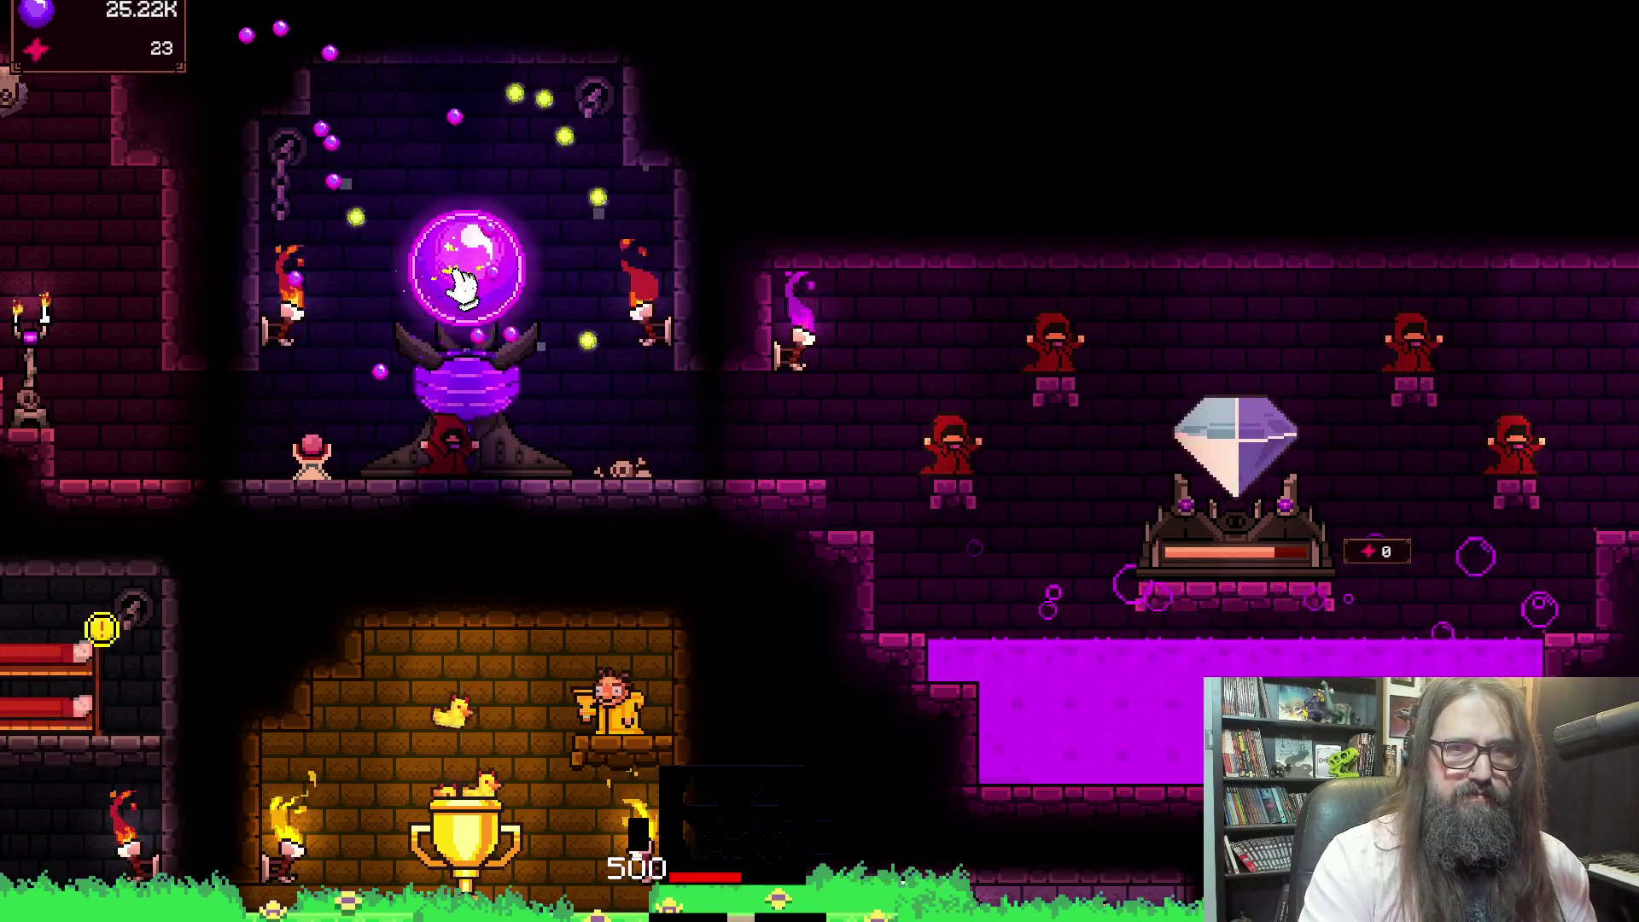
click(459, 289)
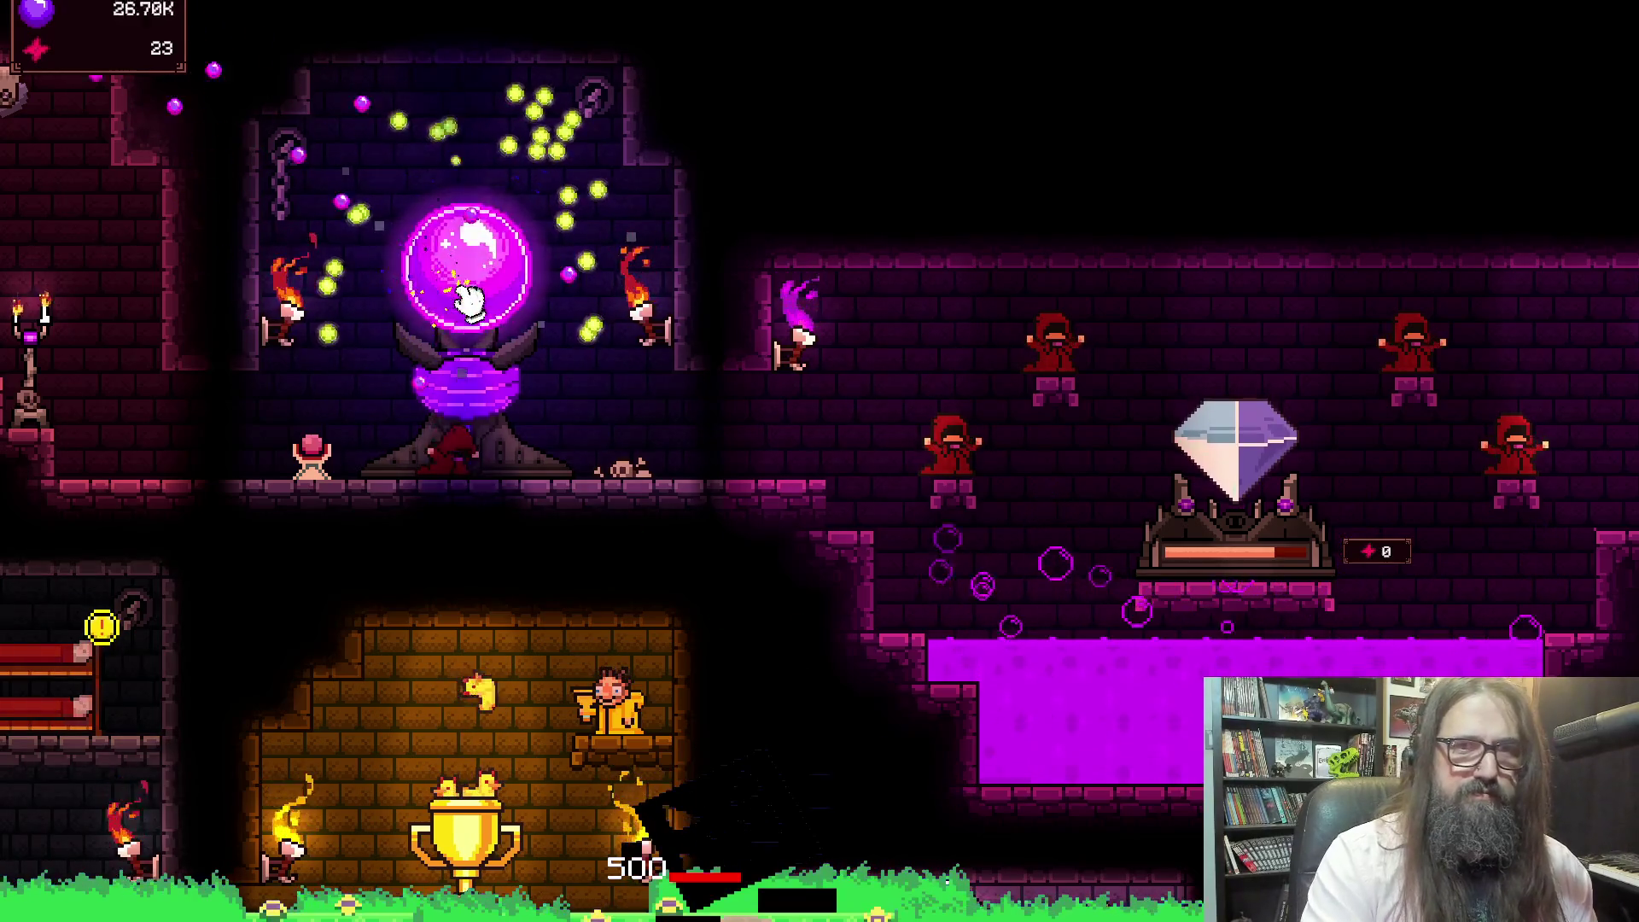
click(478, 290)
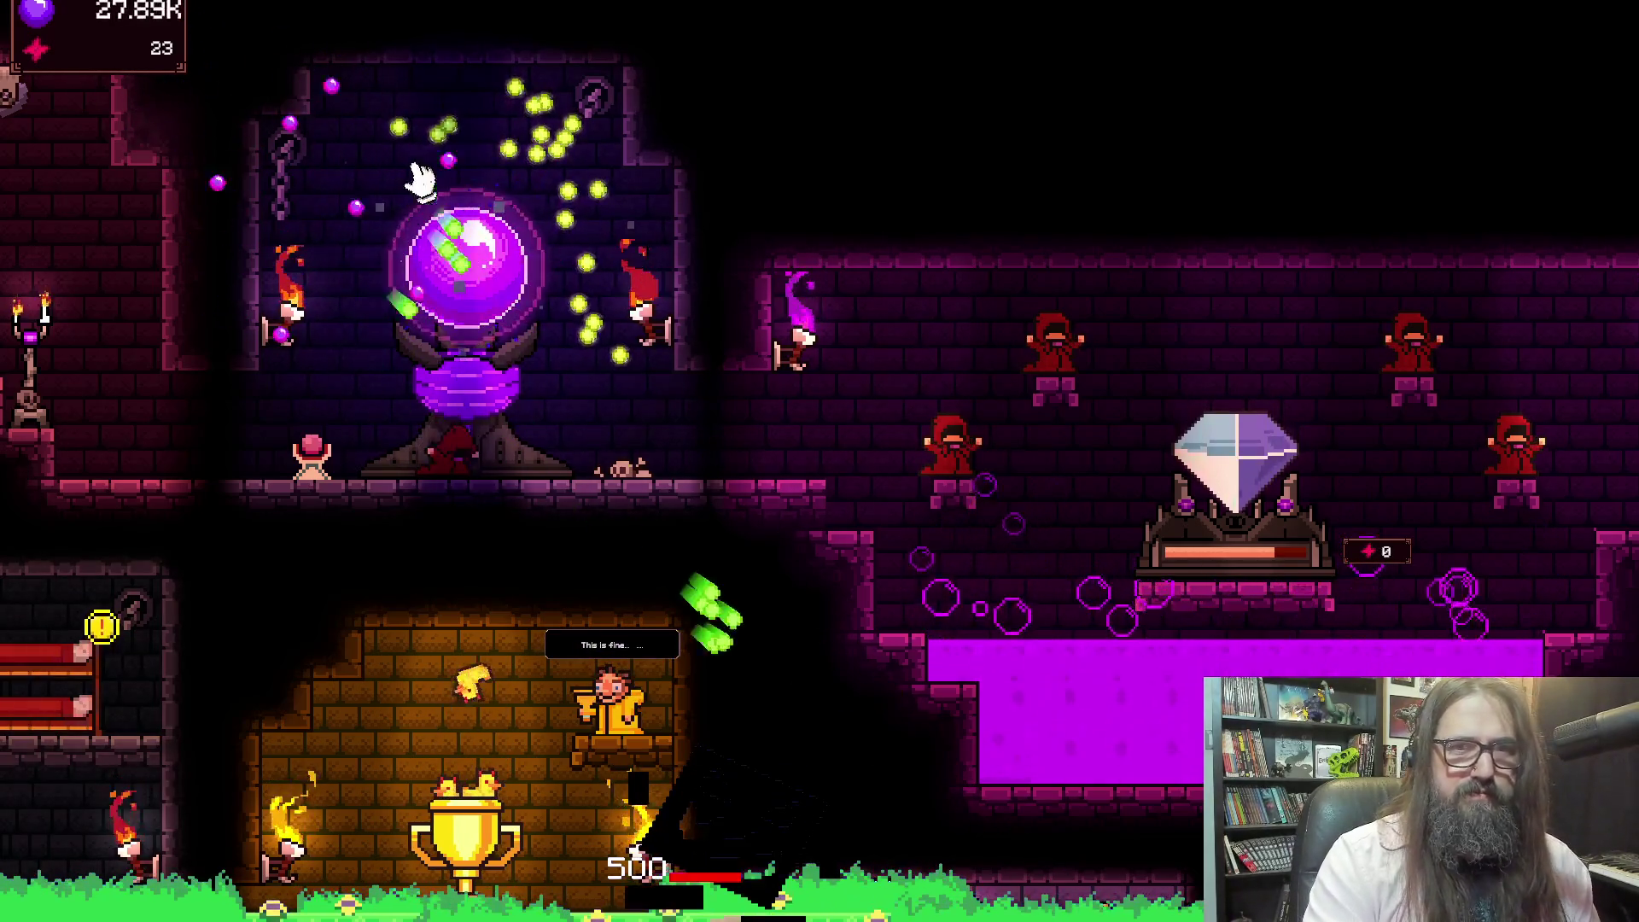
click(461, 260)
click(448, 277)
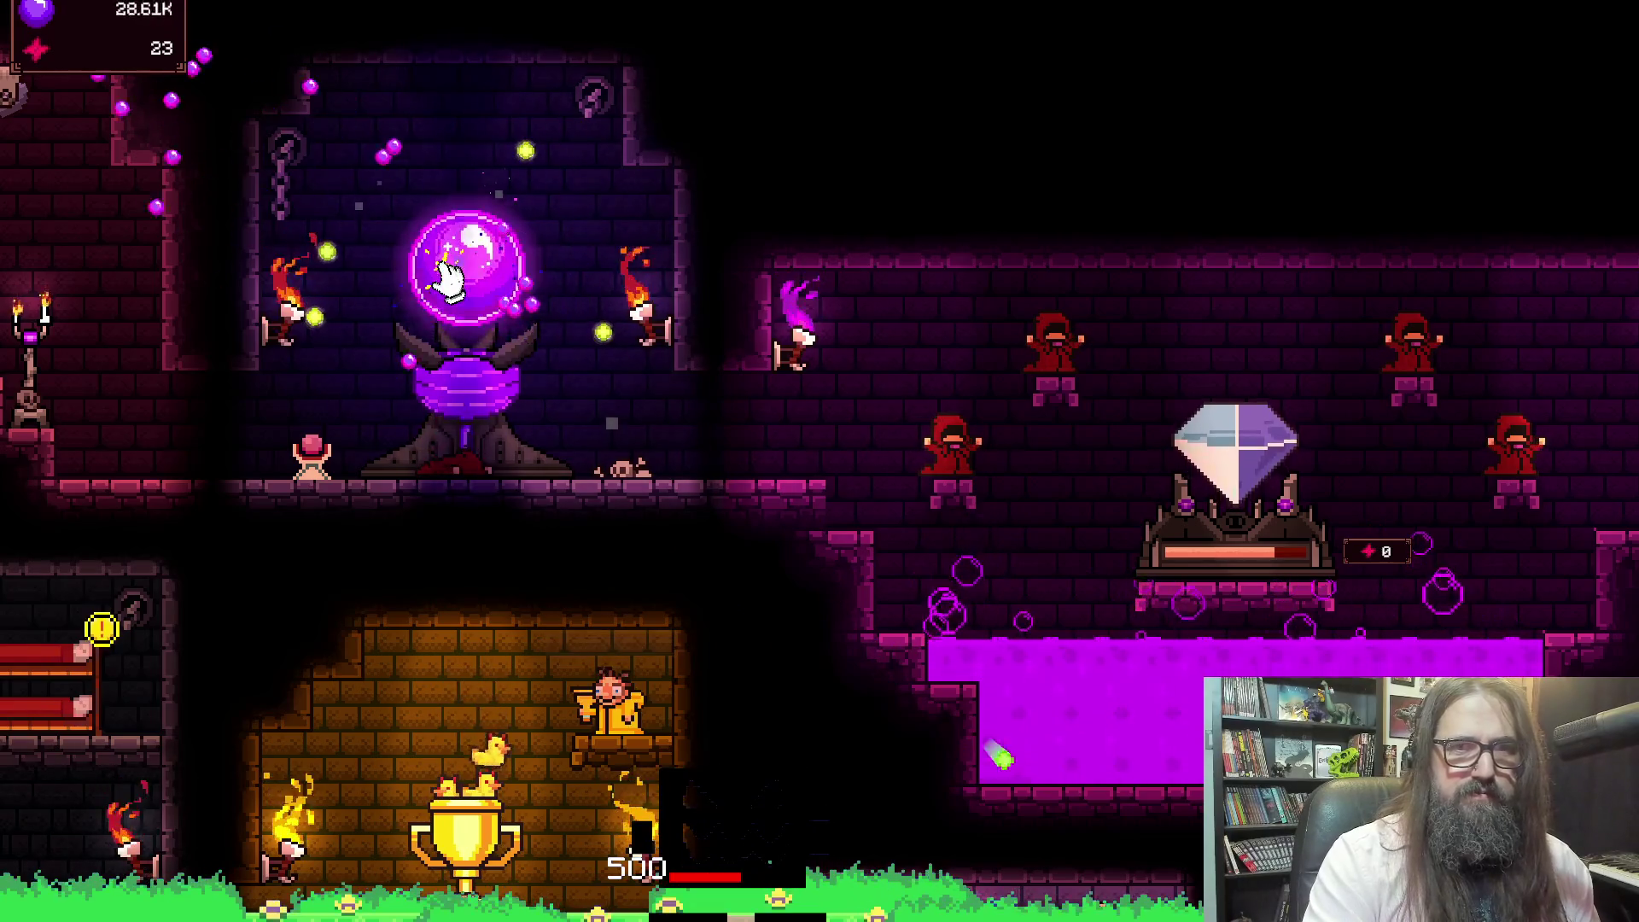
click(435, 281)
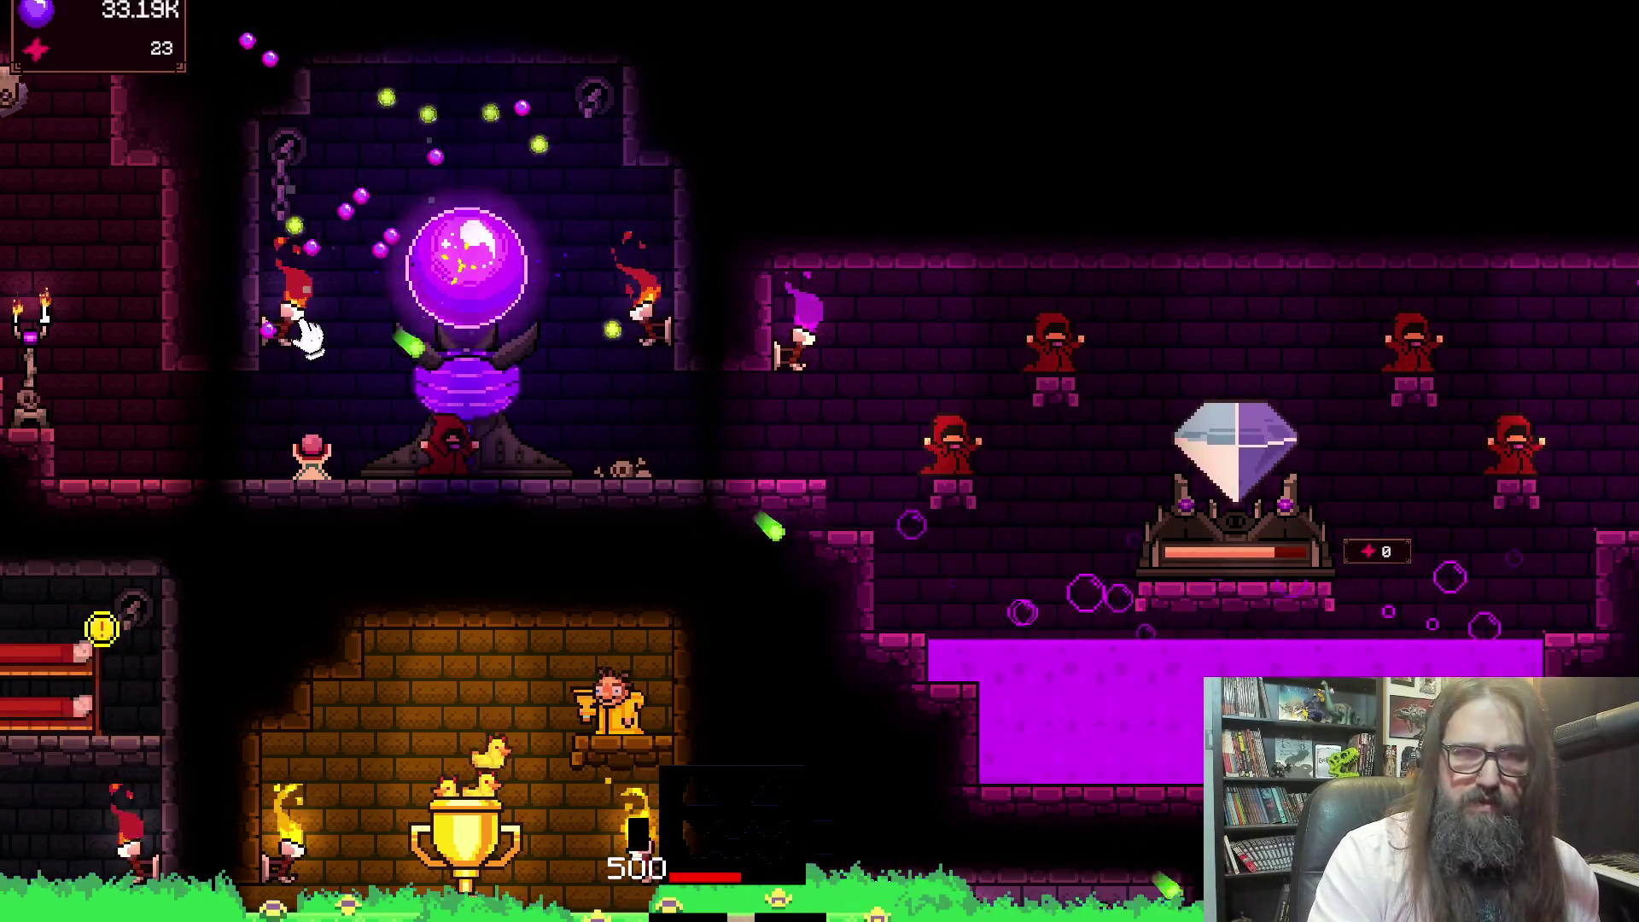
drag(303, 337, 822, 384)
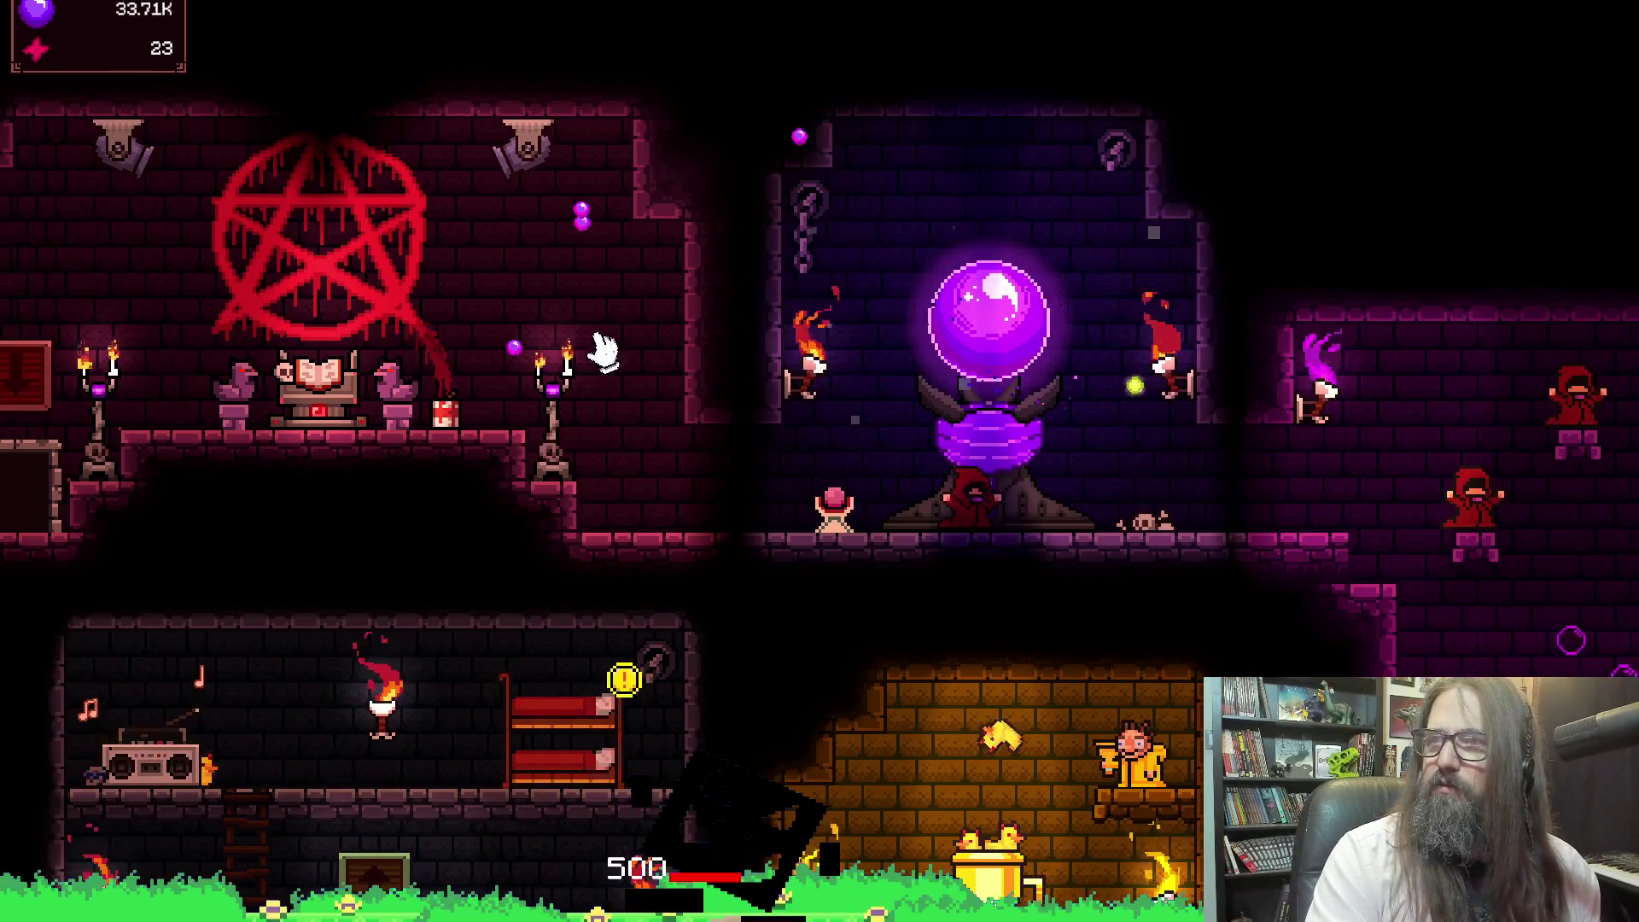
drag(559, 362, 889, 377)
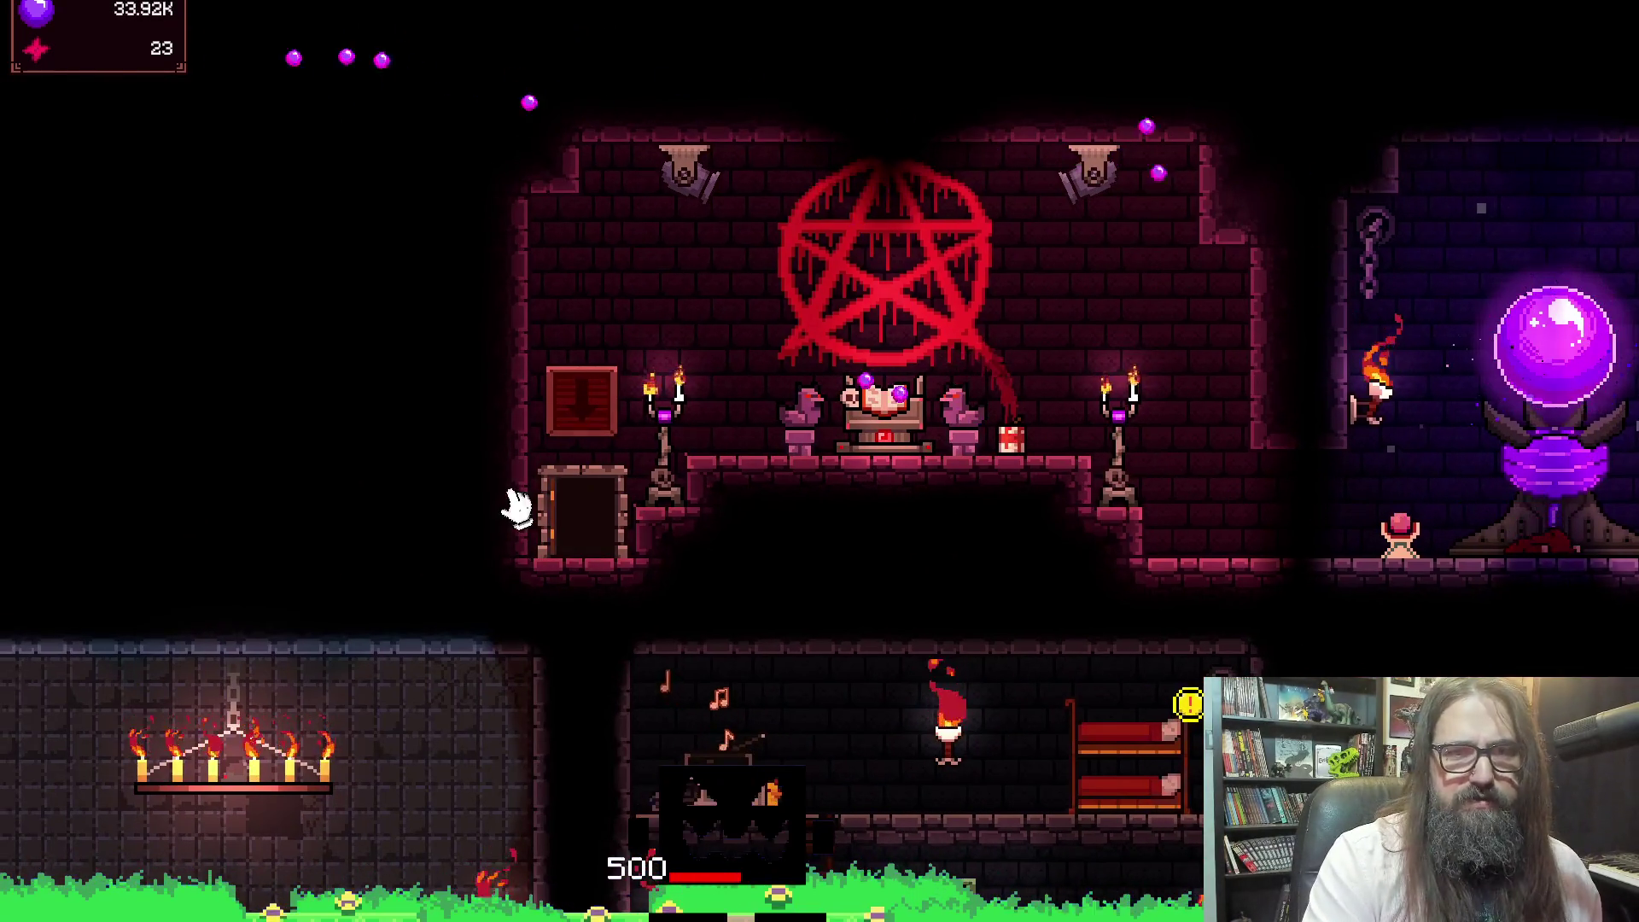
drag(475, 432, 659, 373)
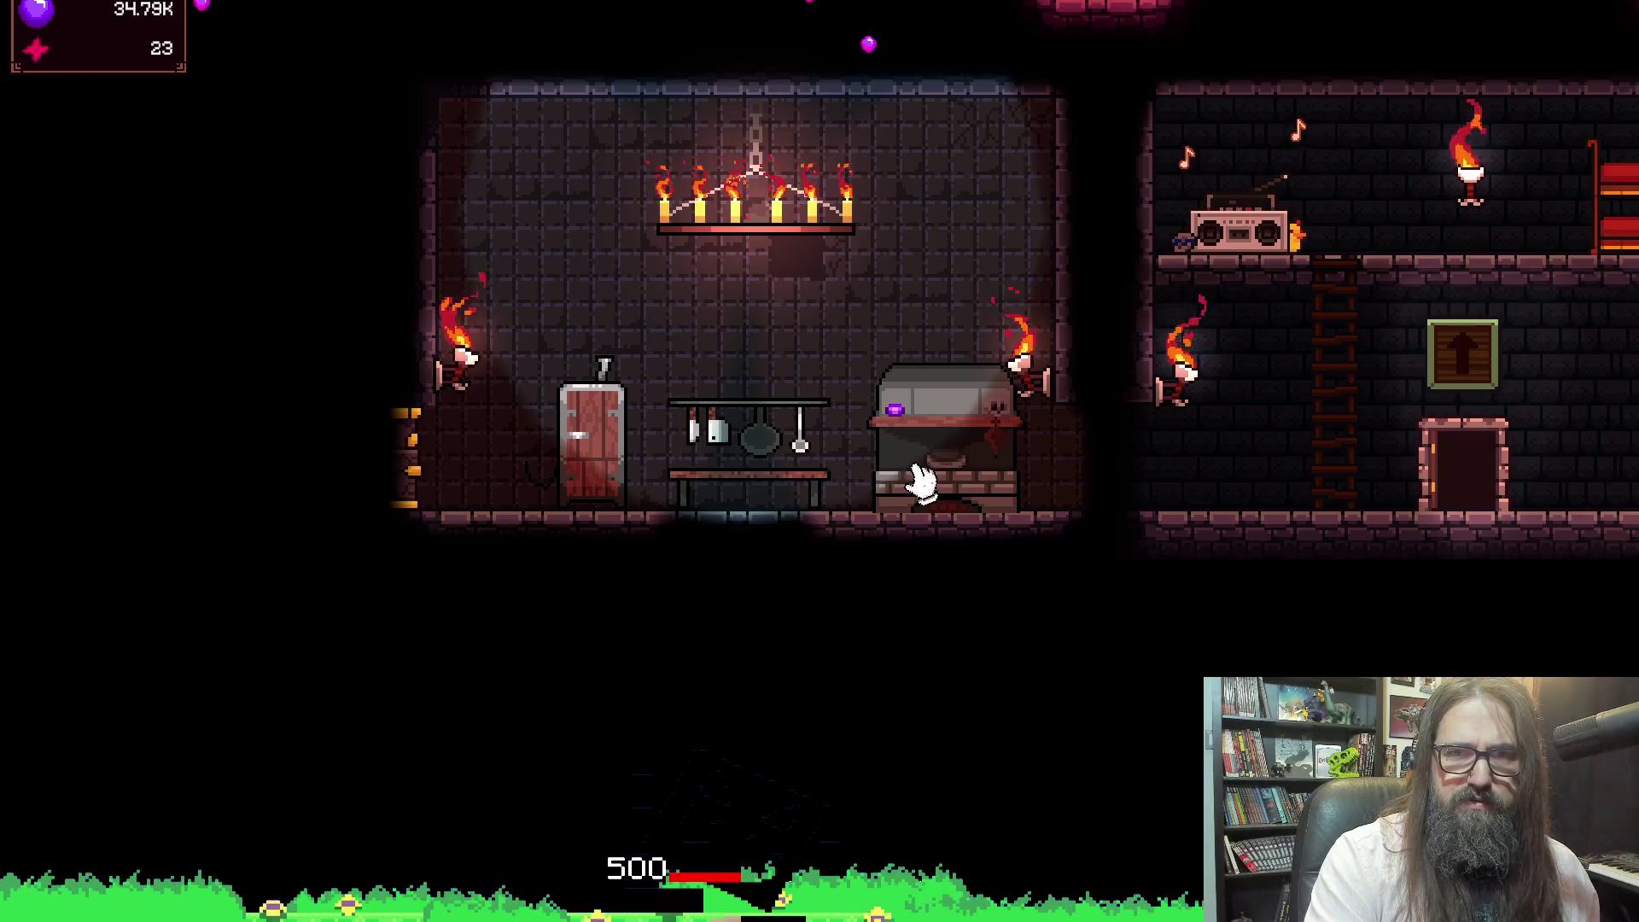
drag(421, 492, 731, 556)
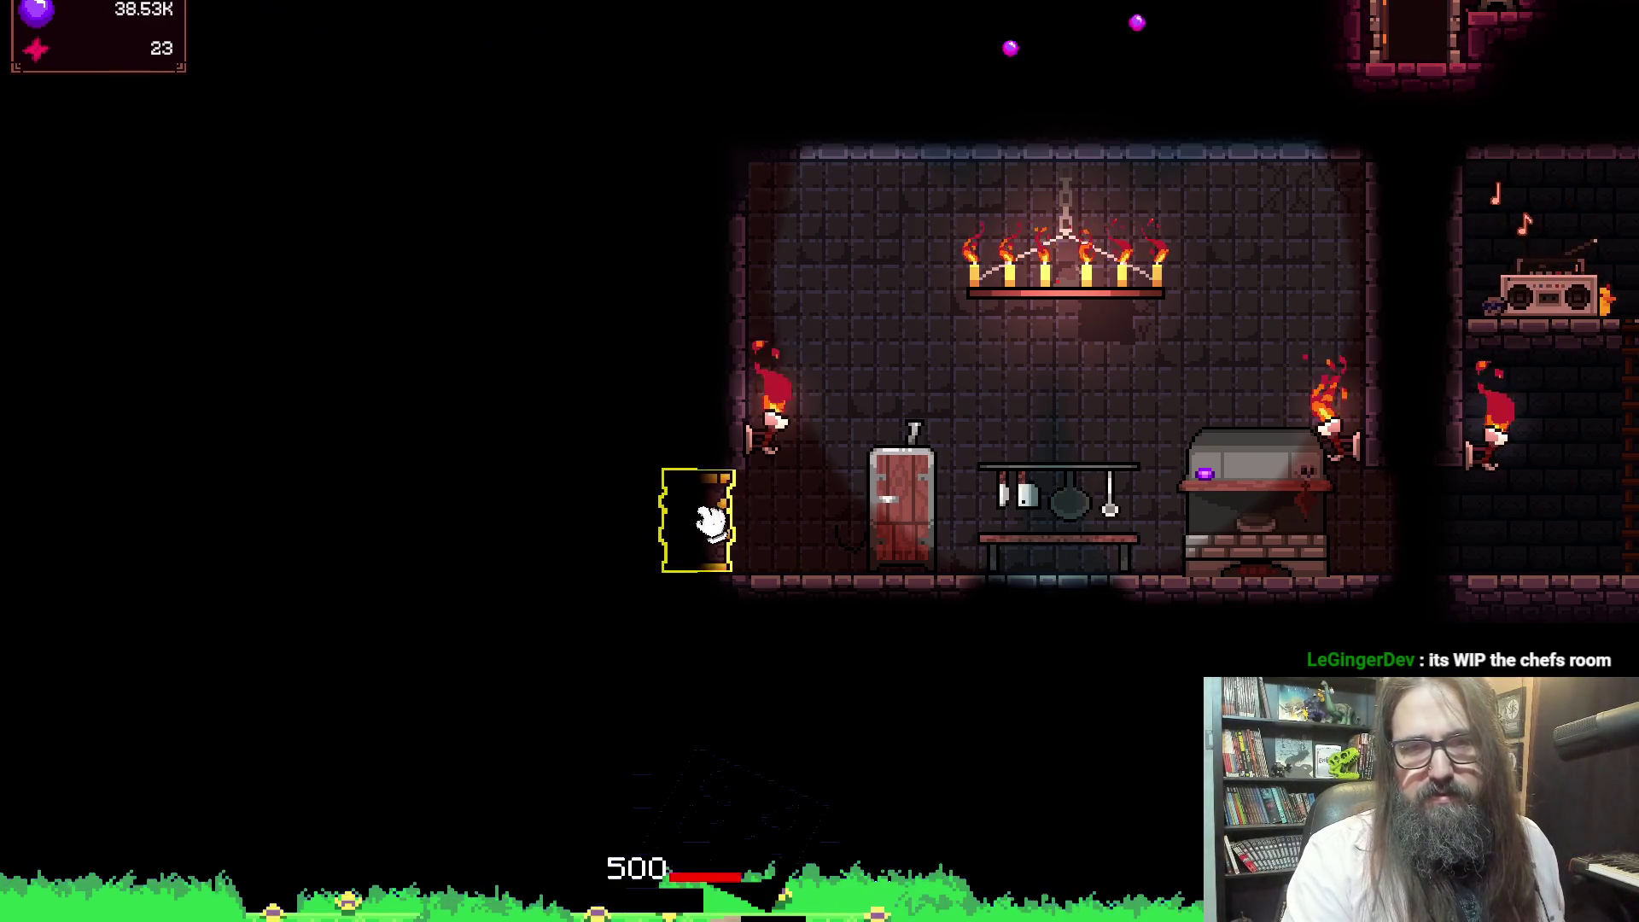
scroll(943, 730, right, 5)
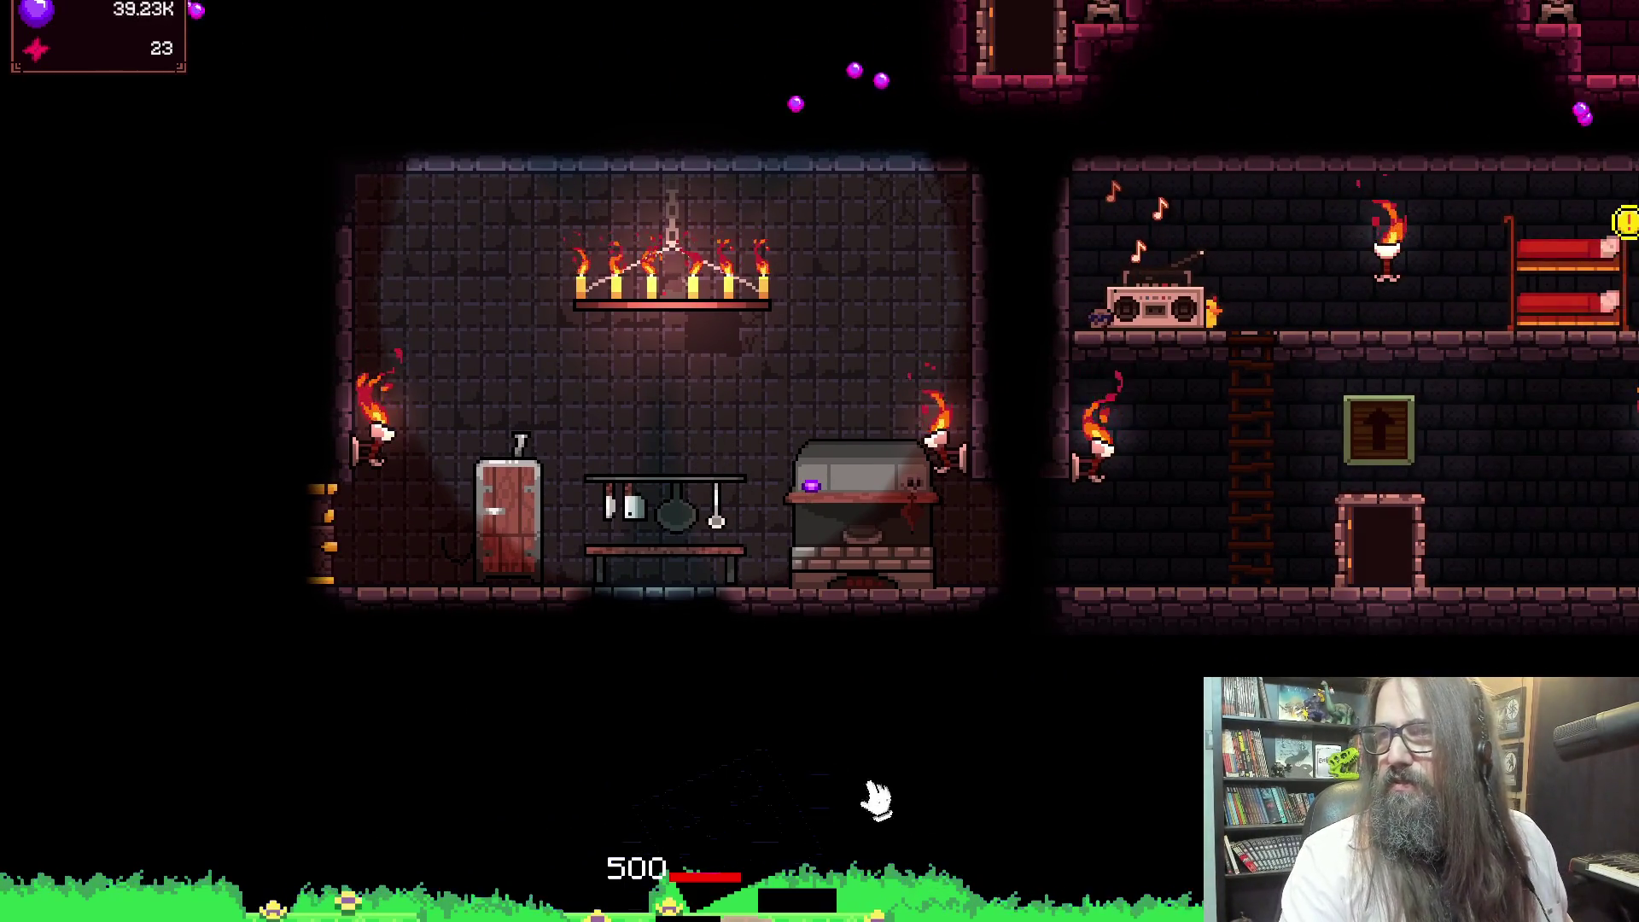
drag(696, 657, 897, 652)
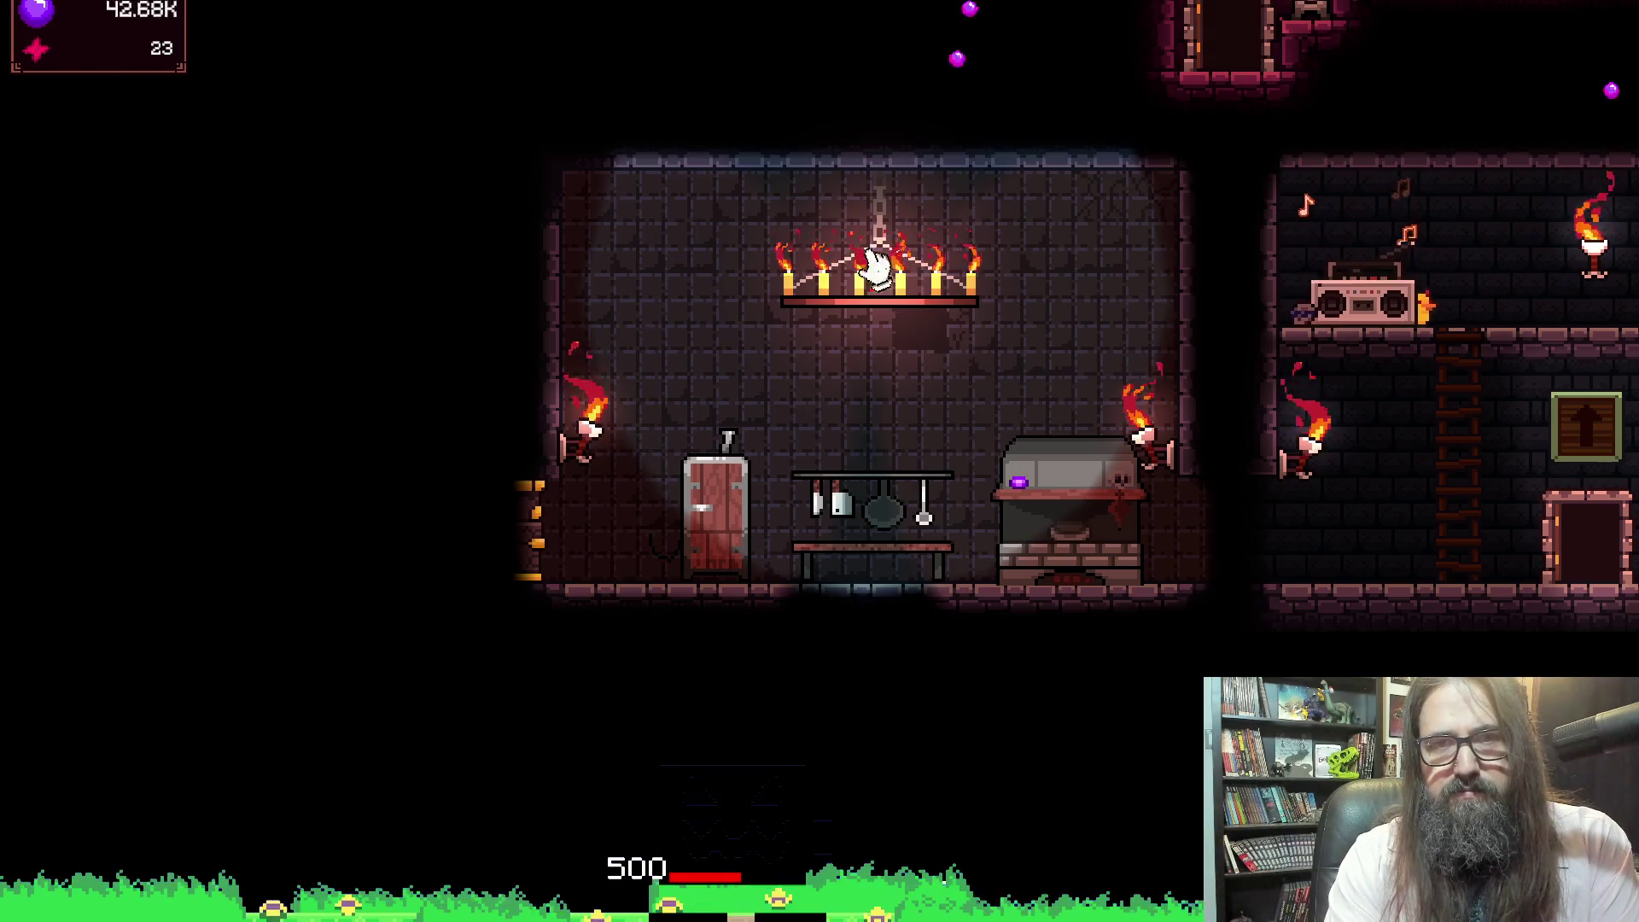
mouse_move(1405, 640)
mouse_down()
mouse_move(1298, 648)
mouse_move(1207, 622)
mouse_up()
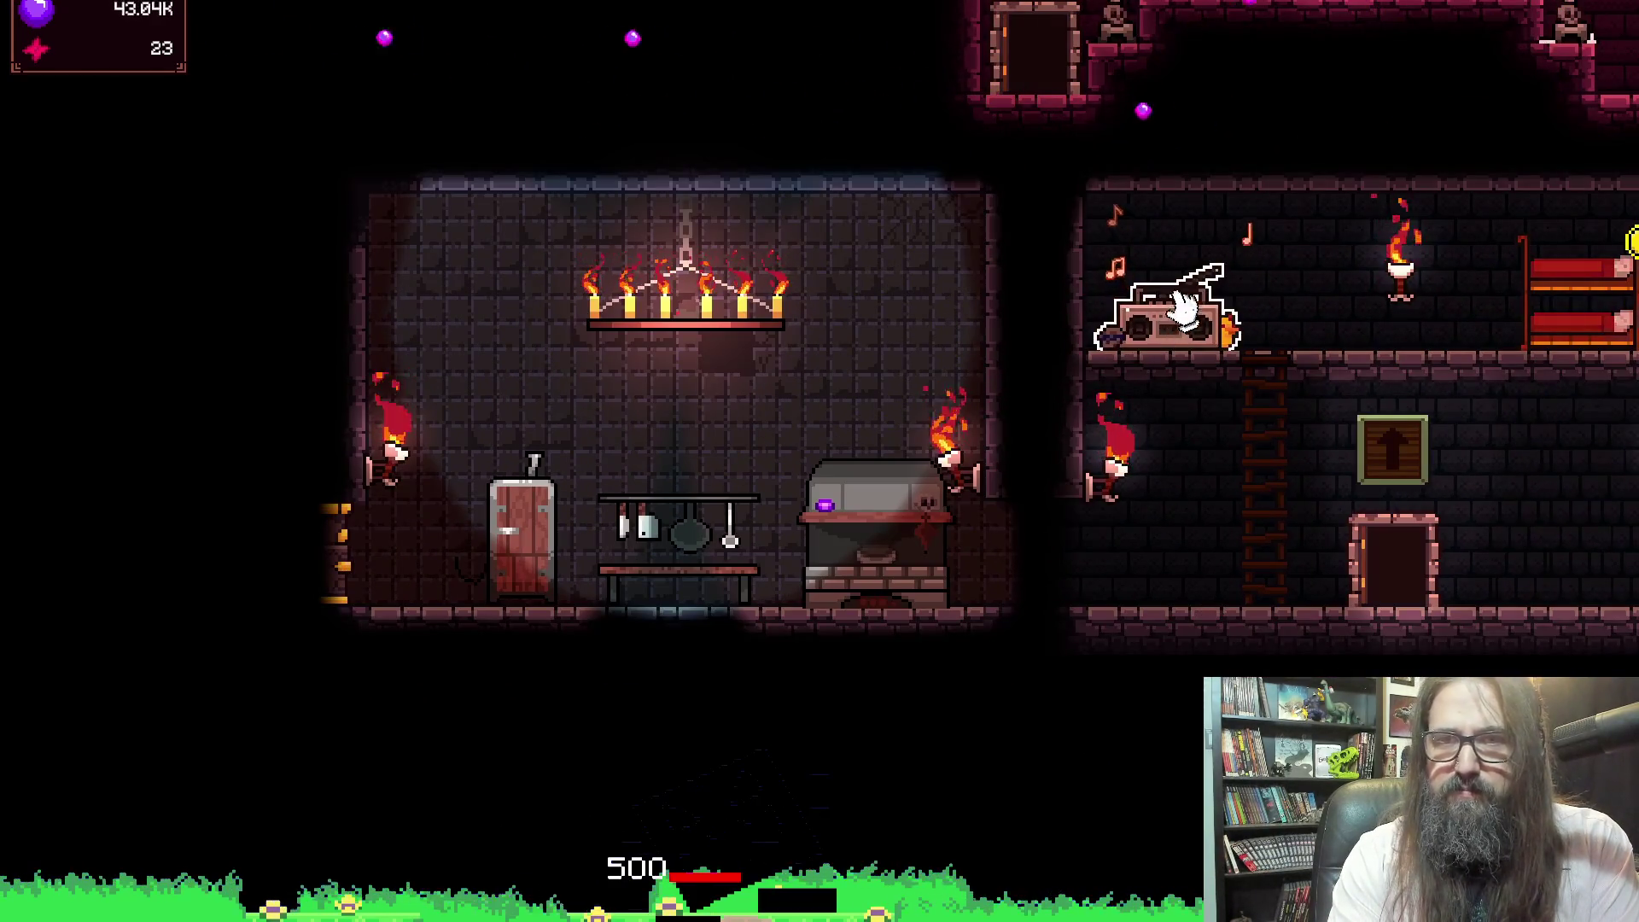
drag(498, 459, 701, 416)
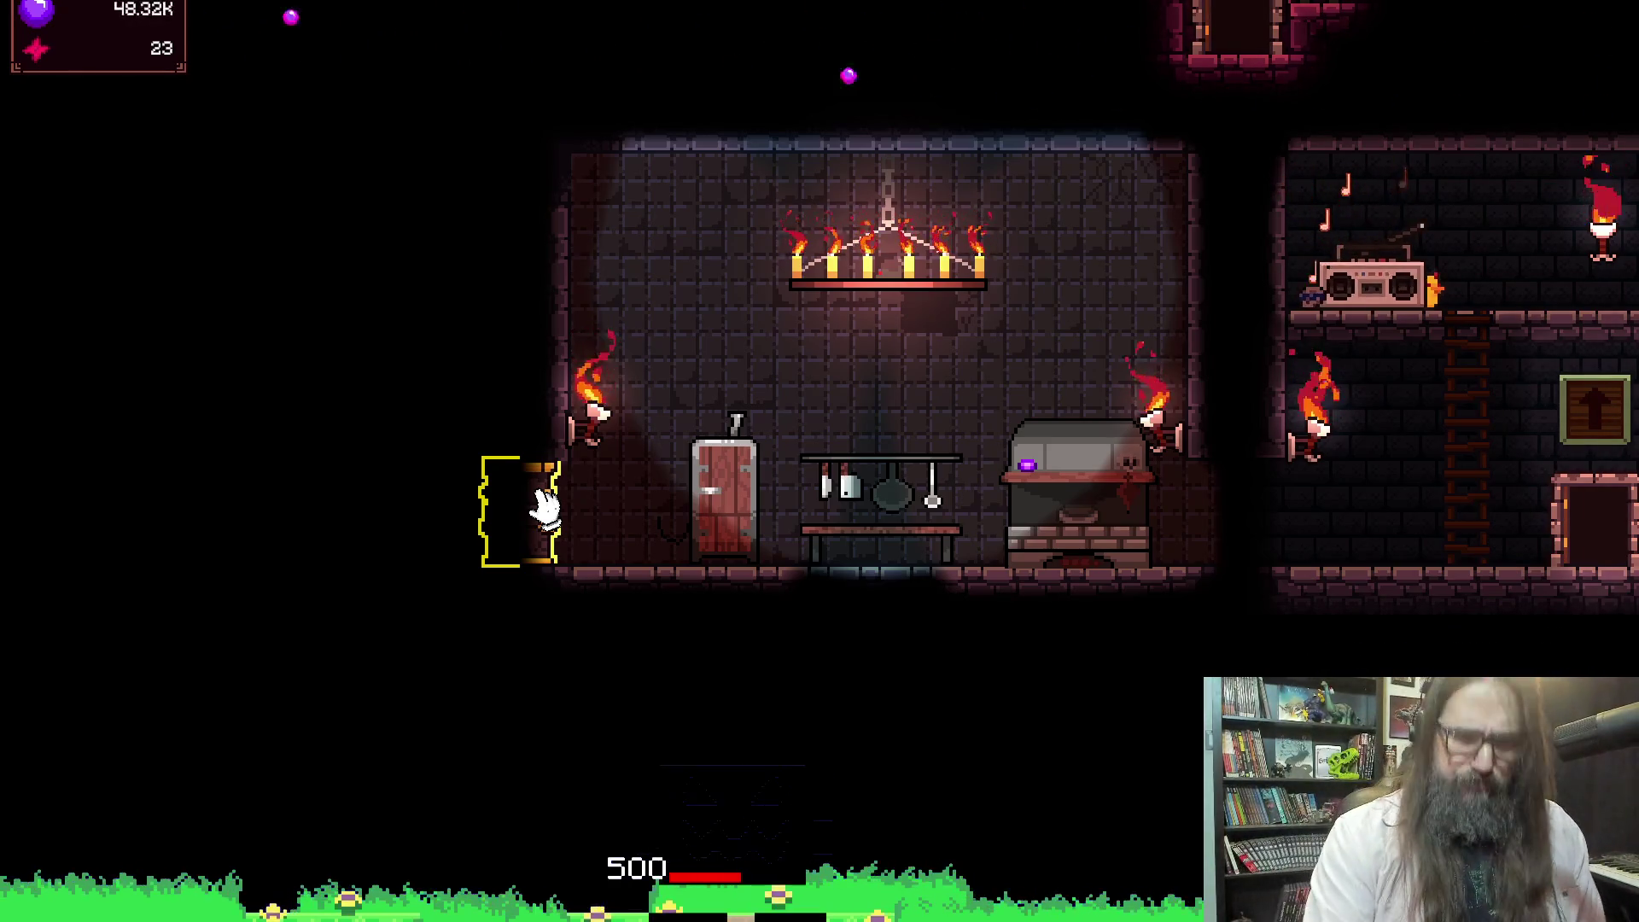
drag(1324, 243, 374, 657)
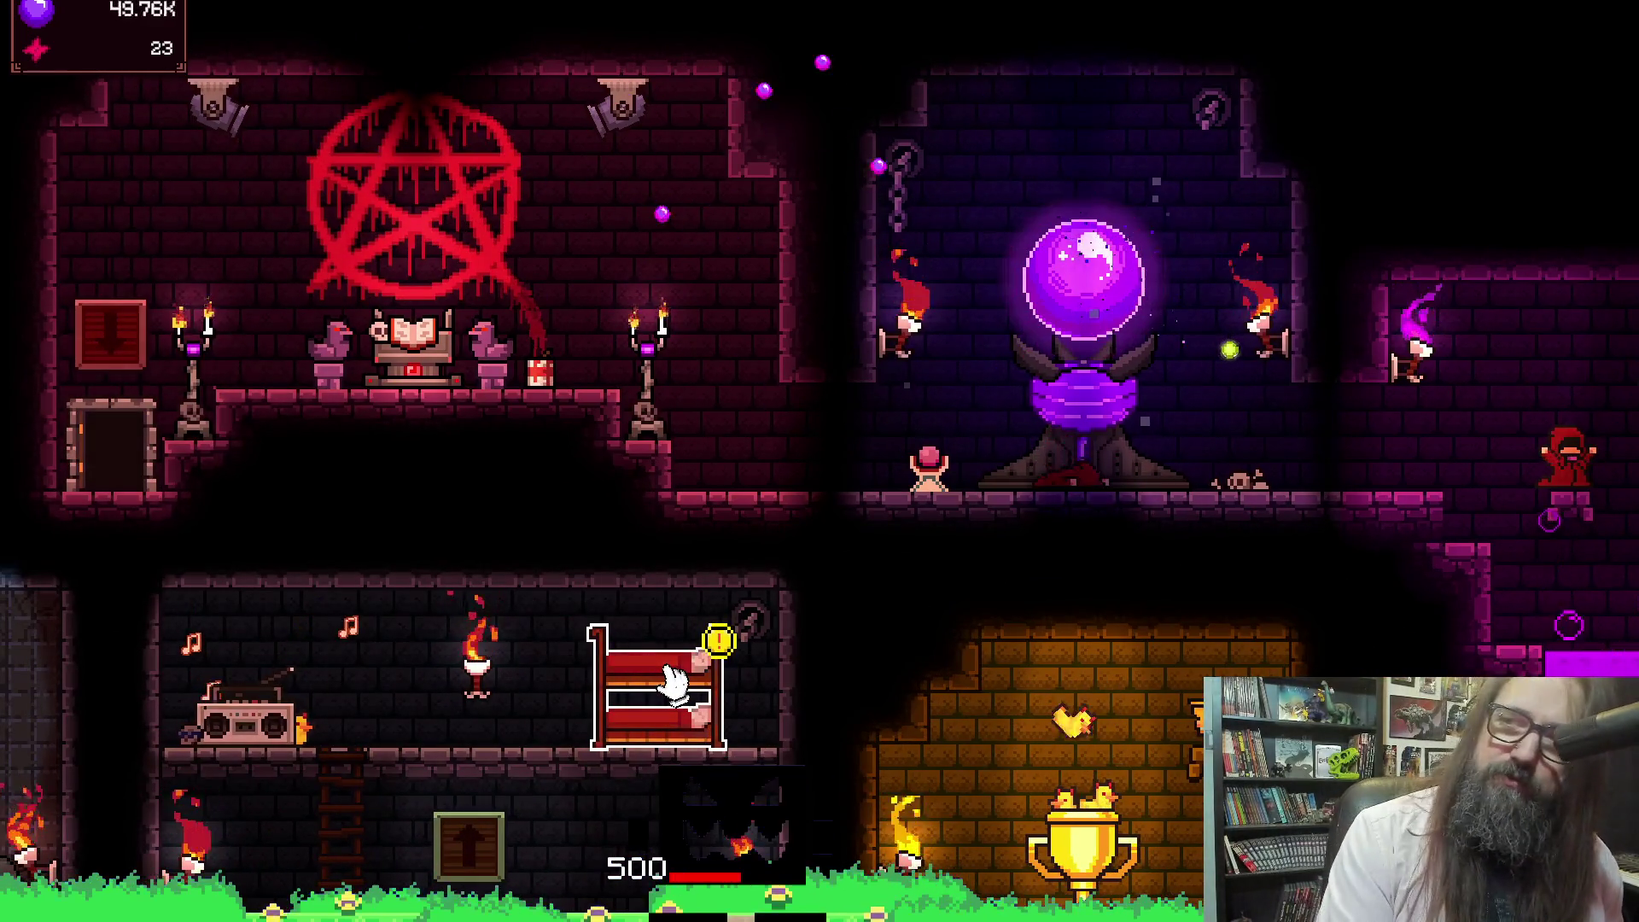
Zoom out and keep tapping the orb, lifting souls to 65.07K
scroll(674, 679, down, 2)
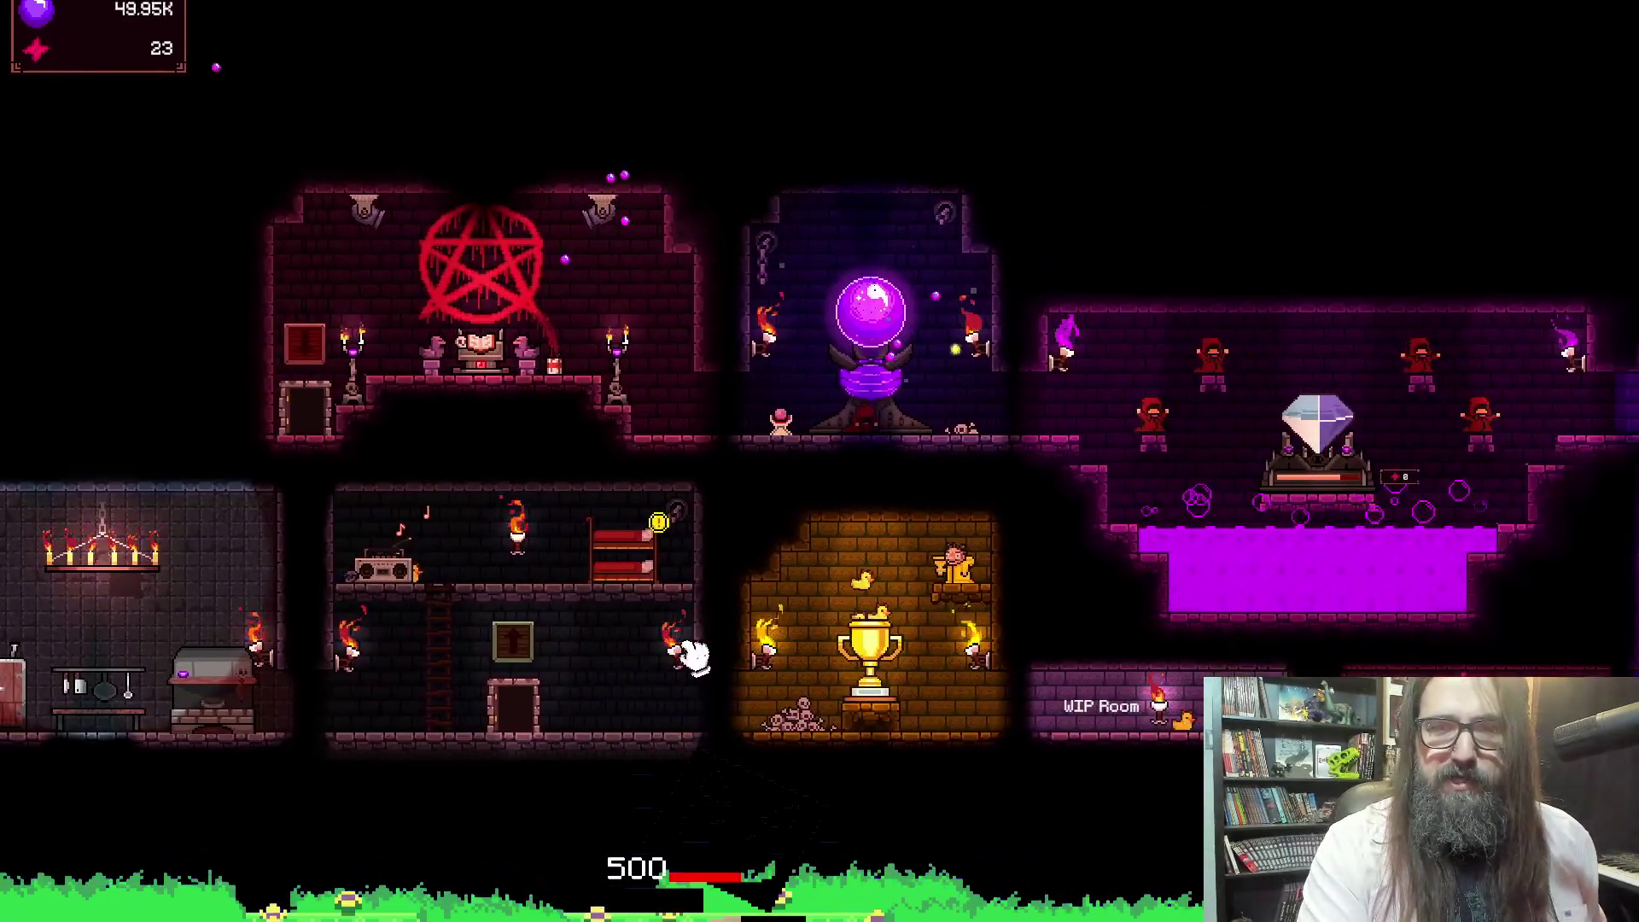
click(854, 337)
click(854, 338)
click(853, 340)
click(853, 340)
click(853, 340)
click(854, 340)
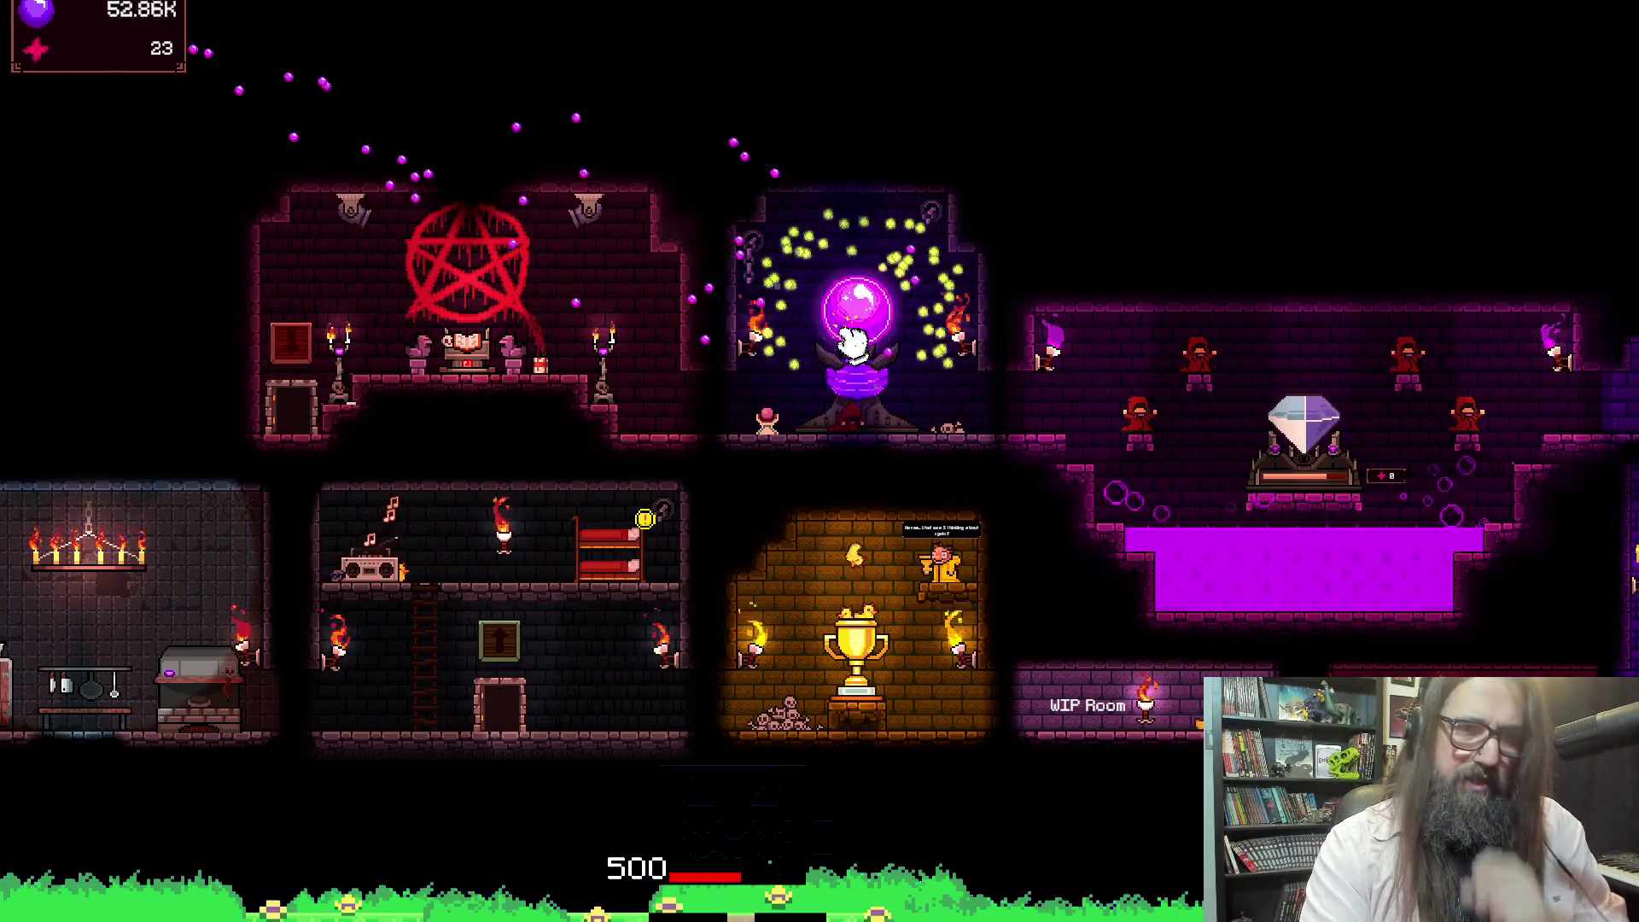
click(852, 341)
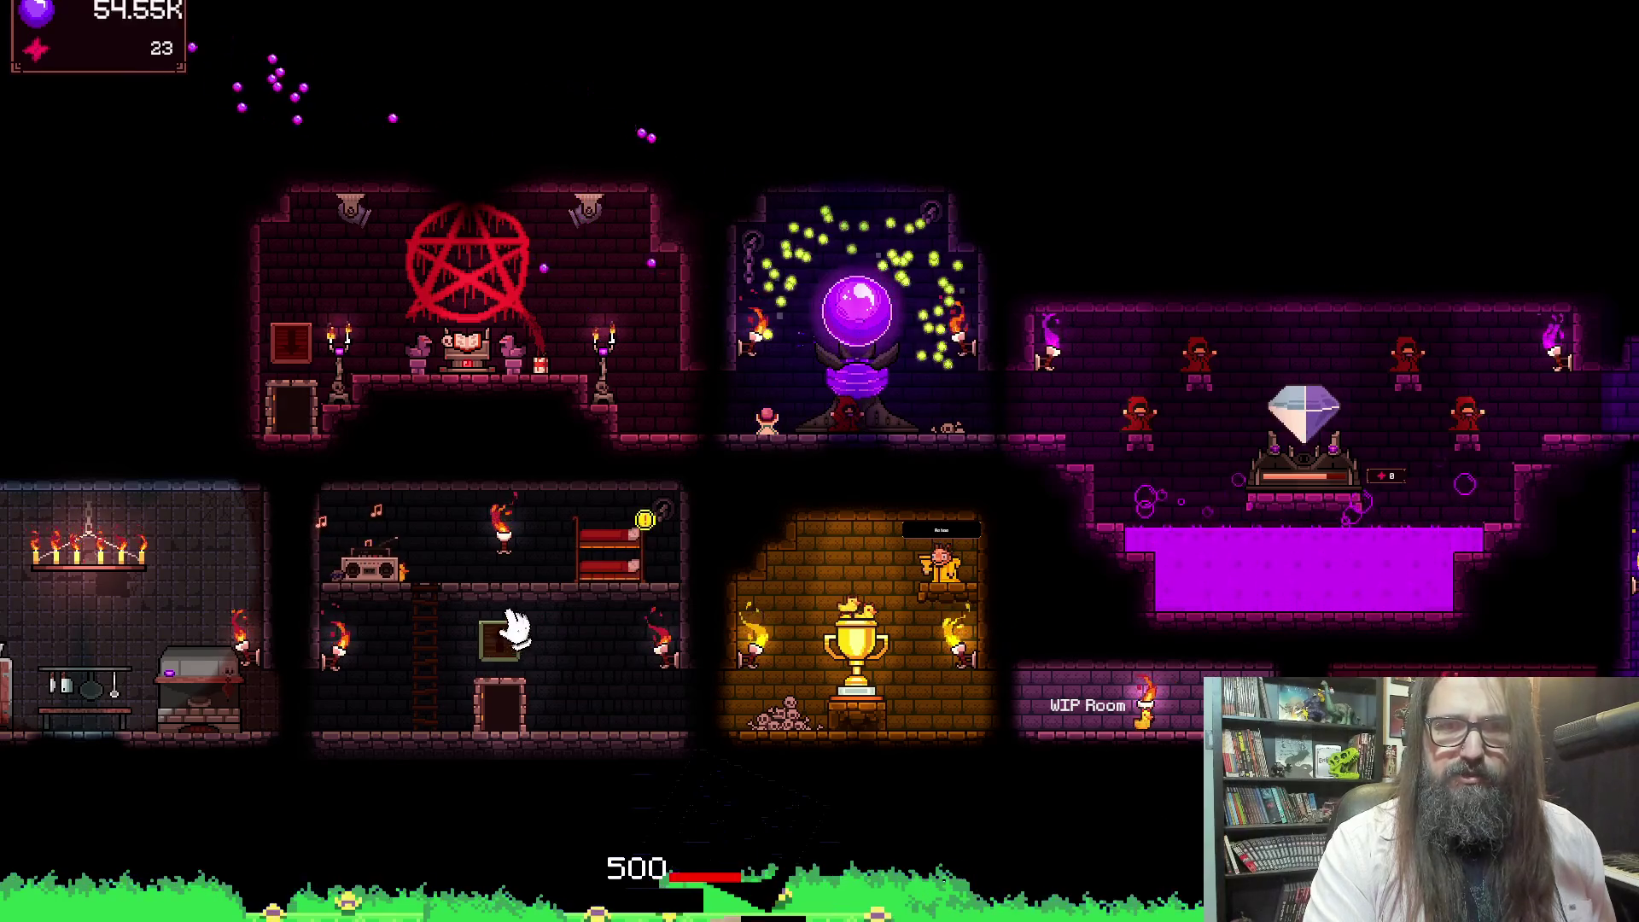
click(858, 331)
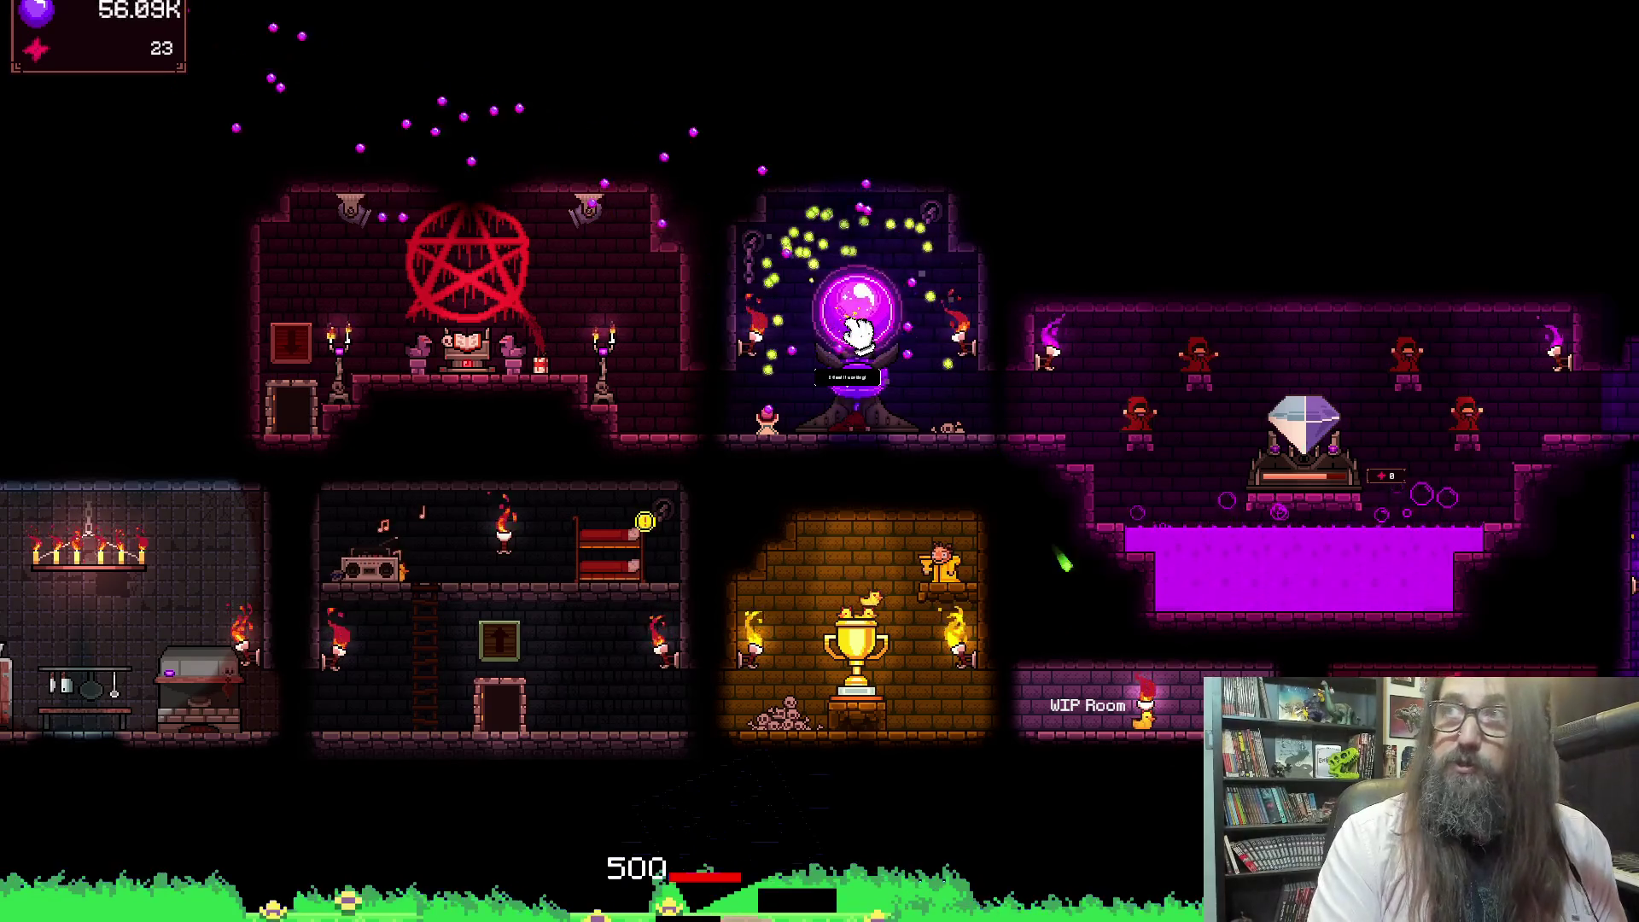
click(858, 329)
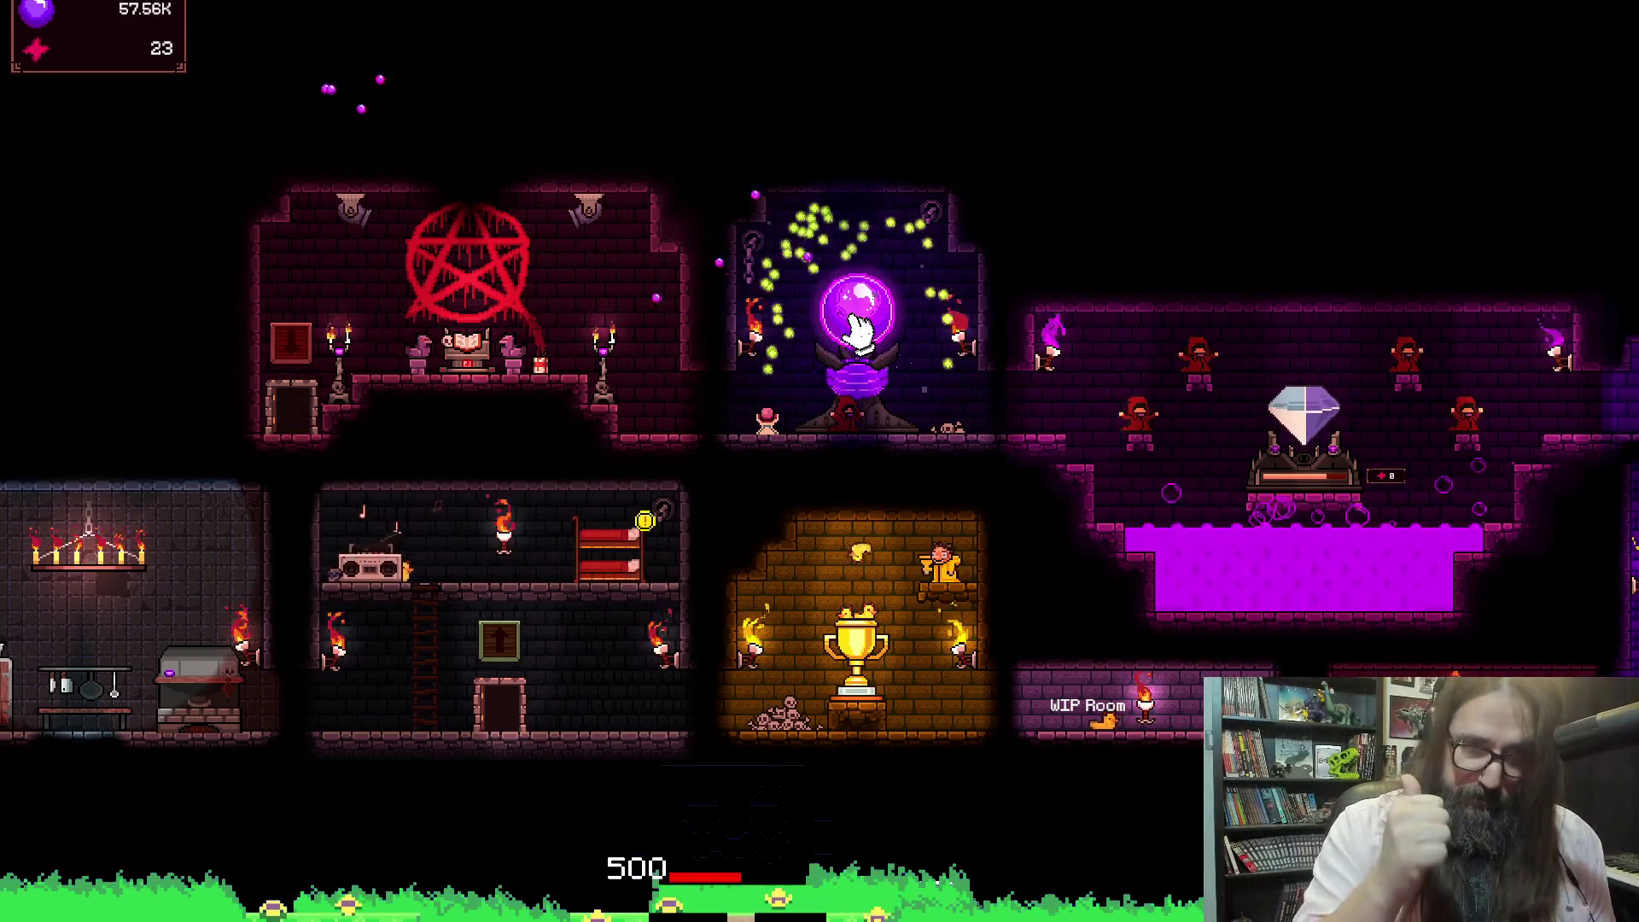
click(852, 322)
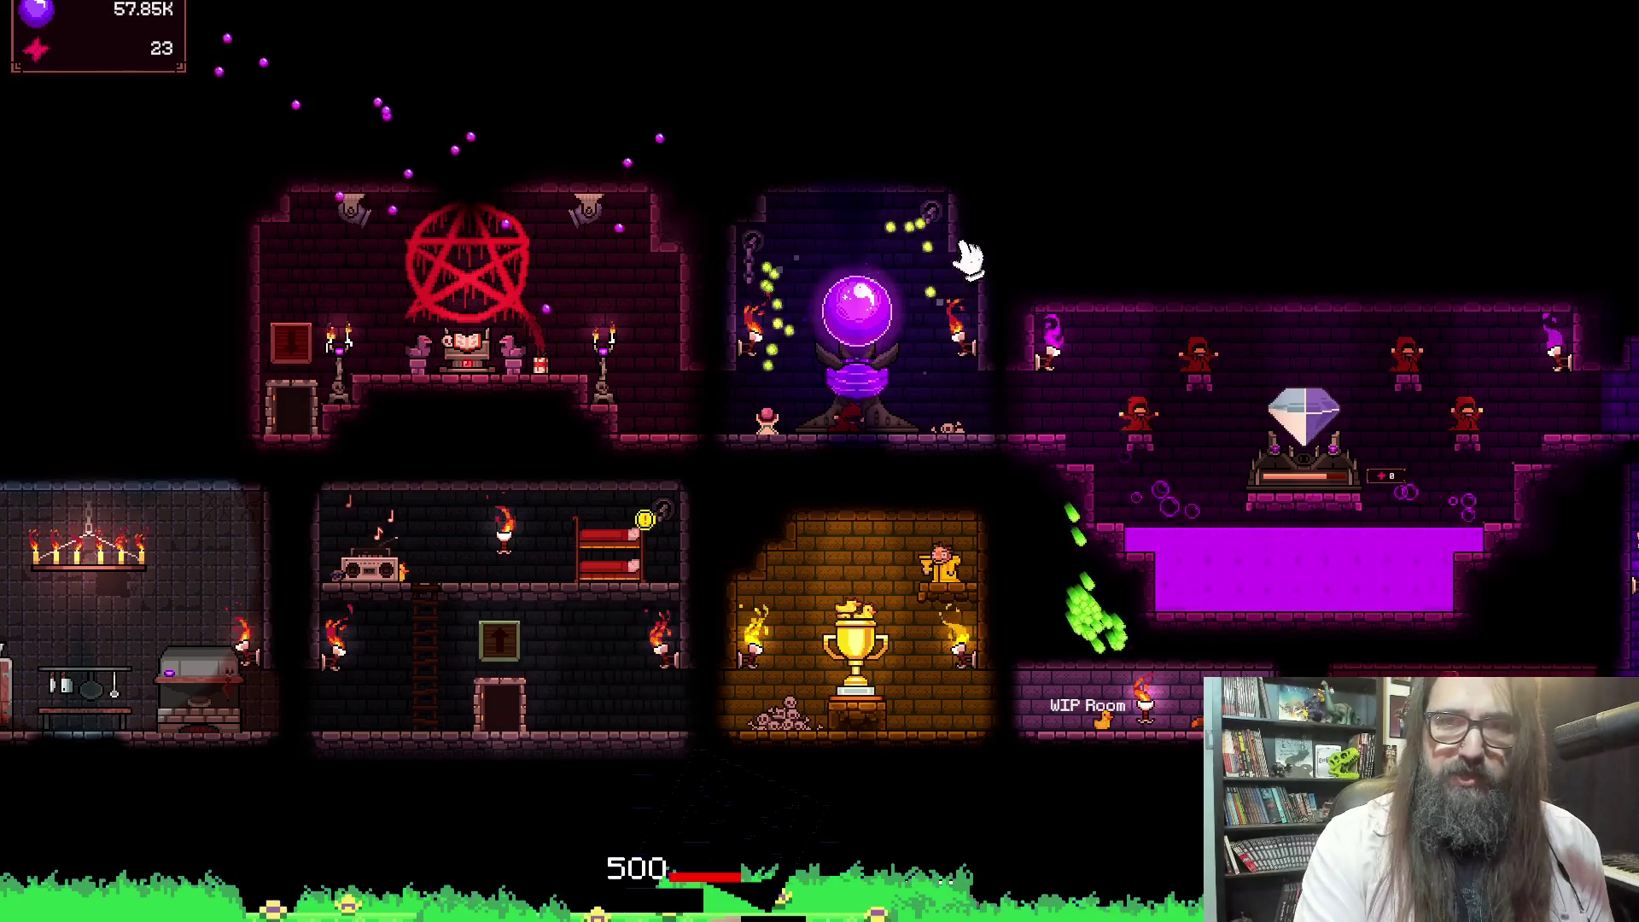
click(848, 308)
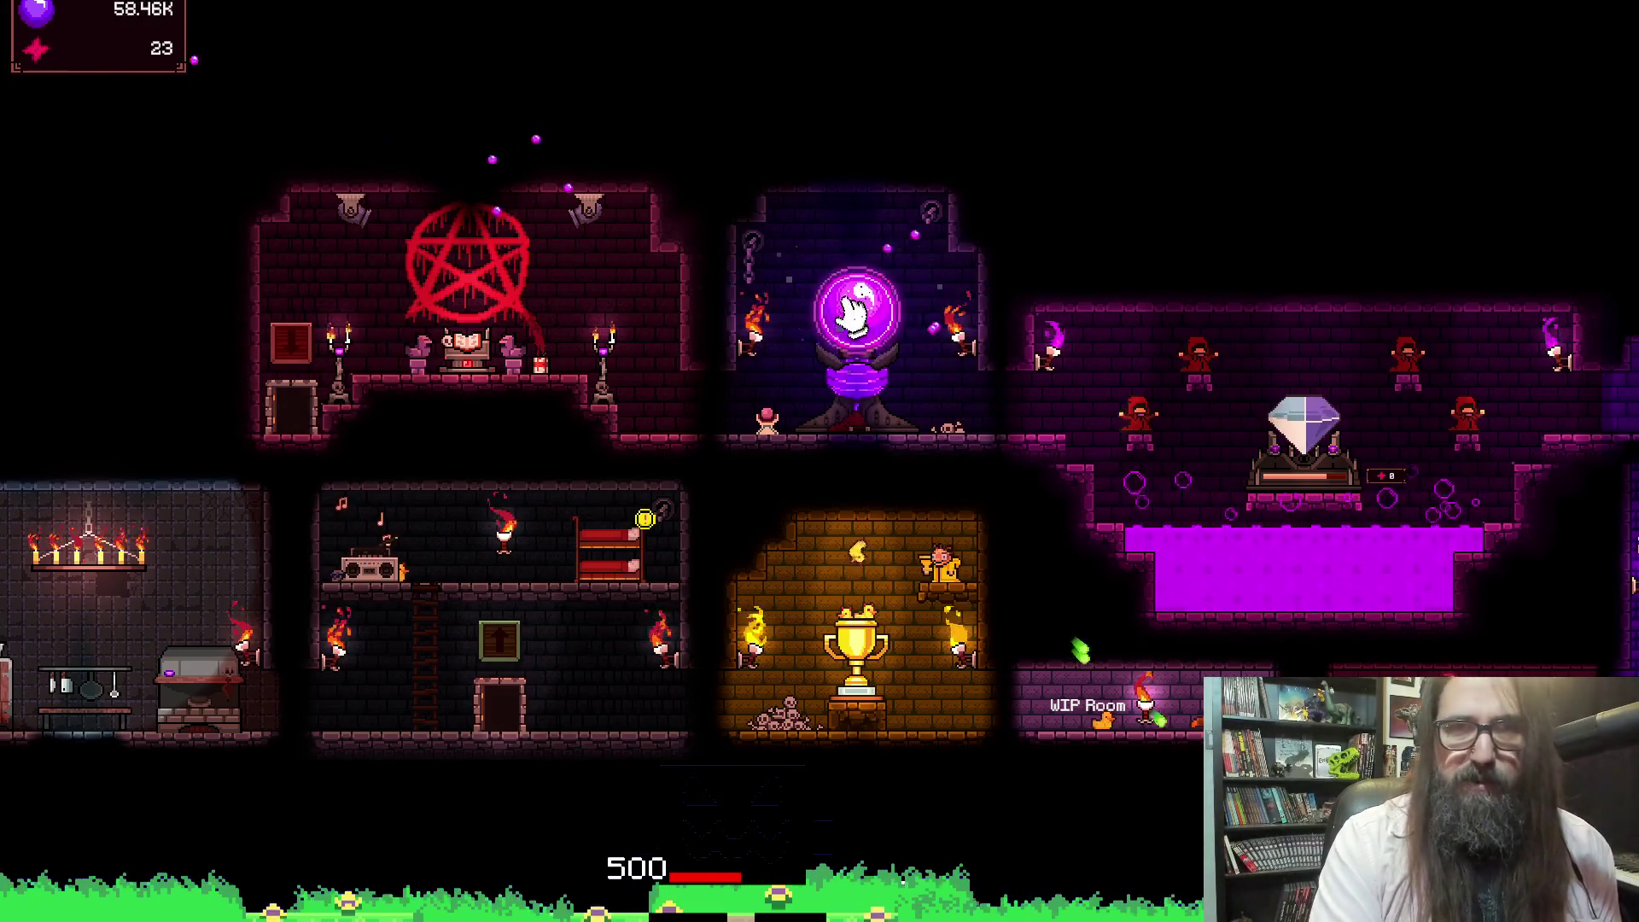
click(853, 307)
drag(1293, 217, 677, 256)
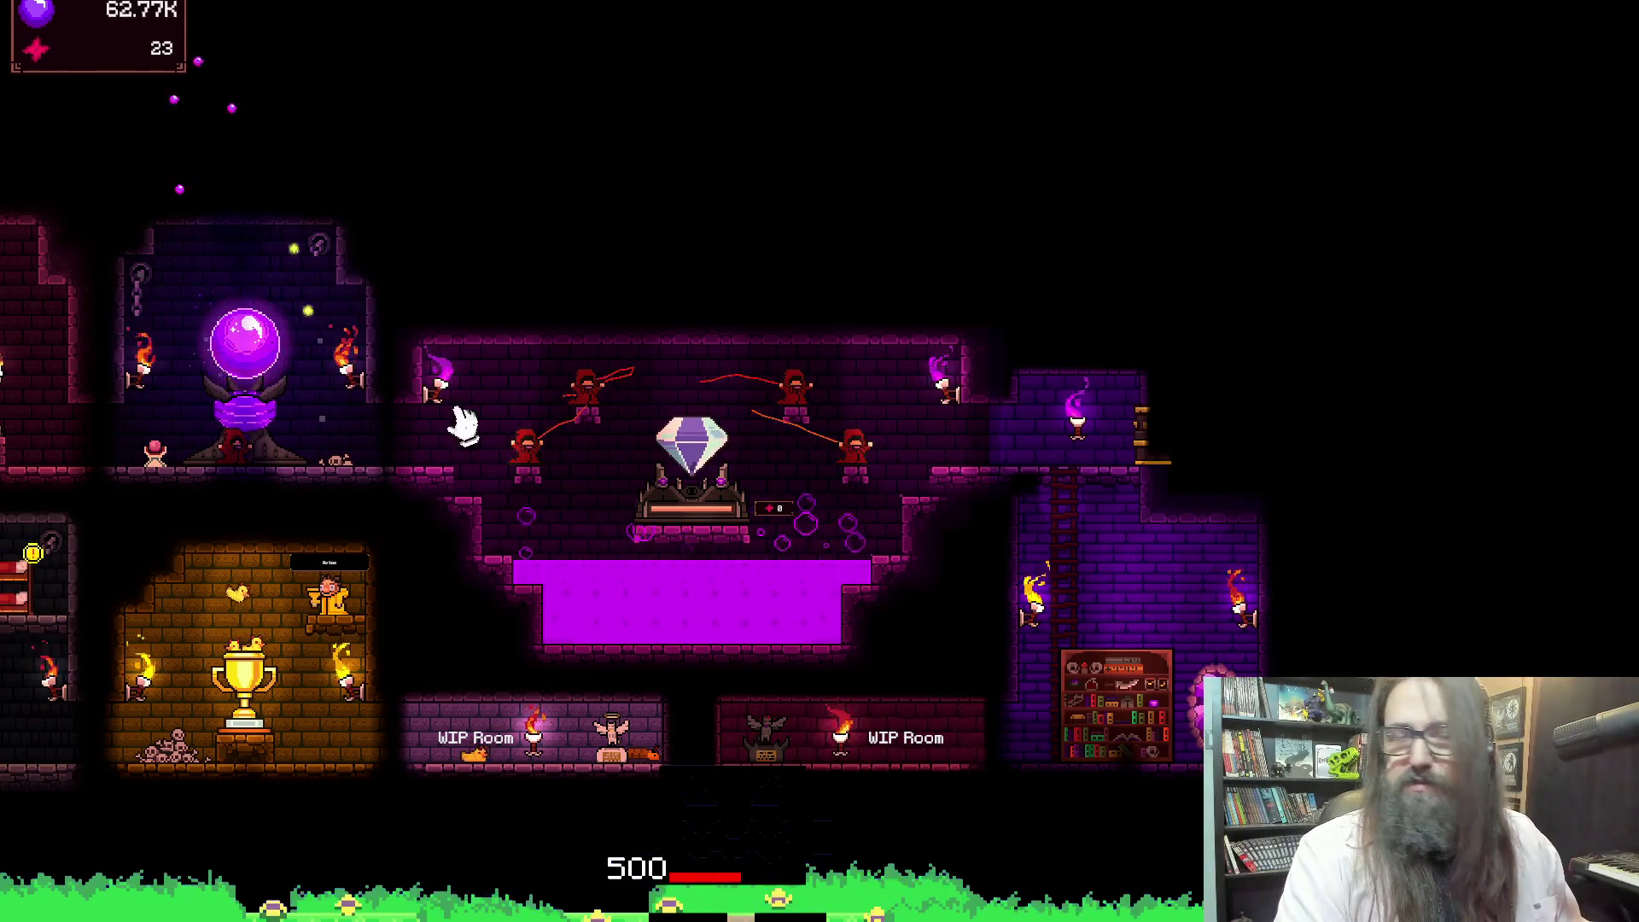
click(243, 354)
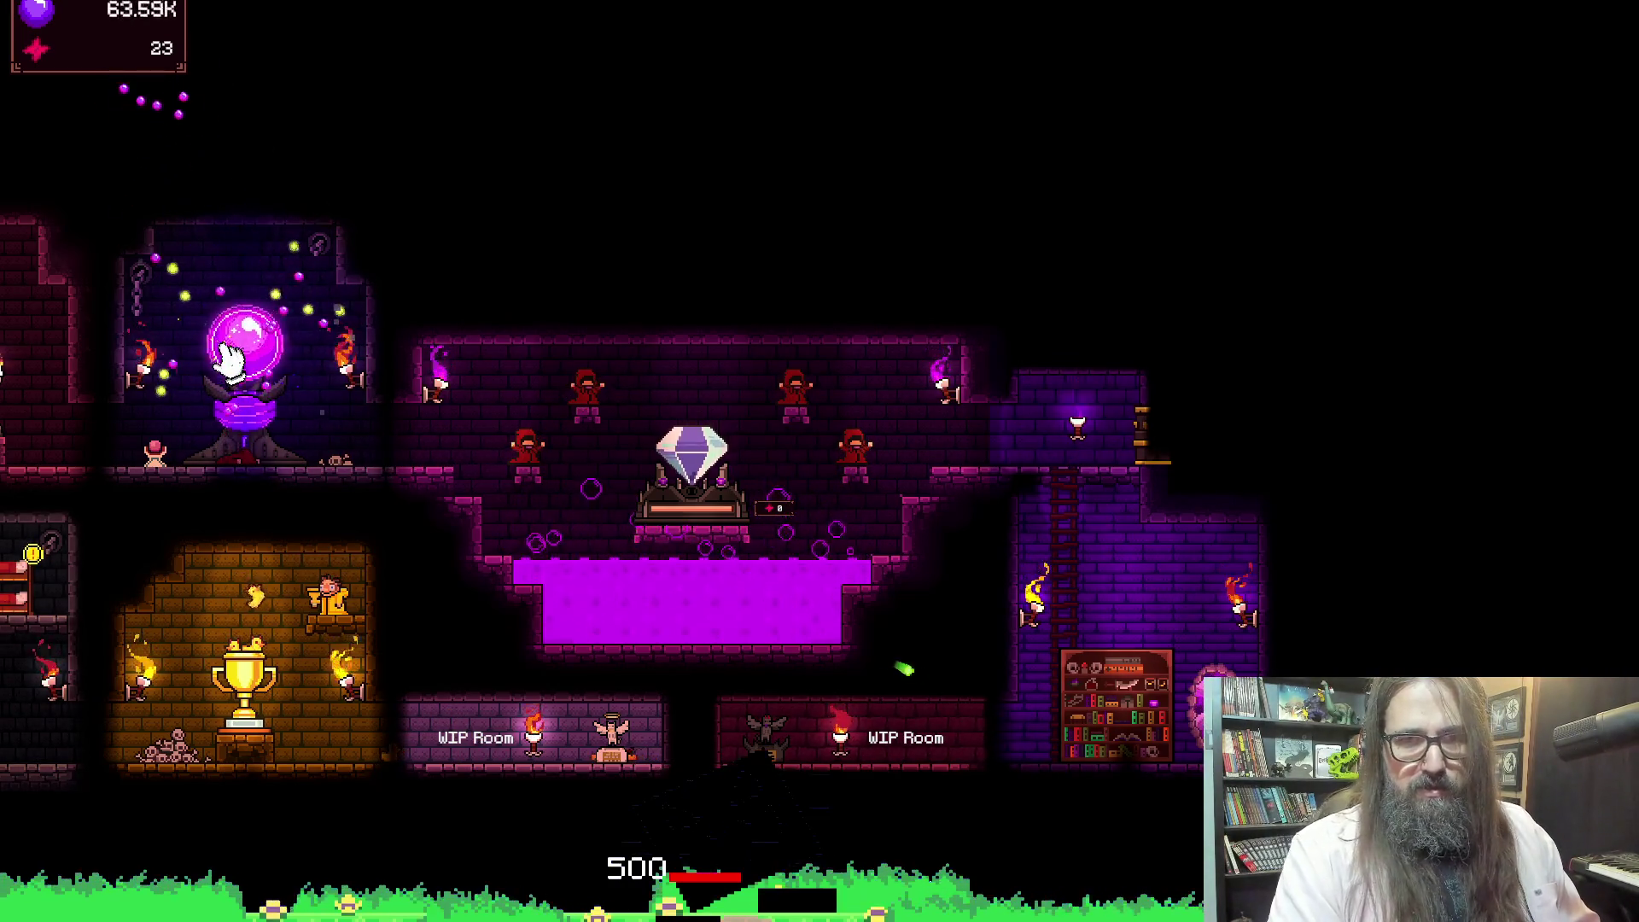
Exit fullscreen to the windowed itch.io page, zoom out, and open the Tome of Summoning
key(a)
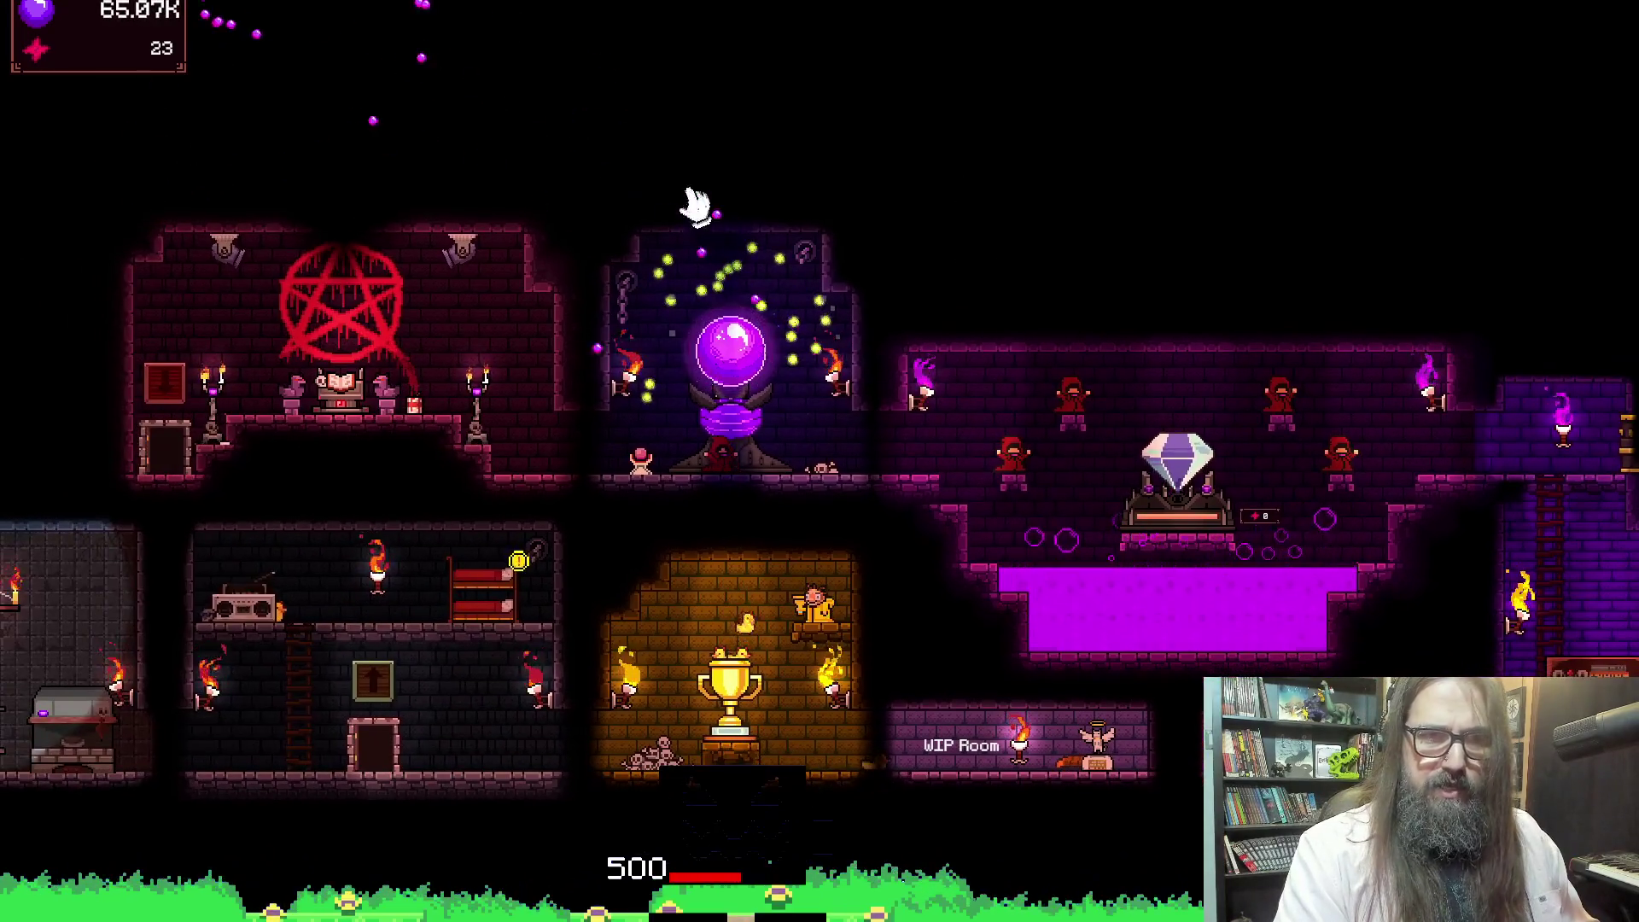
key(Escape)
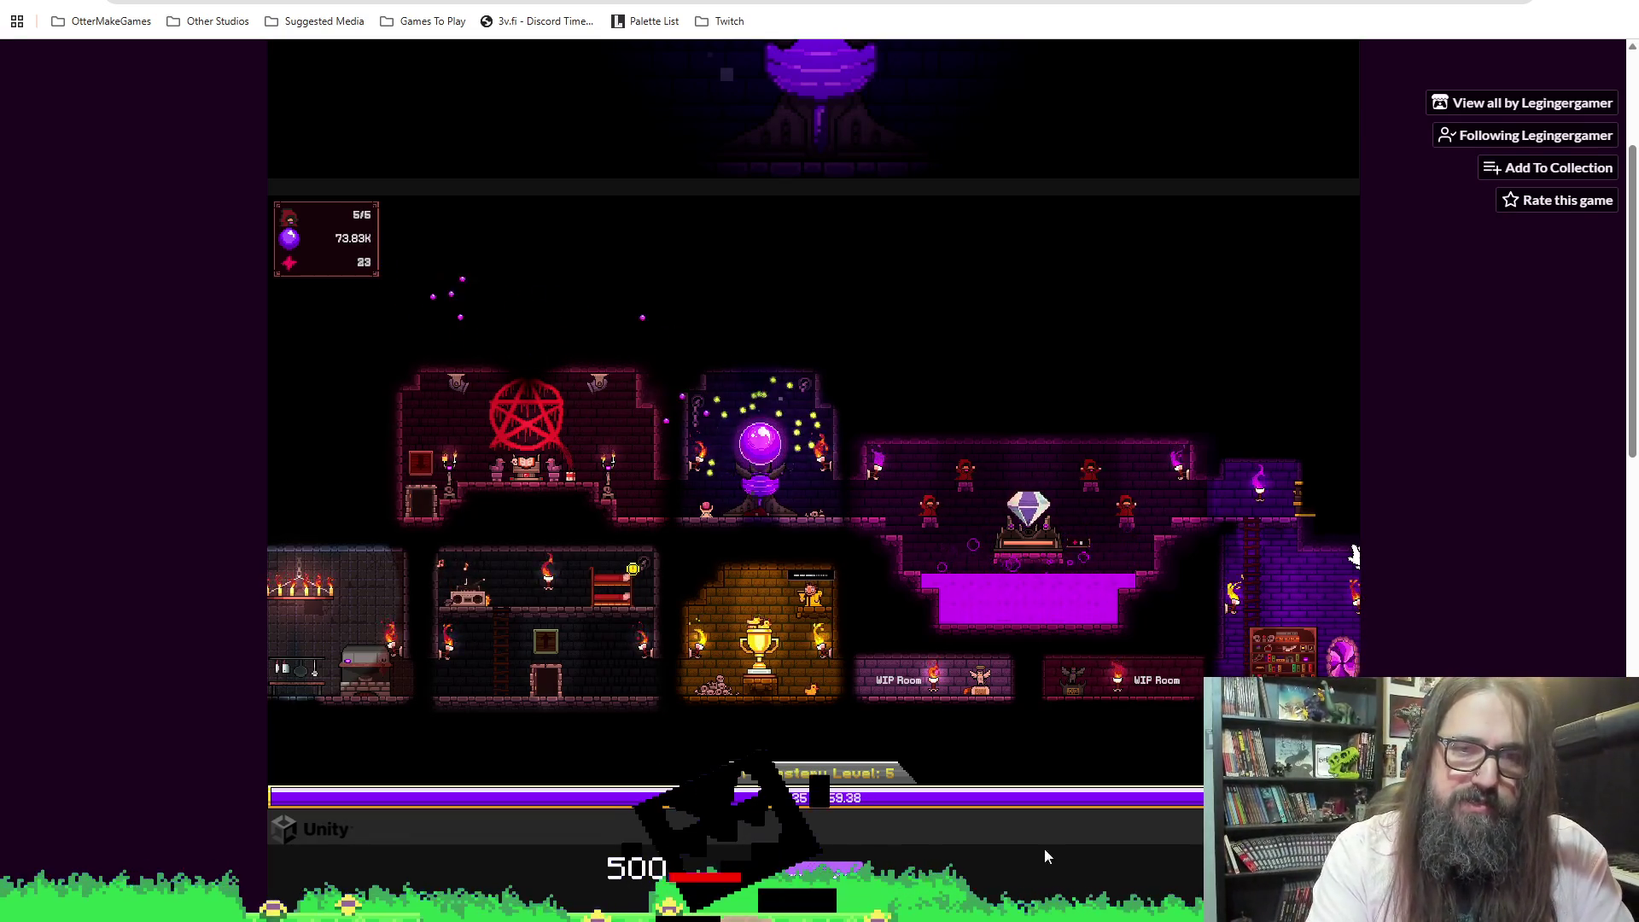
scroll(696, 505, down, 1)
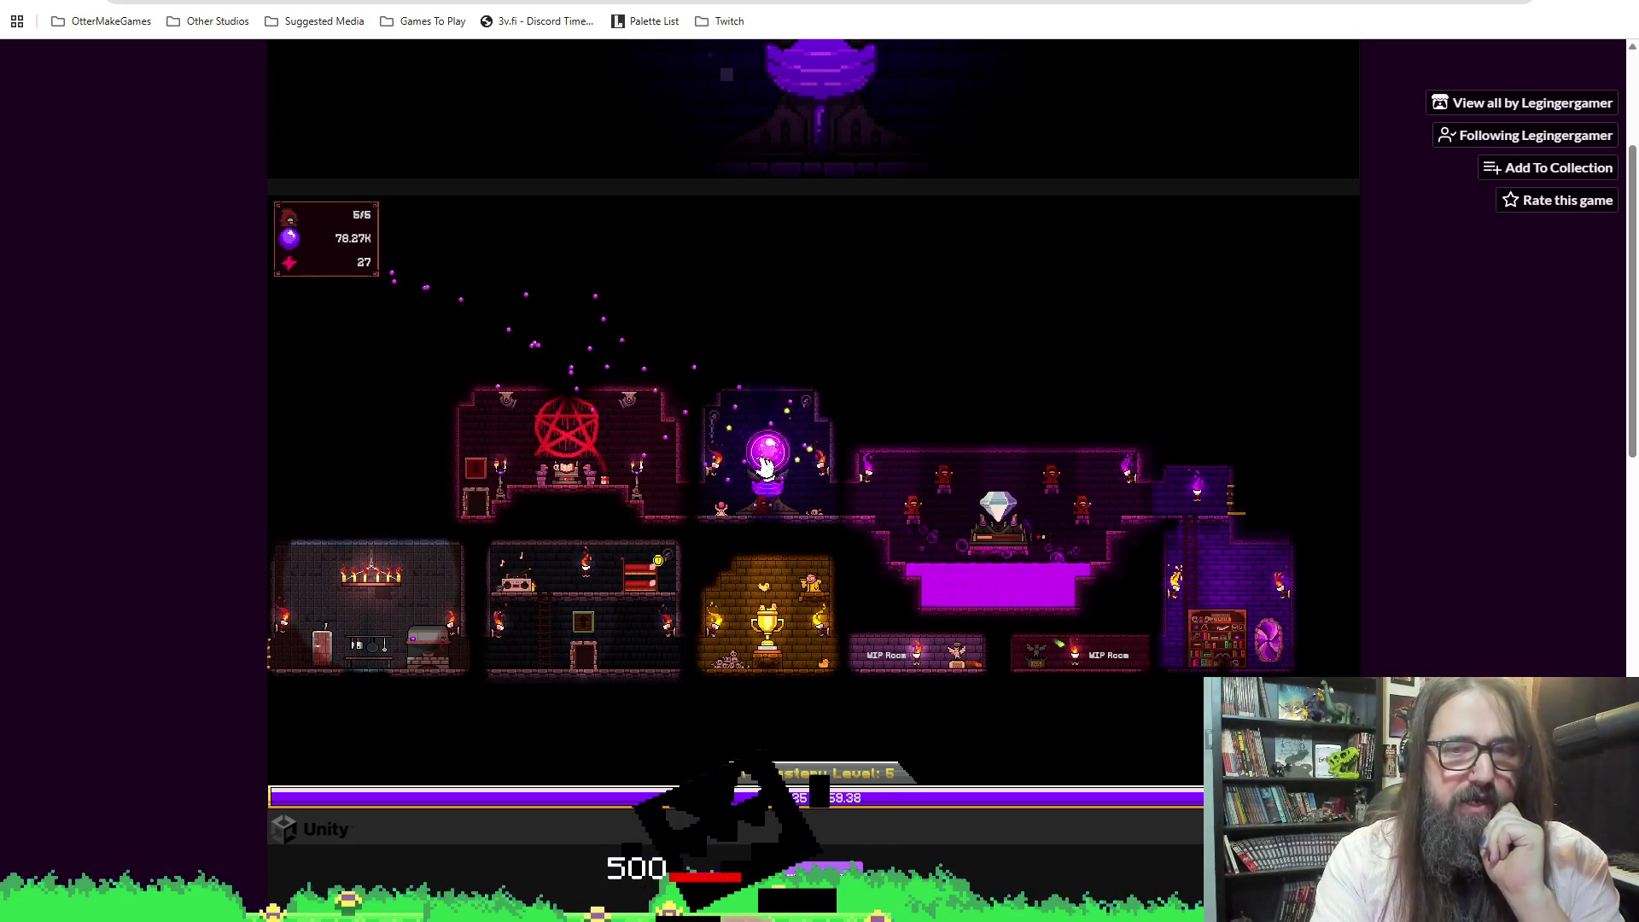
click(567, 480)
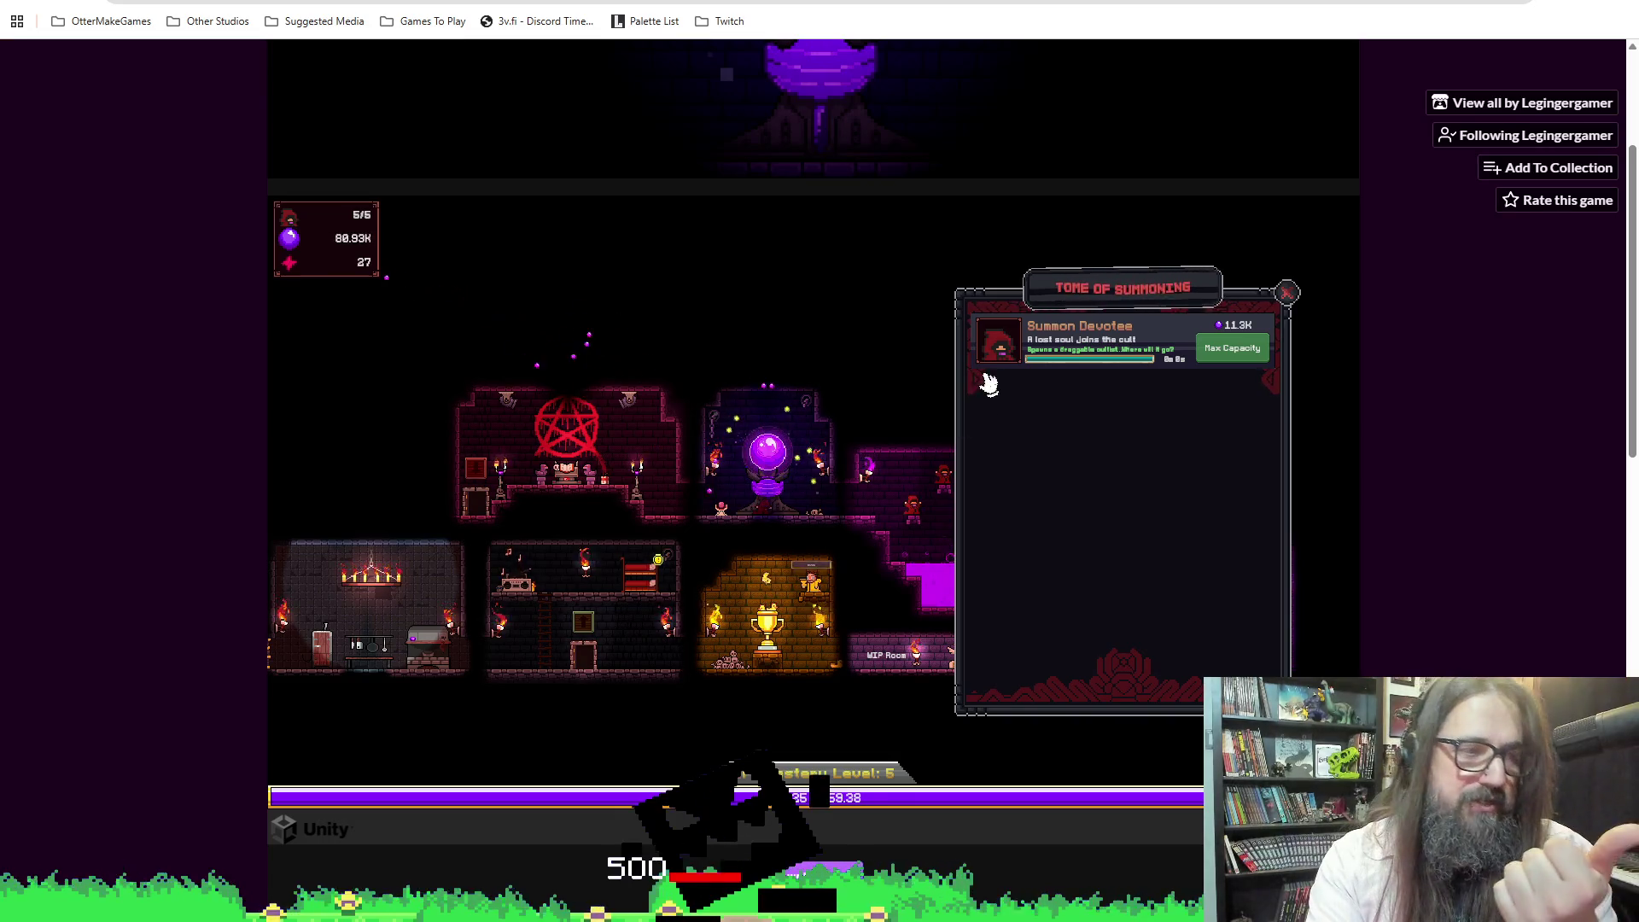
click(1286, 293)
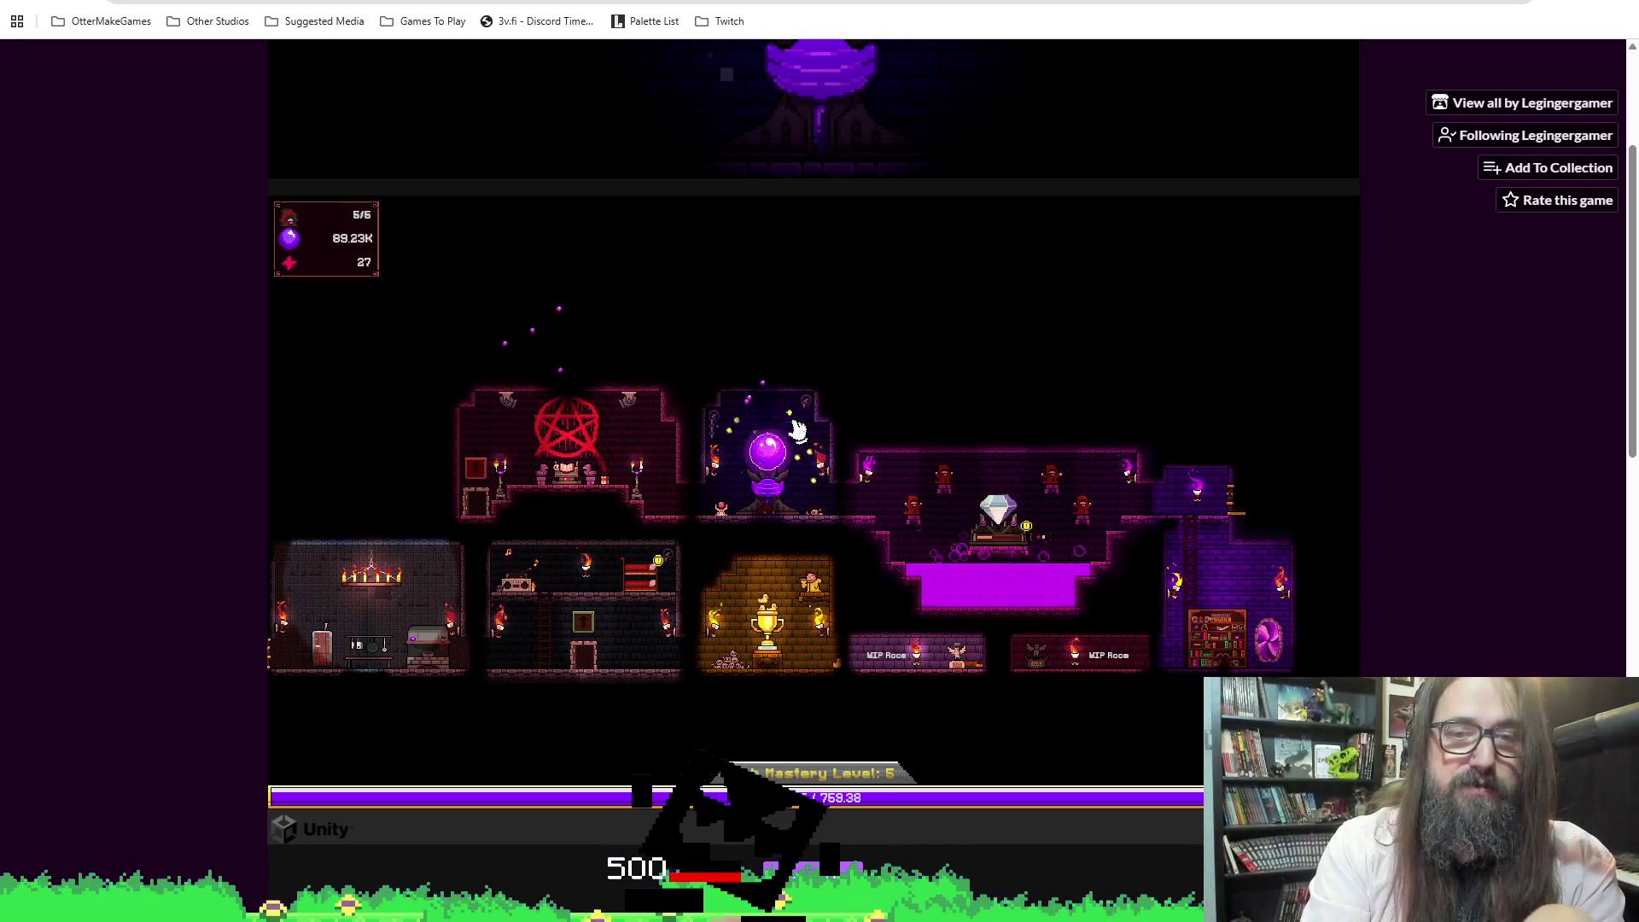
scroll(768, 453, up, 3)
scroll(743, 445, up, 2)
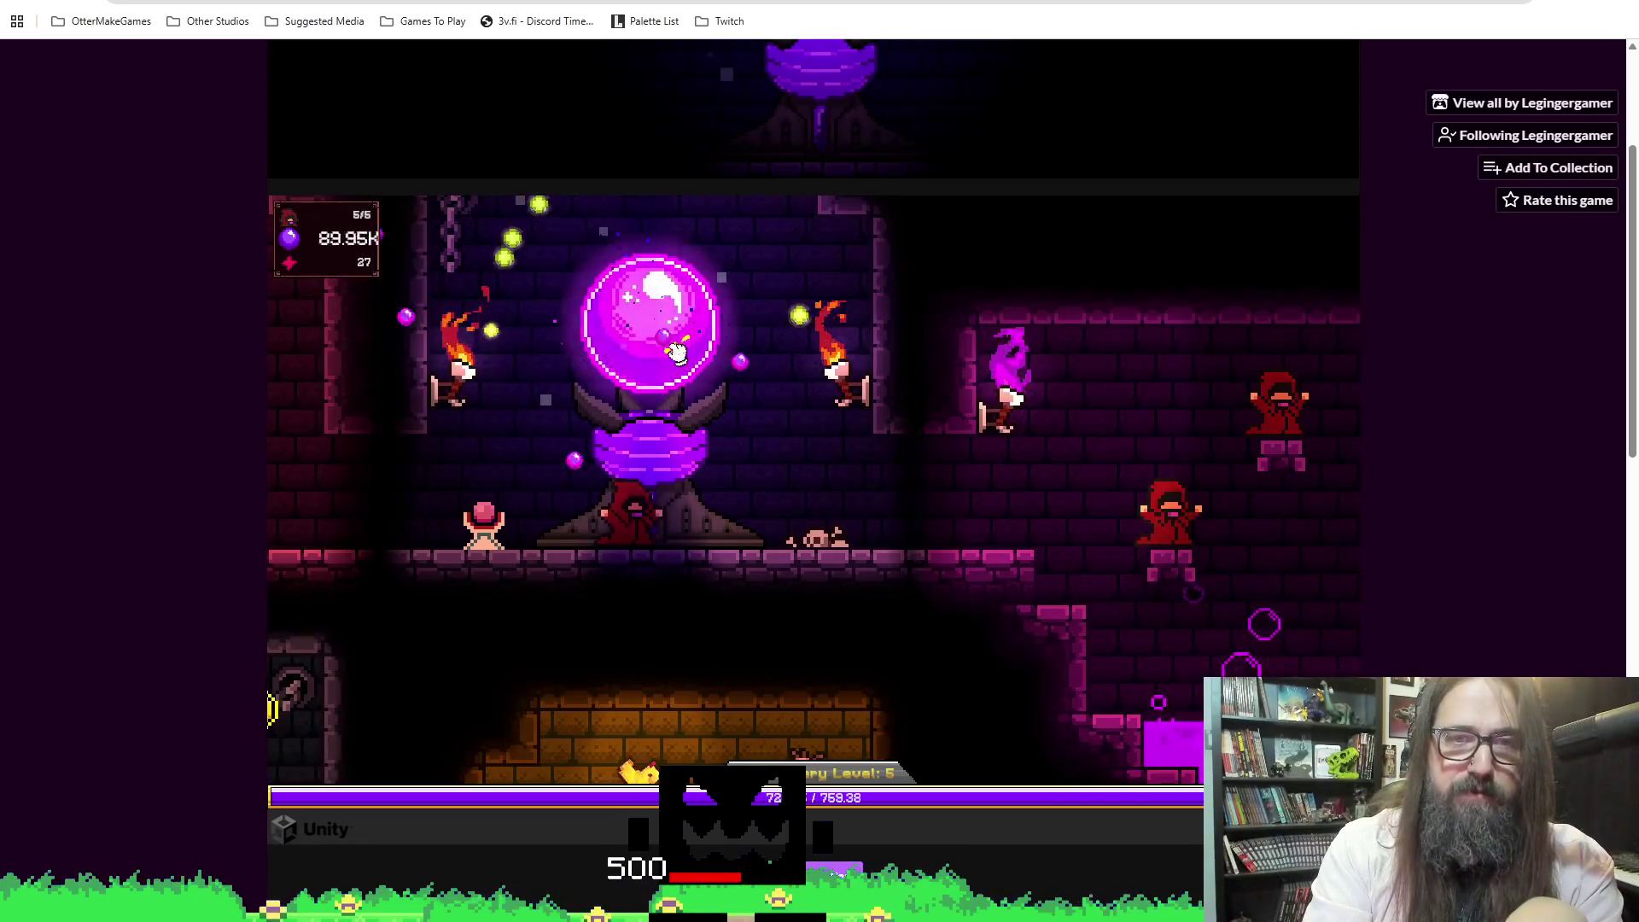
Return the game to fullscreen, glance at the Tome, and harvest souls from the orb three times
key(f)
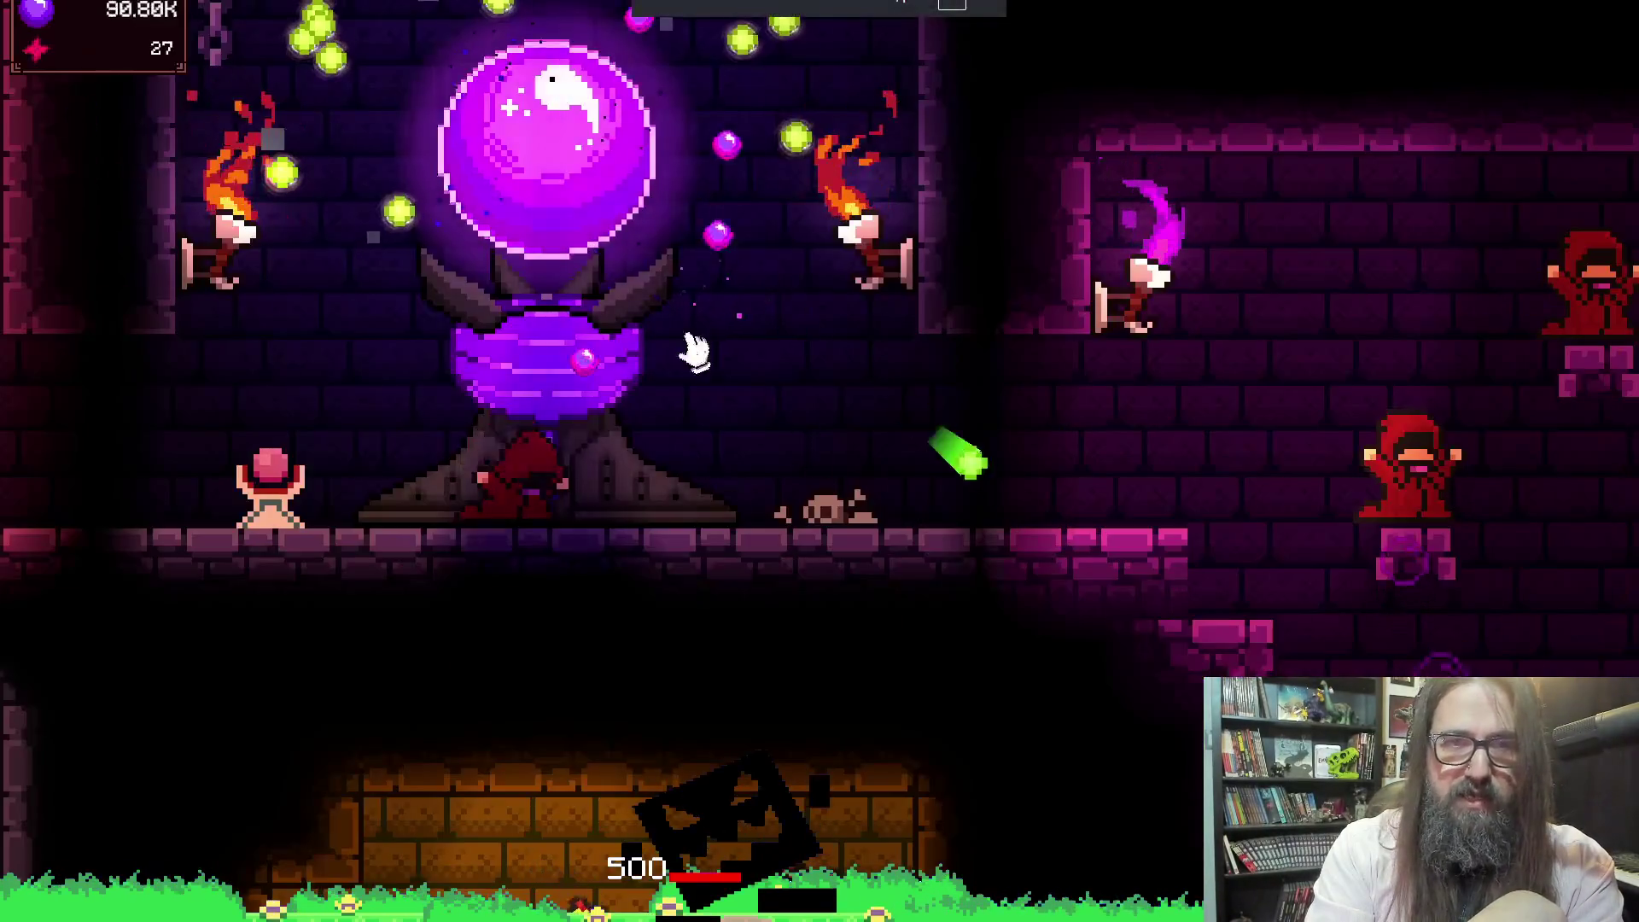
scroll(662, 340, down, 3)
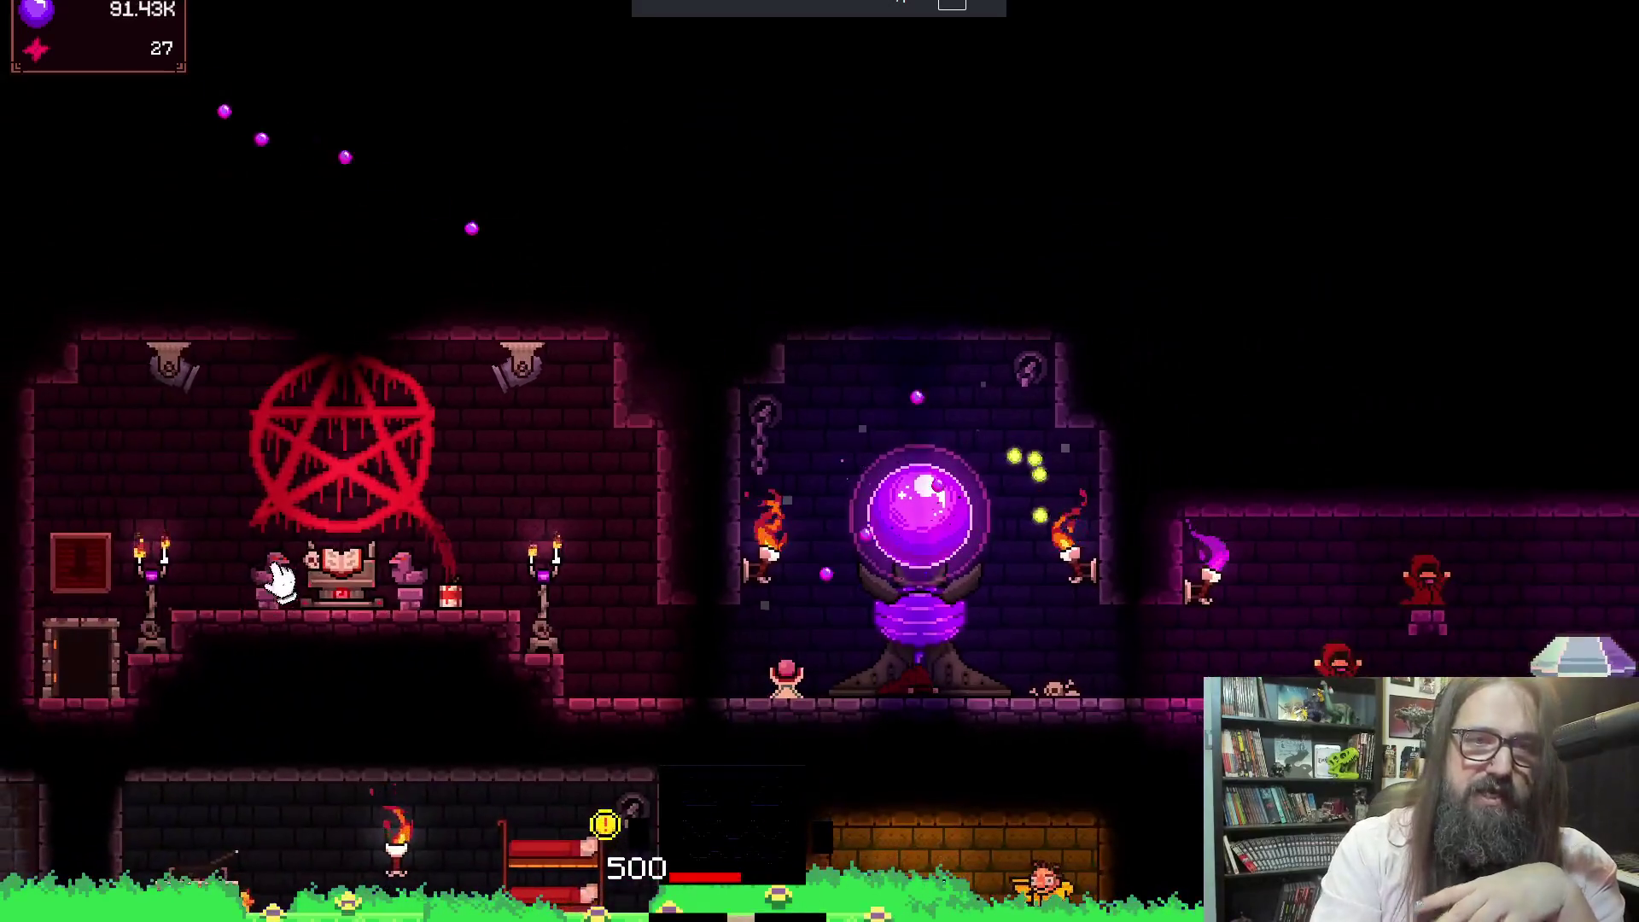
click(337, 564)
click(570, 583)
click(952, 542)
click(948, 549)
click(950, 547)
Pan across the castle rooms, then open the Devotion Mastery Tree and view its lower branch
key(d)
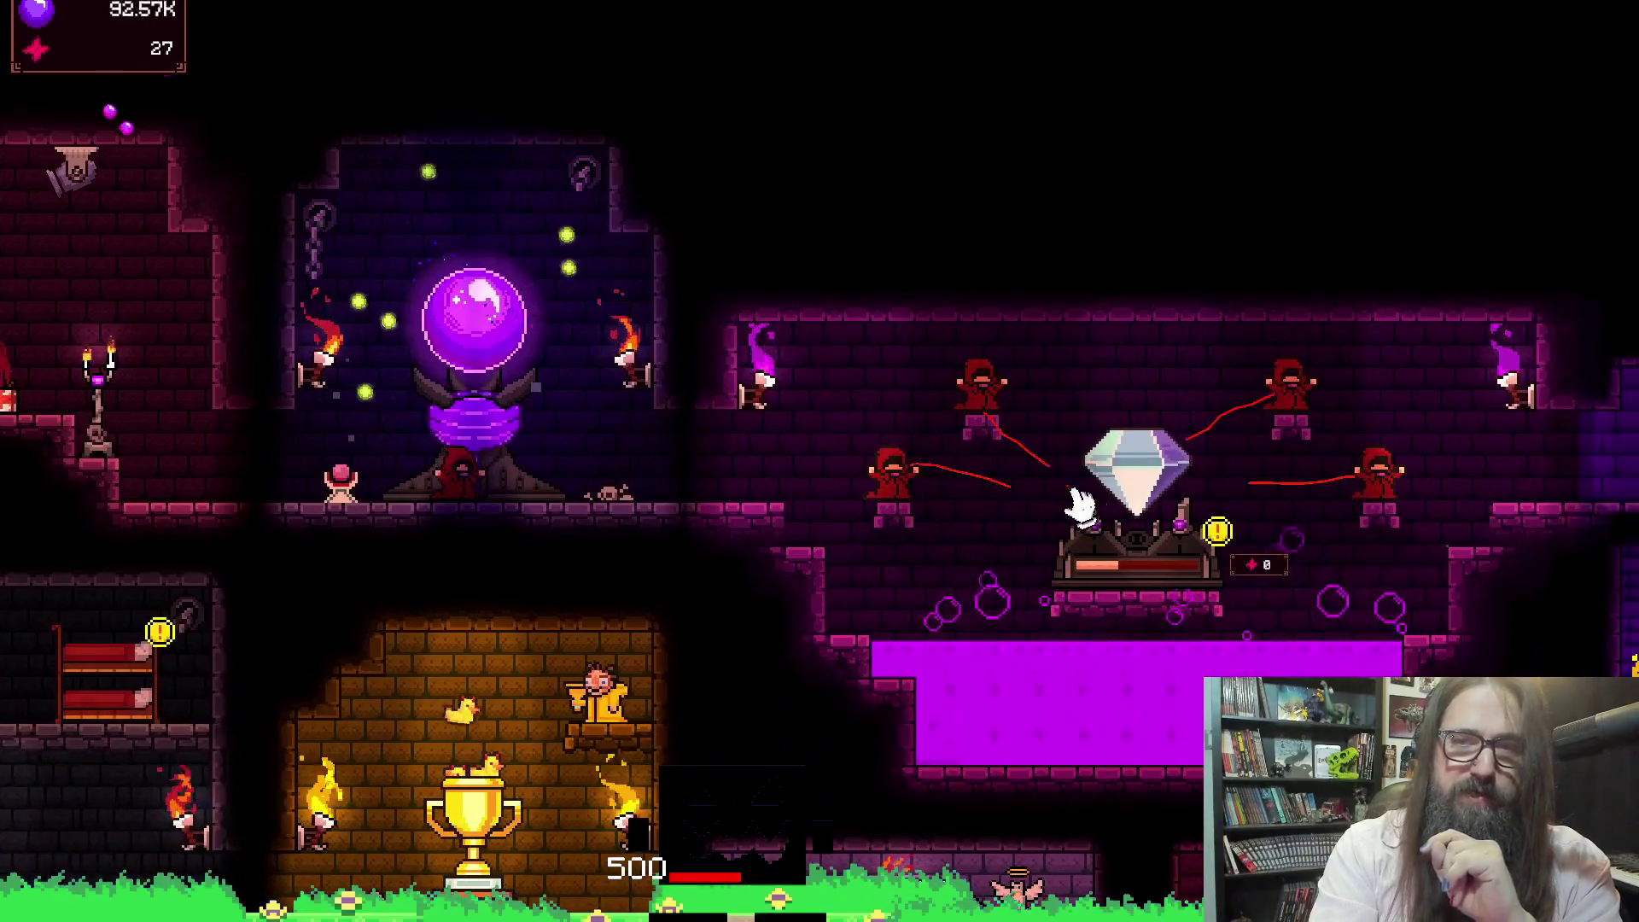
key(a)
key(s)
key(a)
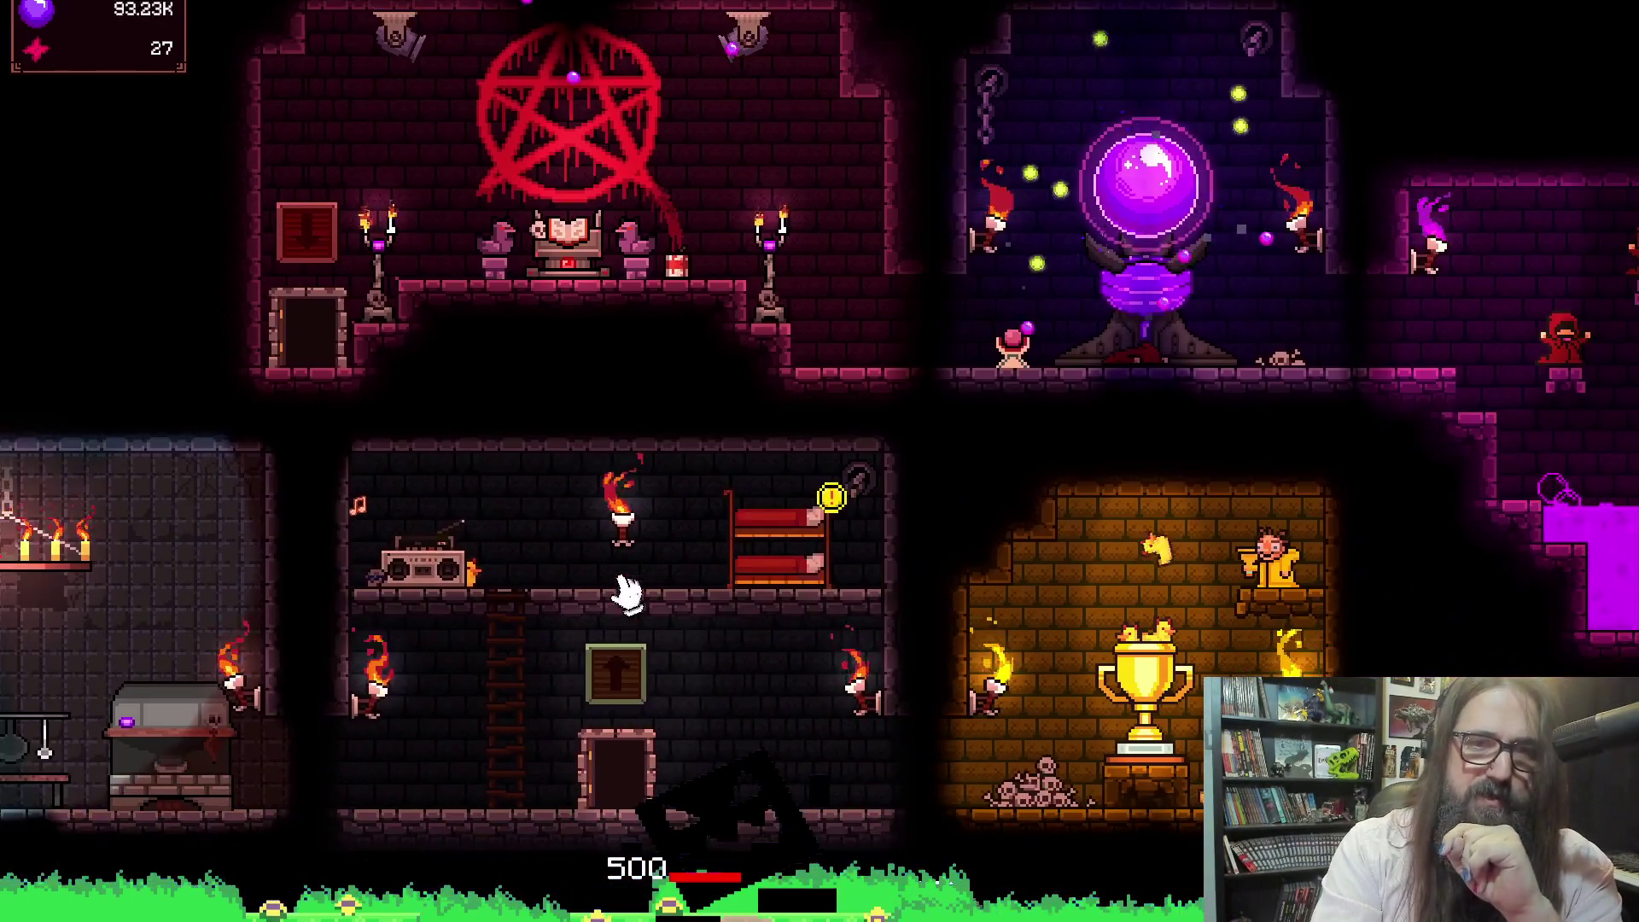
key(a)
key(s)
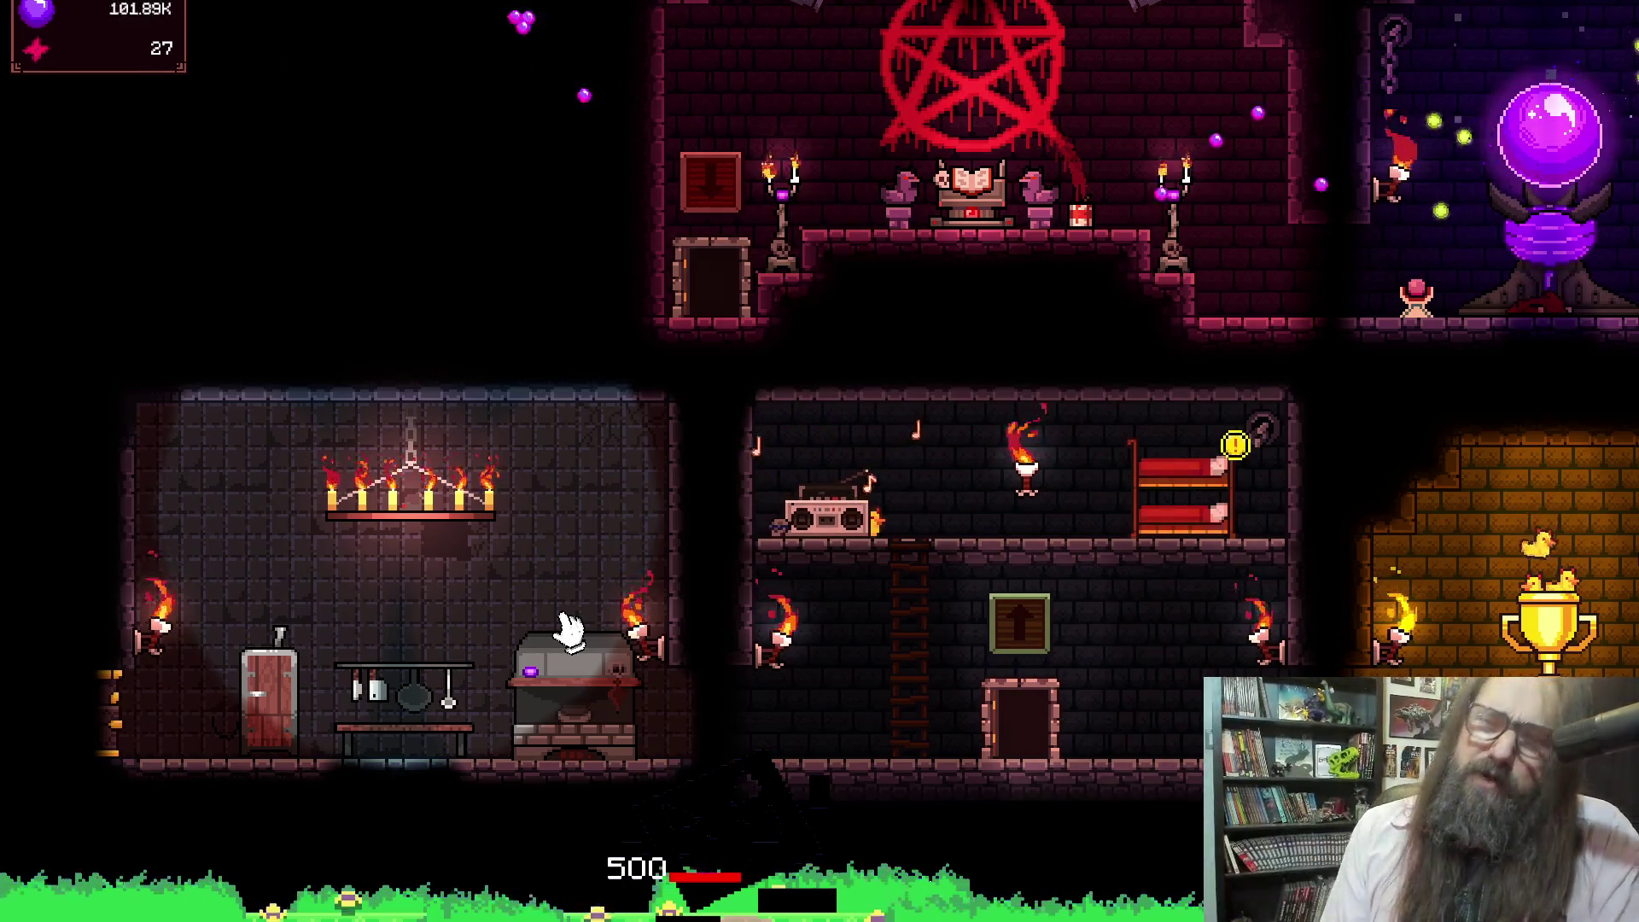
click(1452, 309)
scroll(460, 690, down, 5)
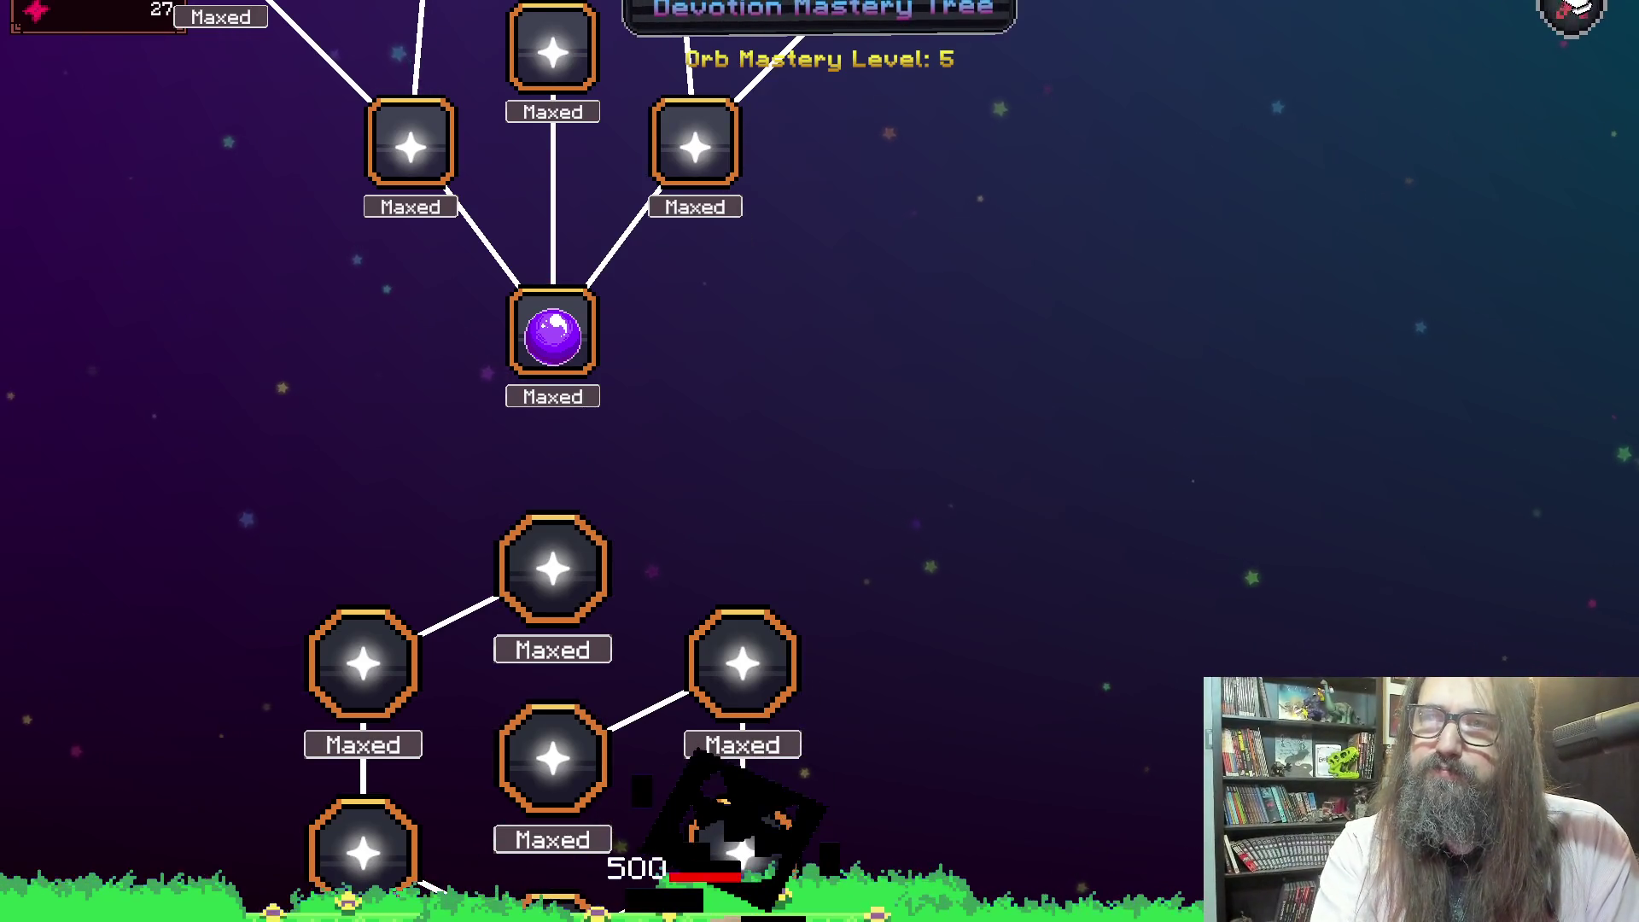
Close the mastery tree and drag the room map left to reveal the crystal and purple pool rooms
click(1571, 10)
mouse_move(1226, 307)
mouse_down()
mouse_move(419, 314)
mouse_move(395, 294)
mouse_up()
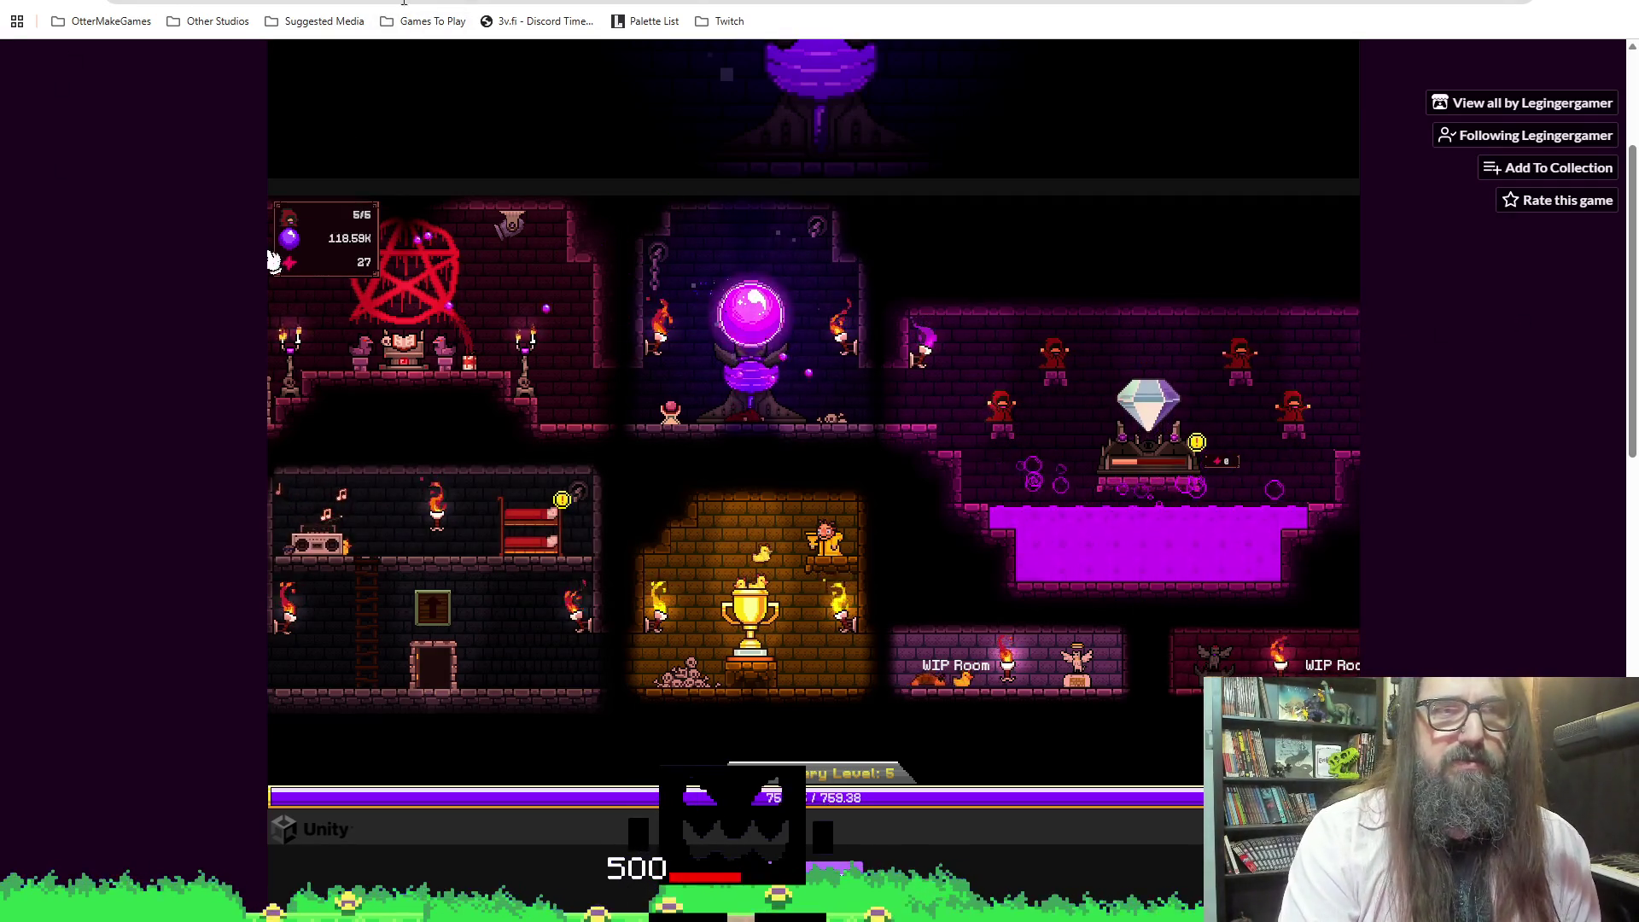
View the All Hail the Orb Steam store page, then return to the GameMaker room editor
key(ctrl+Tab)
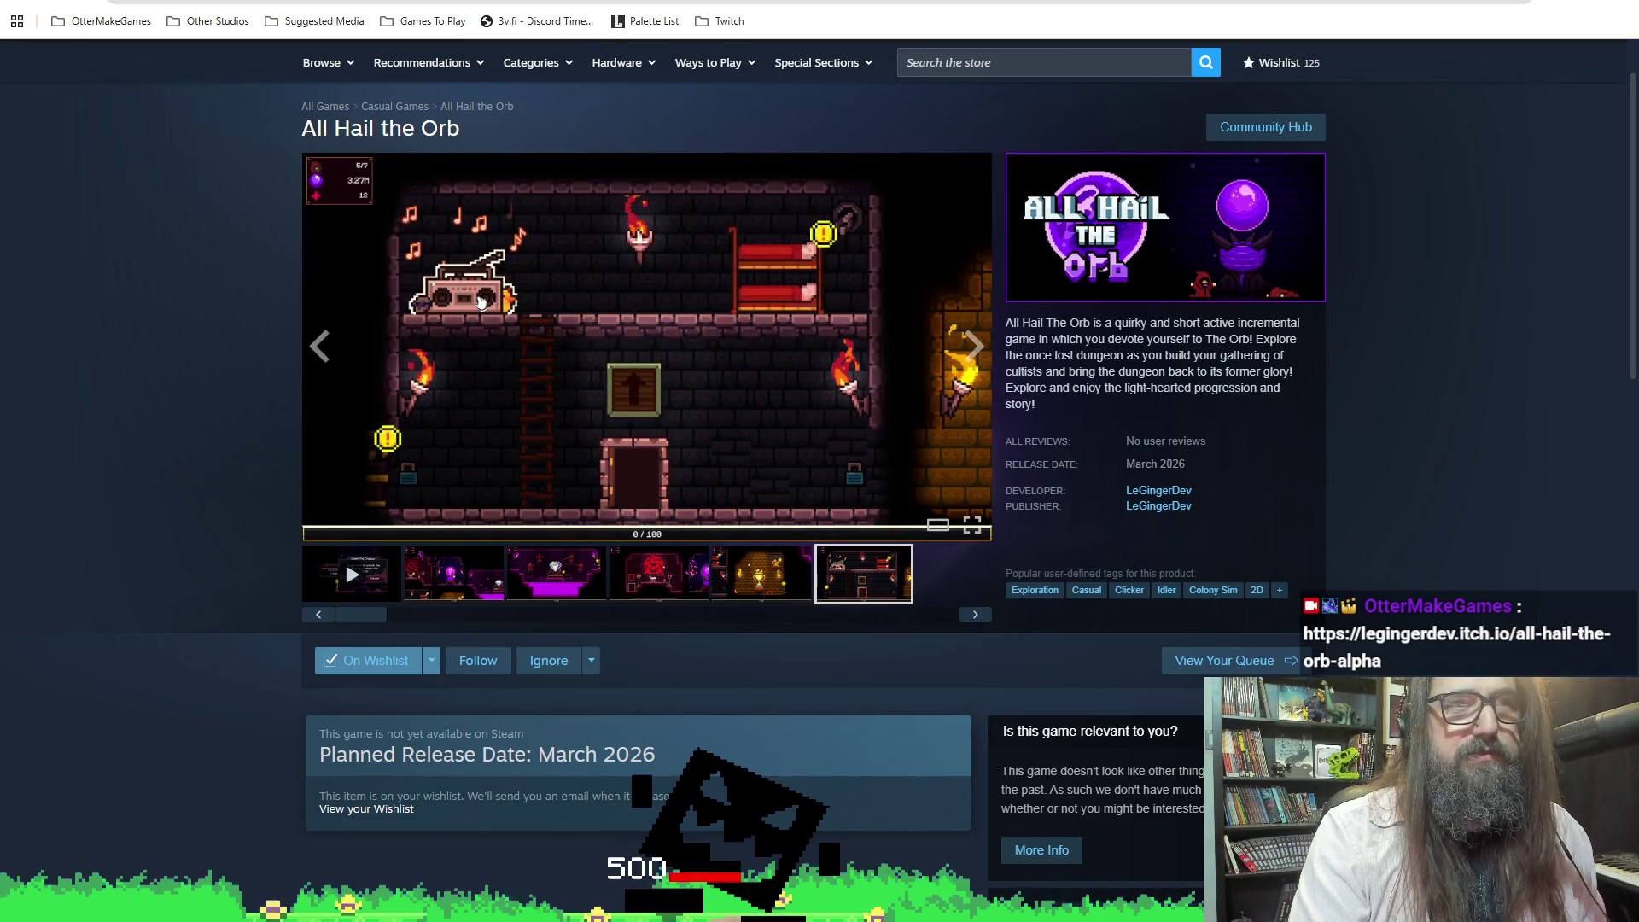
key(alt+Tab)
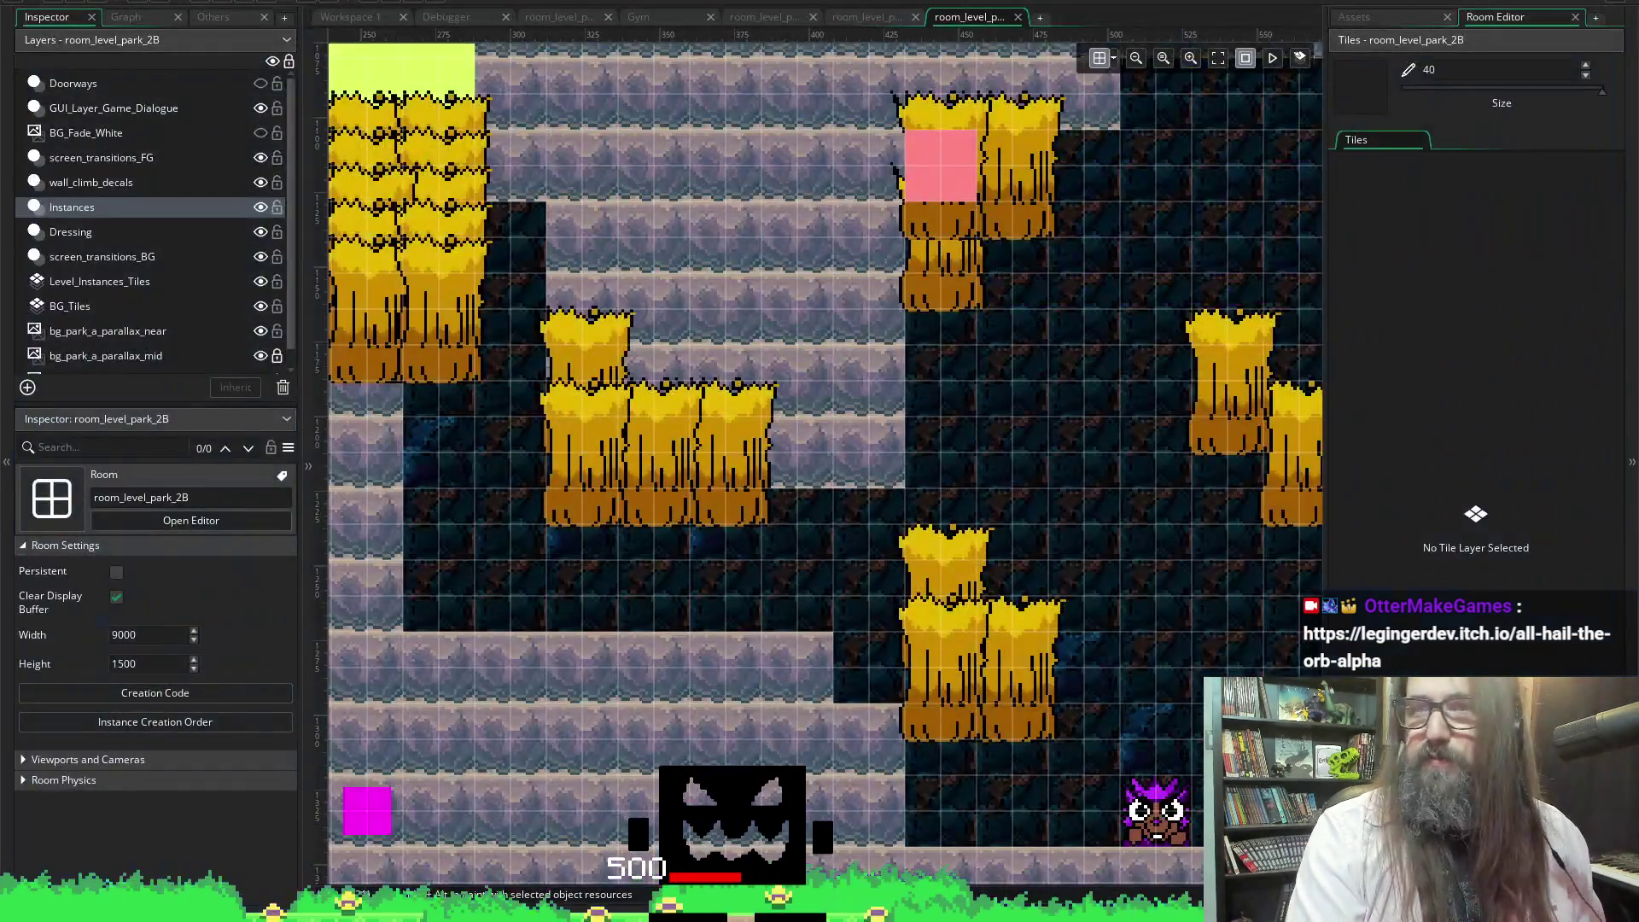
Bring Discord to the front and scroll through the server's showcase channel
mouse_move(418, 909)
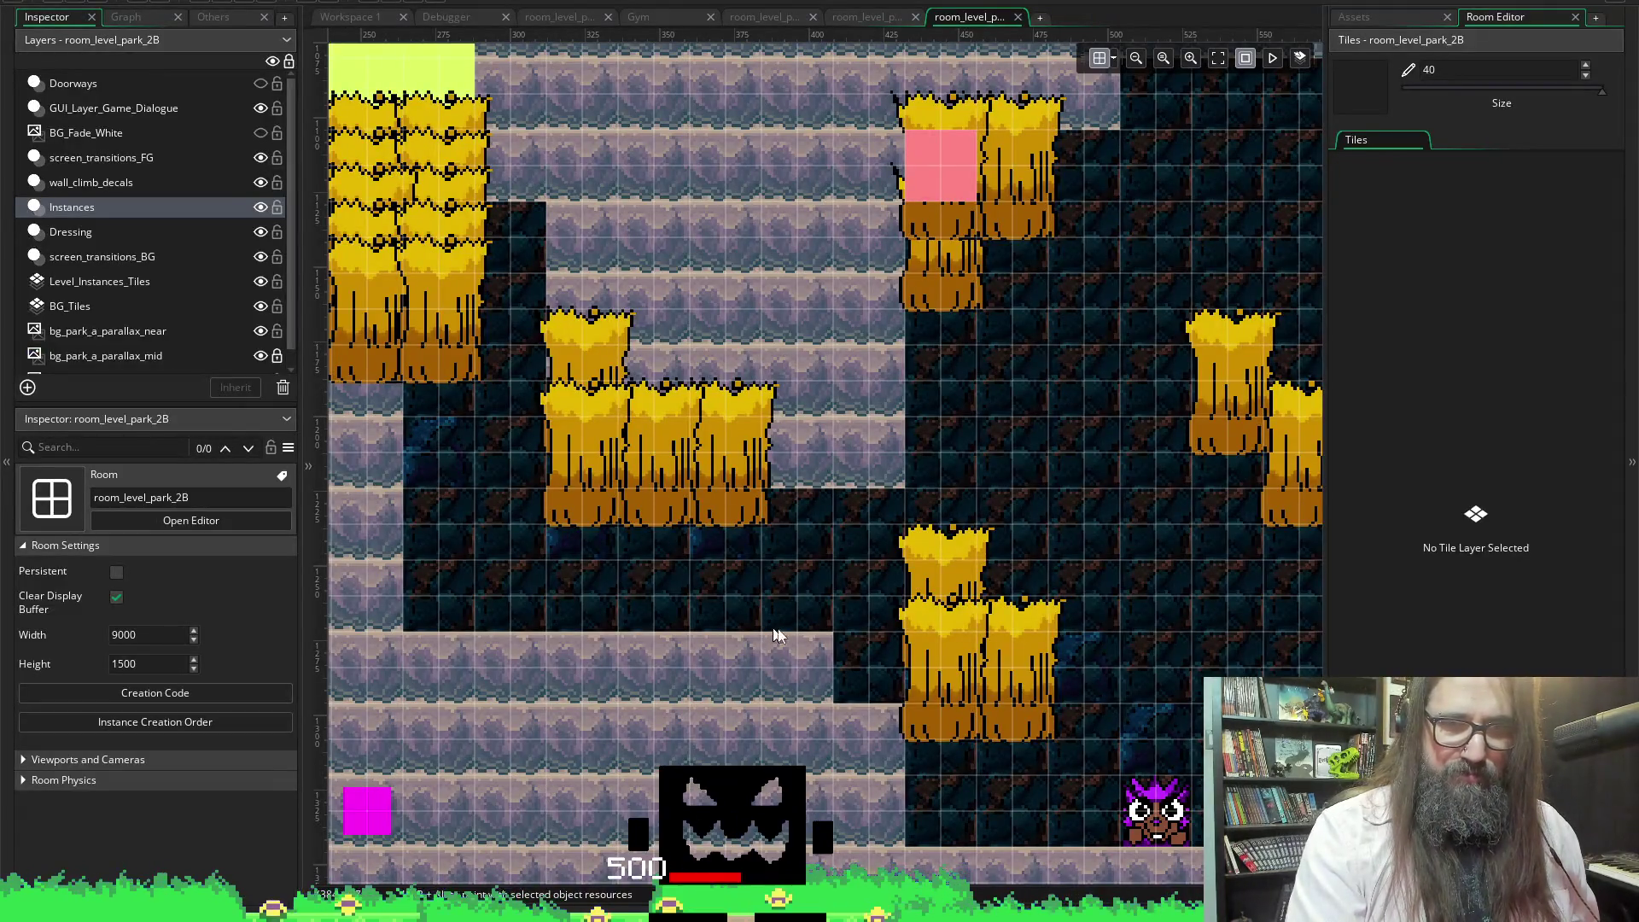
mouse_move(517, 910)
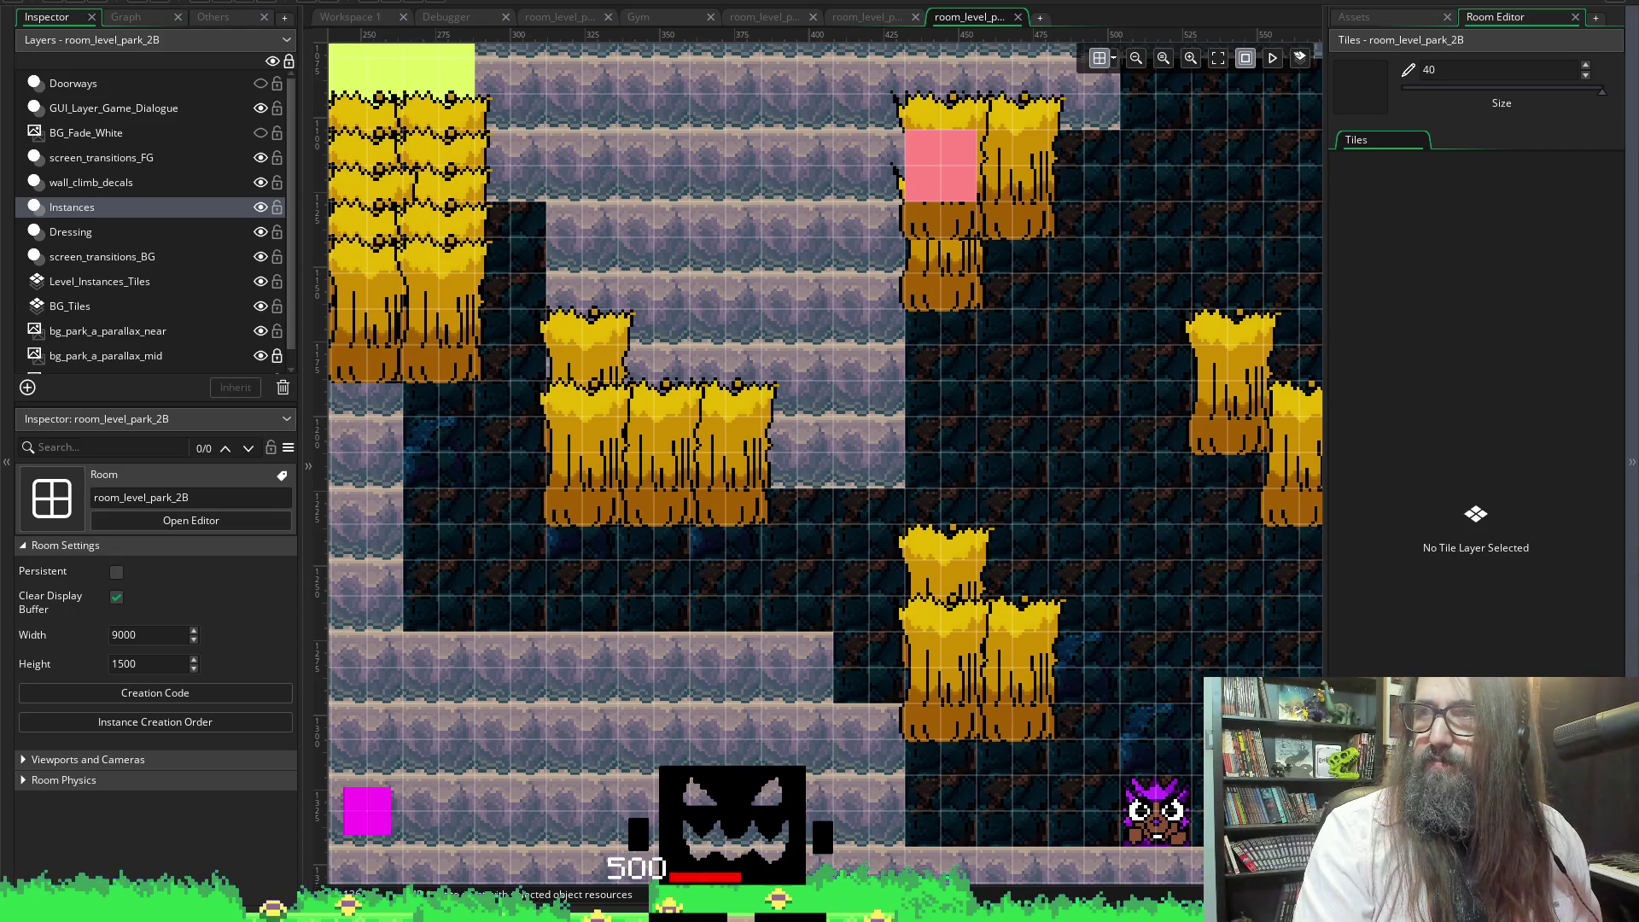
key(alt+Tab)
scroll(136, 495, down, 5)
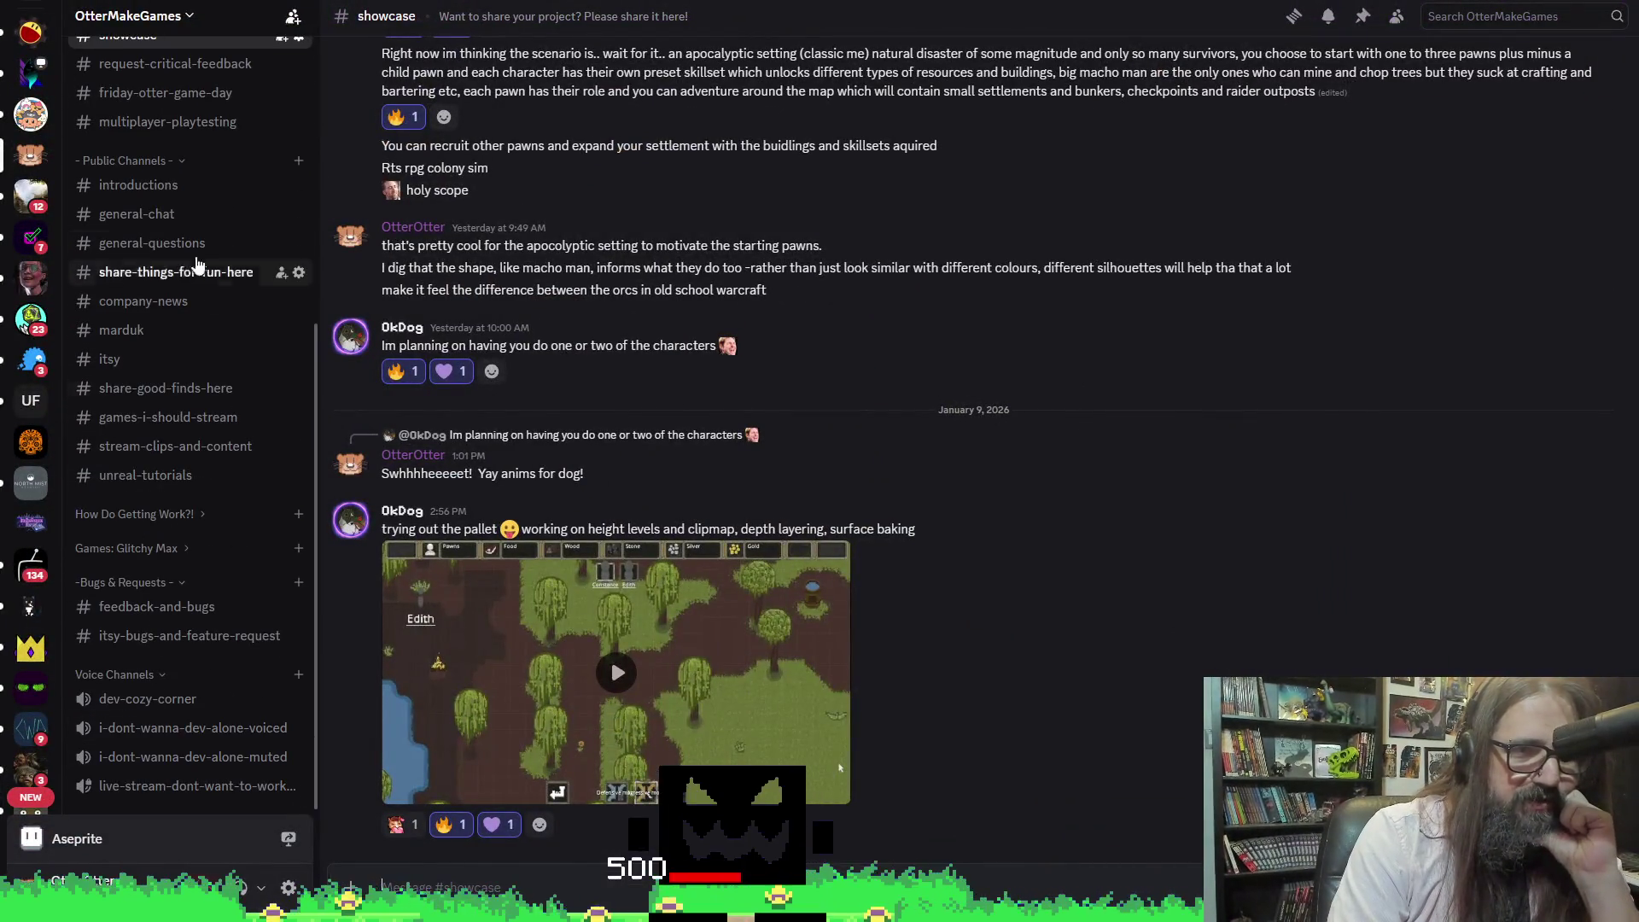
scroll(183, 302, up, 3)
scroll(227, 516, down, 3)
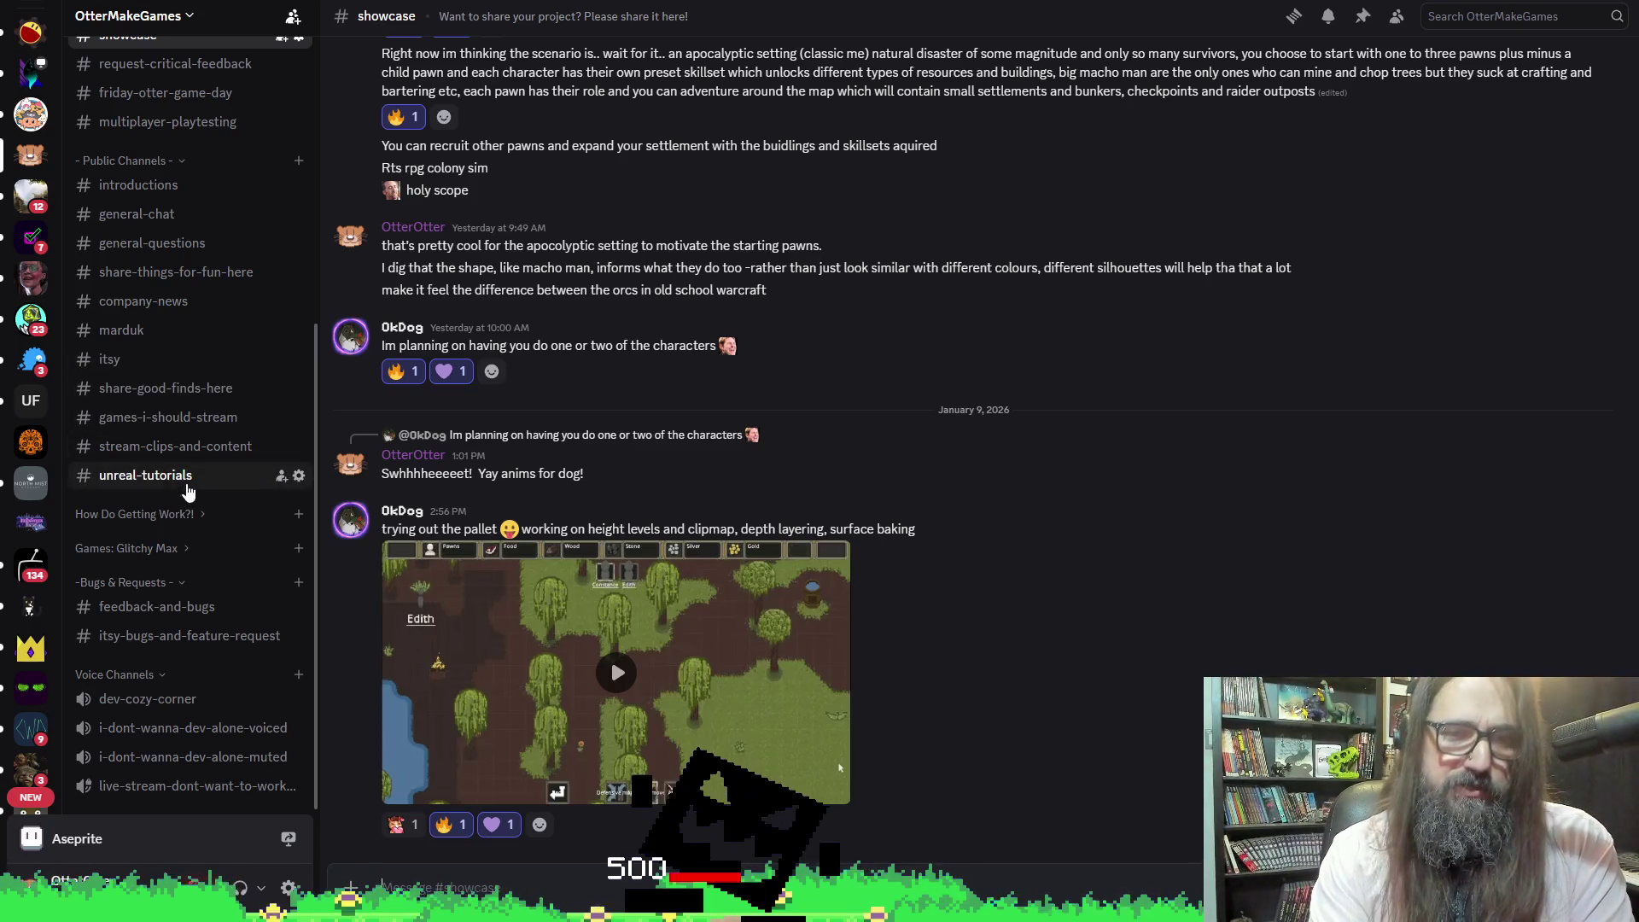
scroll(195, 488, up, 3)
scroll(196, 486, down, 3)
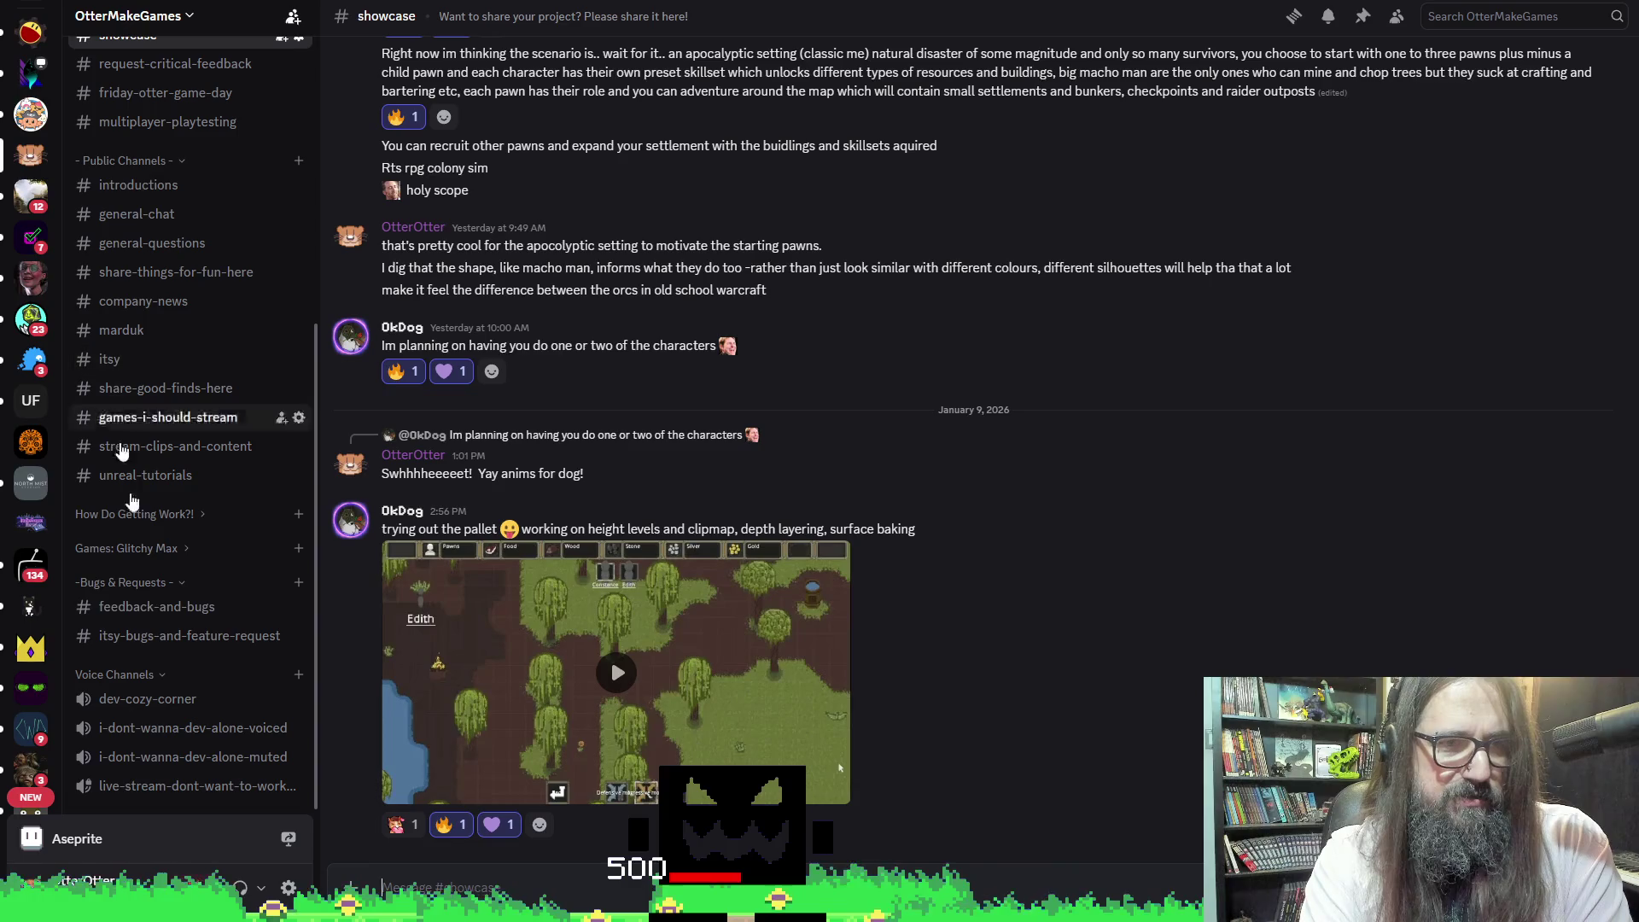
scroll(175, 256, up, 3)
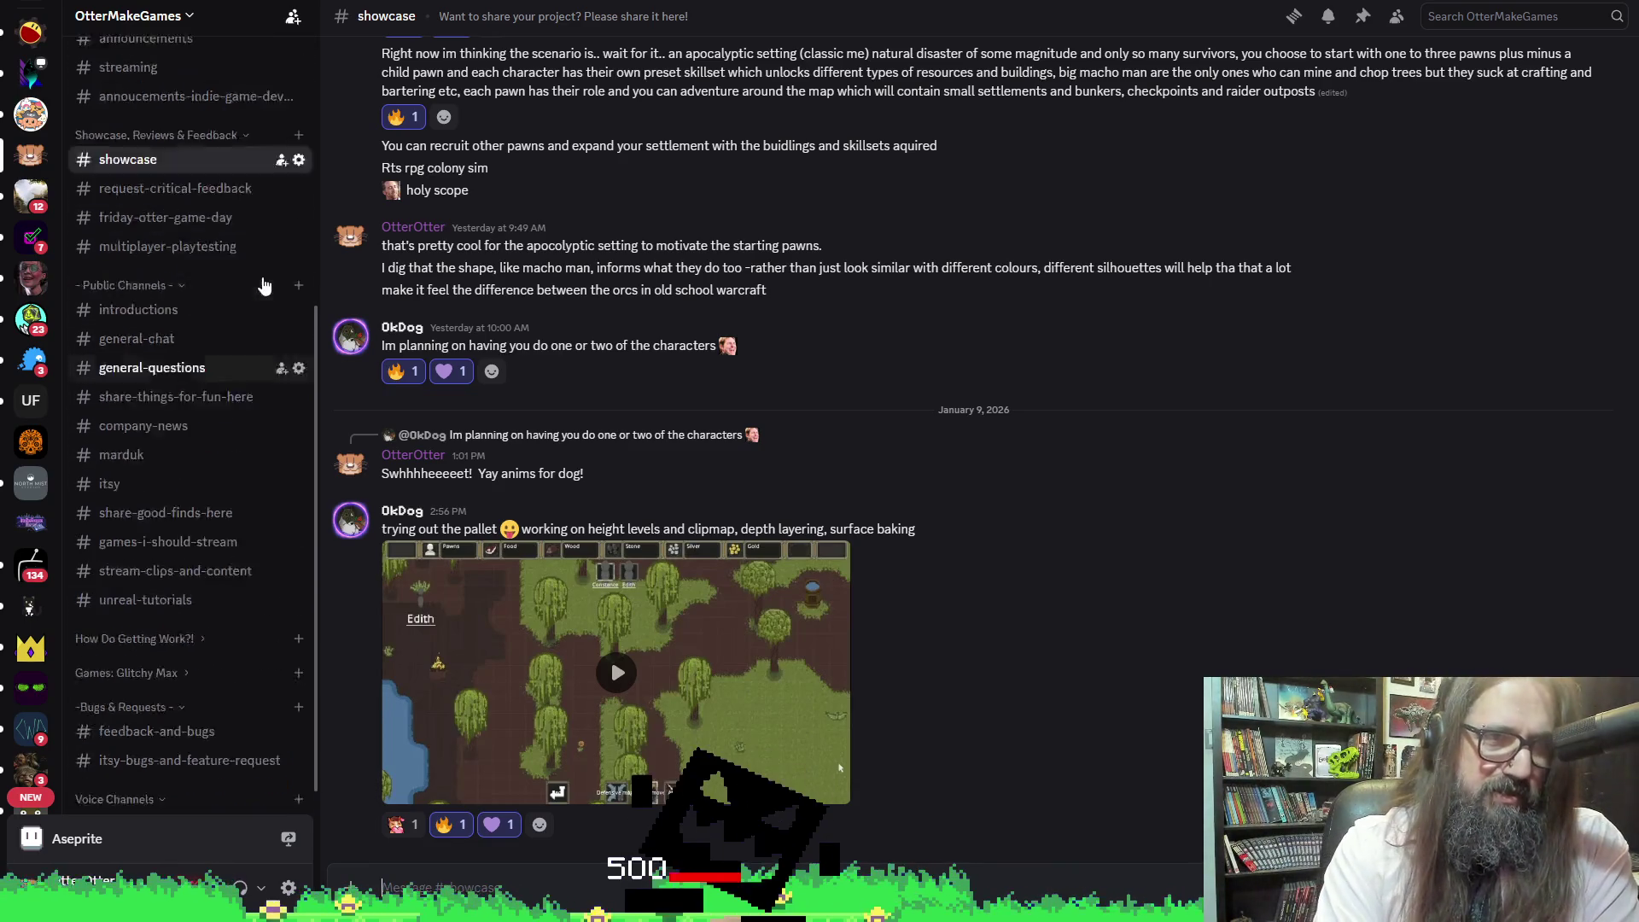
click(162, 348)
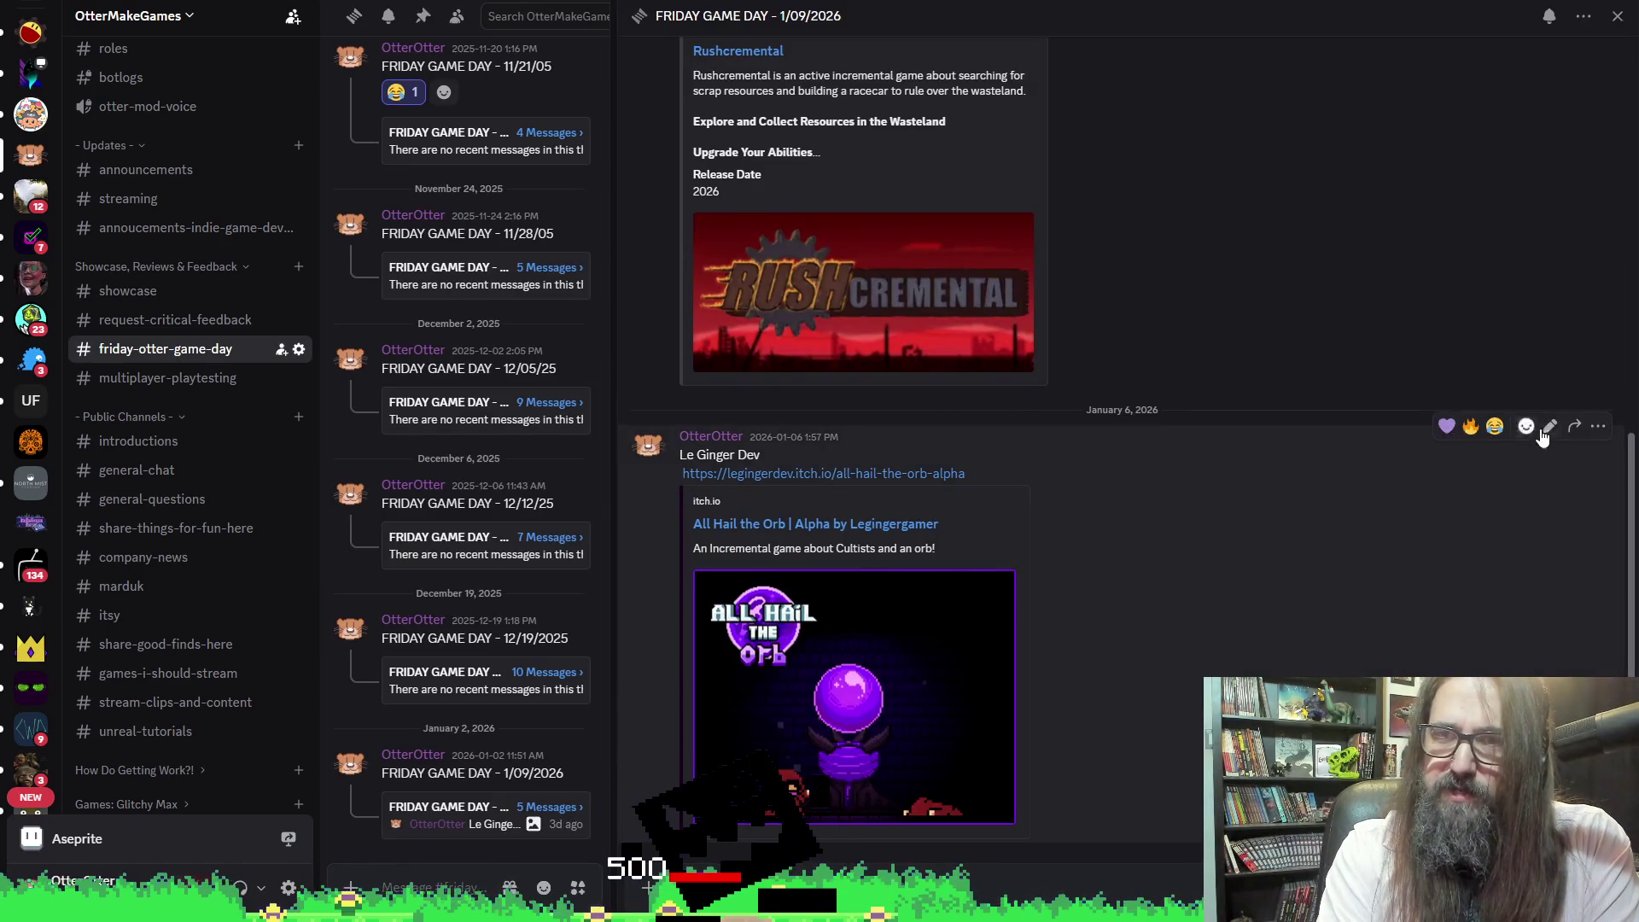
Add an otter emoji reaction to the All Hail the Orb message, then return to GameMaker
click(1531, 429)
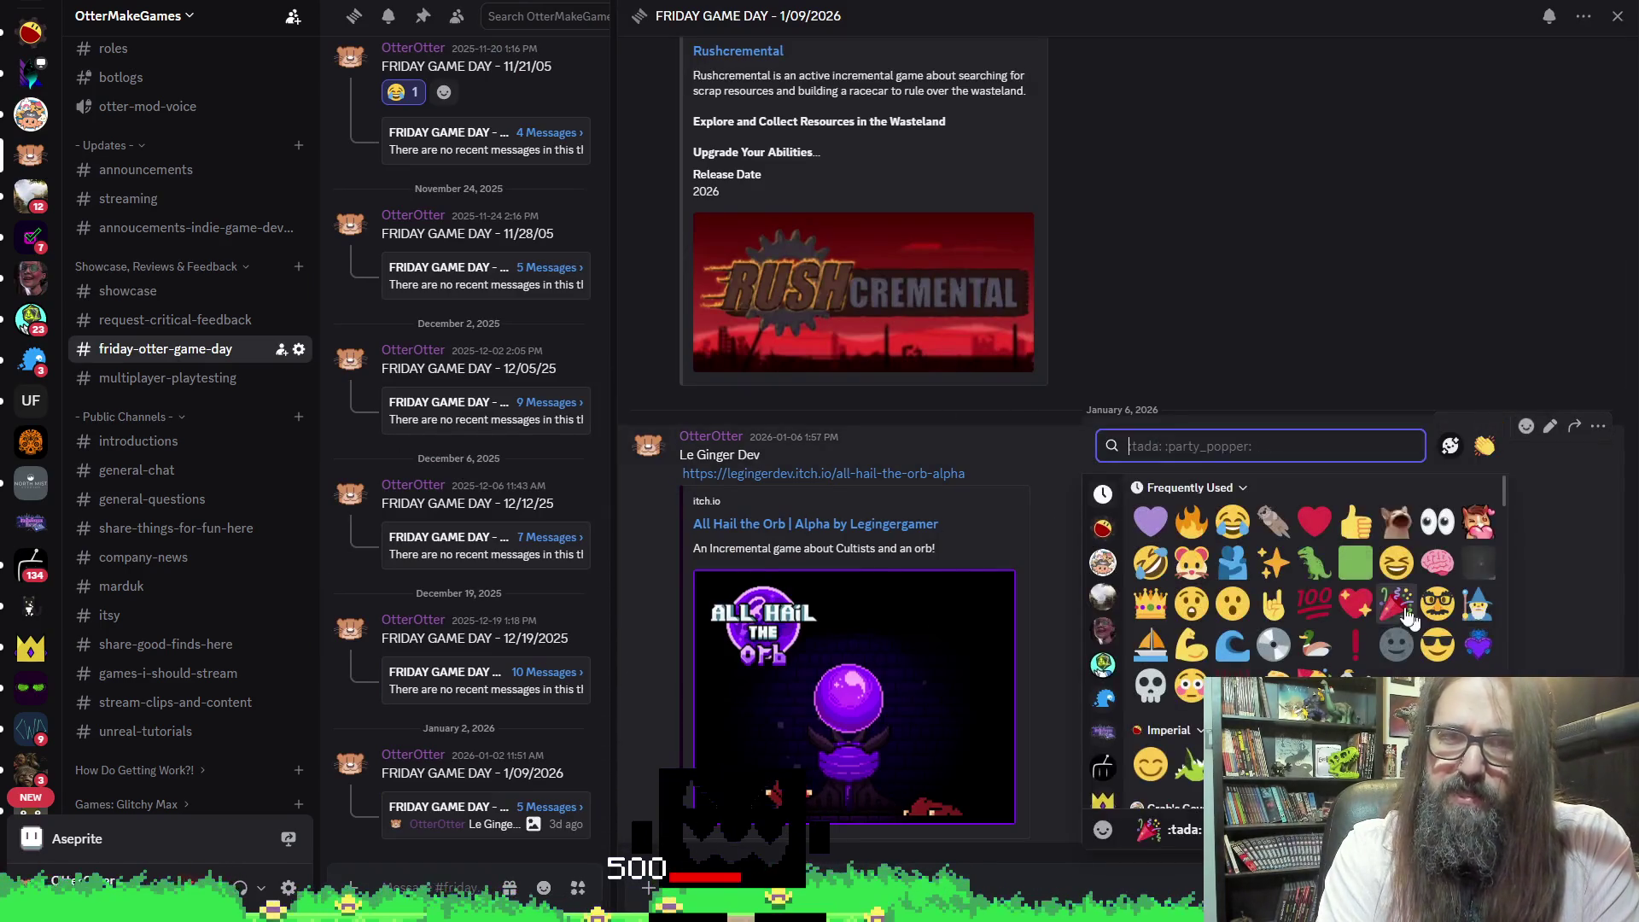
click(1268, 522)
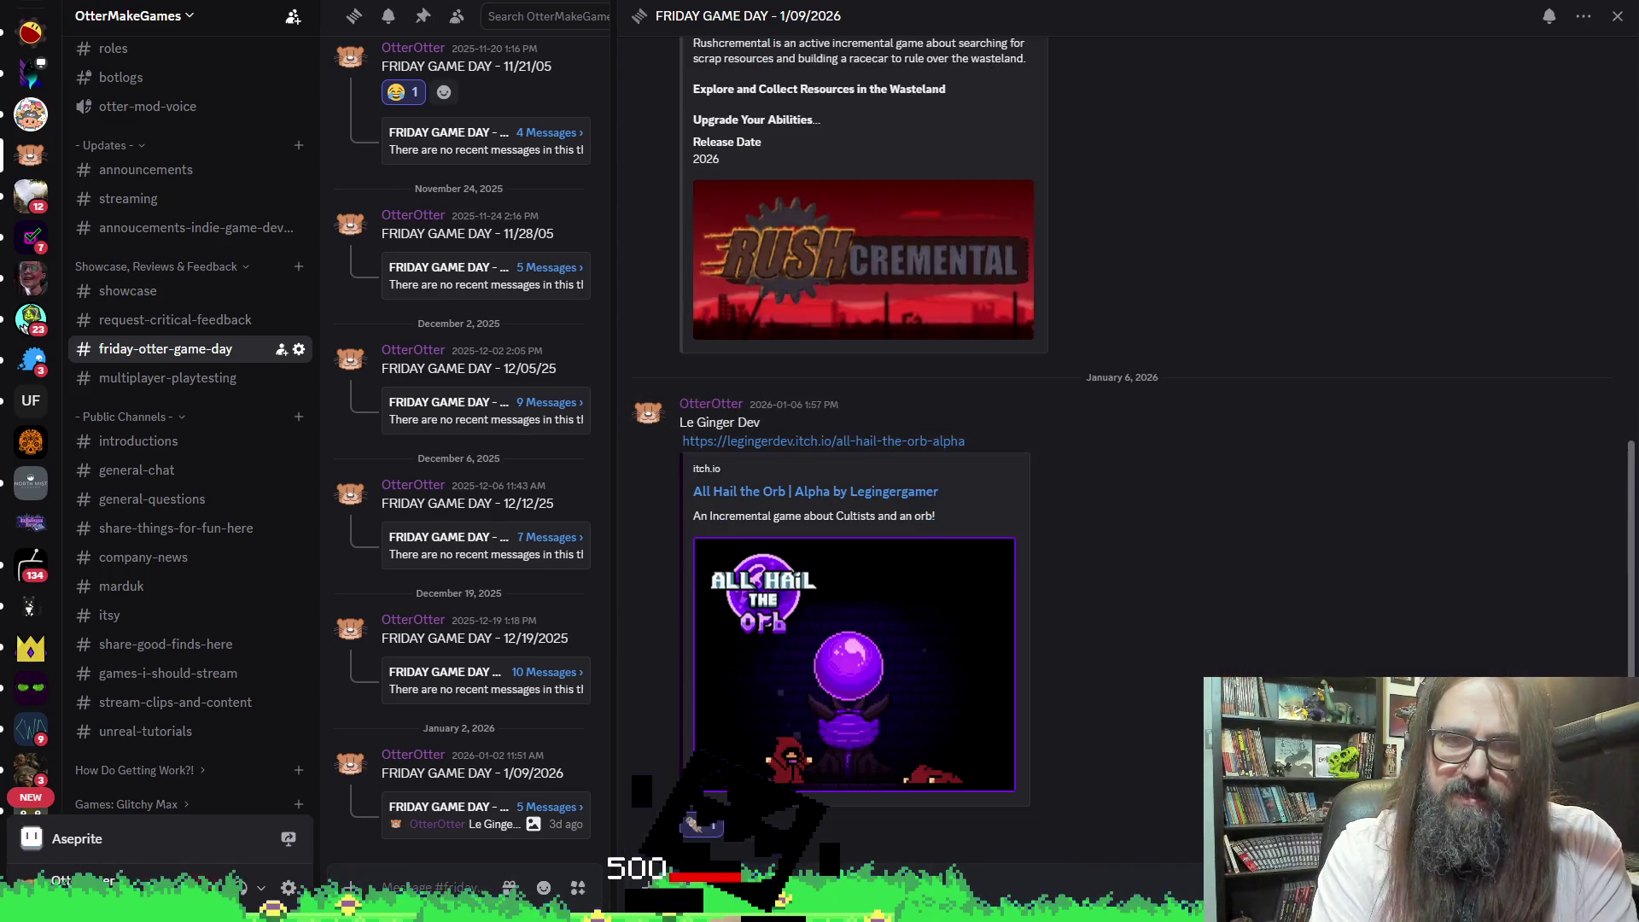
scroll(1144, 315, up, 3)
scroll(1144, 316, down, 2)
scroll(1139, 316, up, 3)
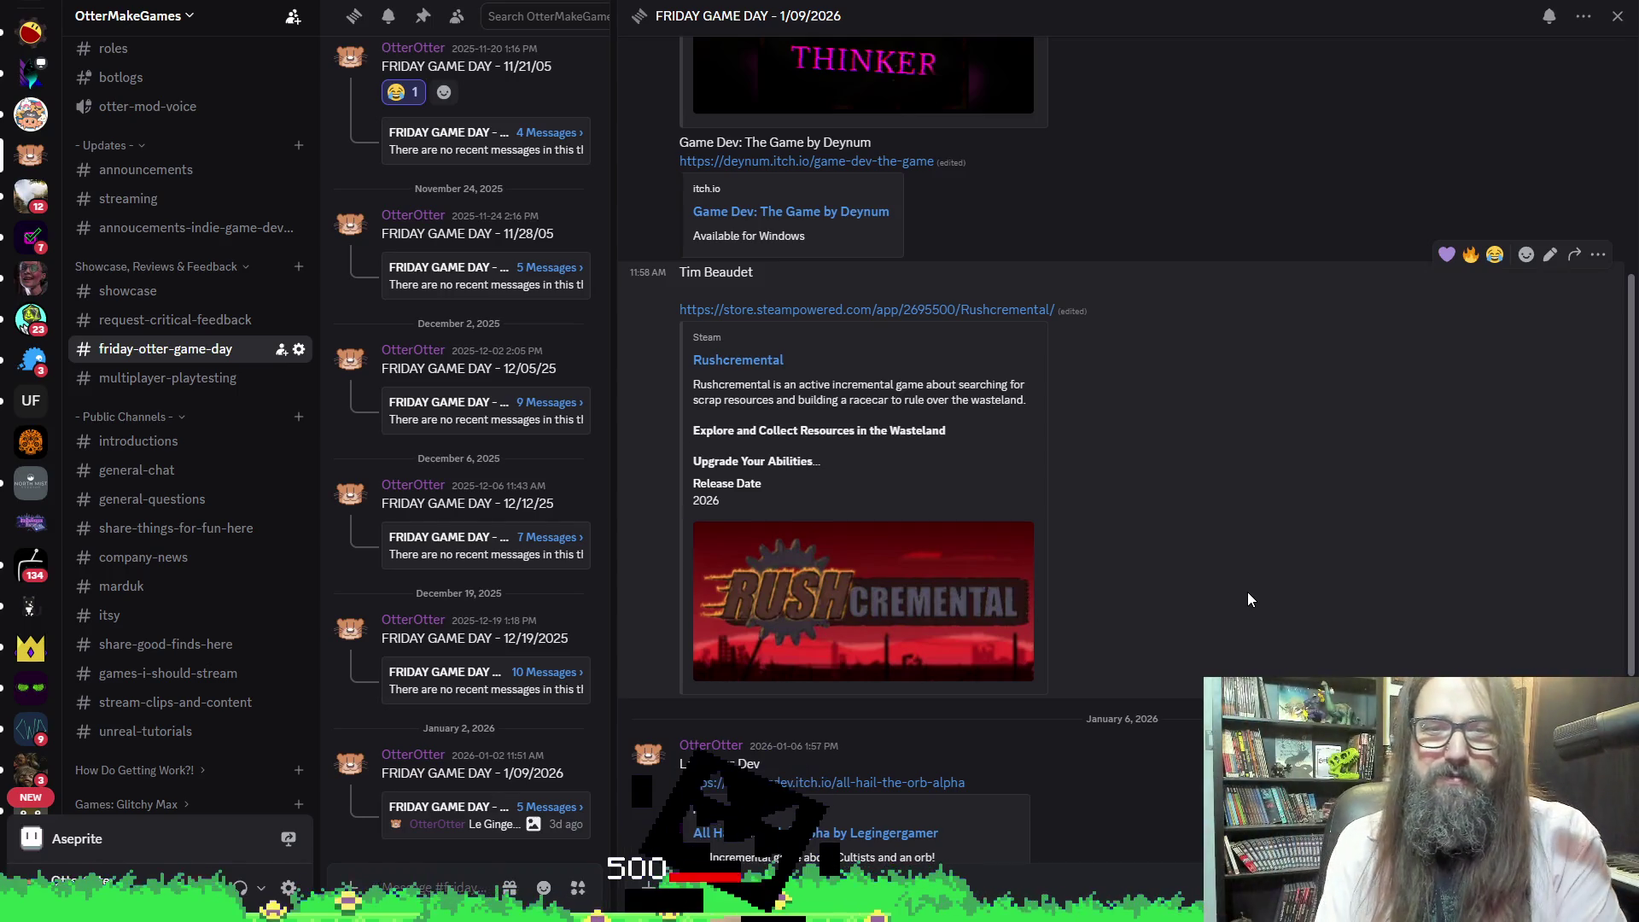
scroll(1247, 592, up, 1)
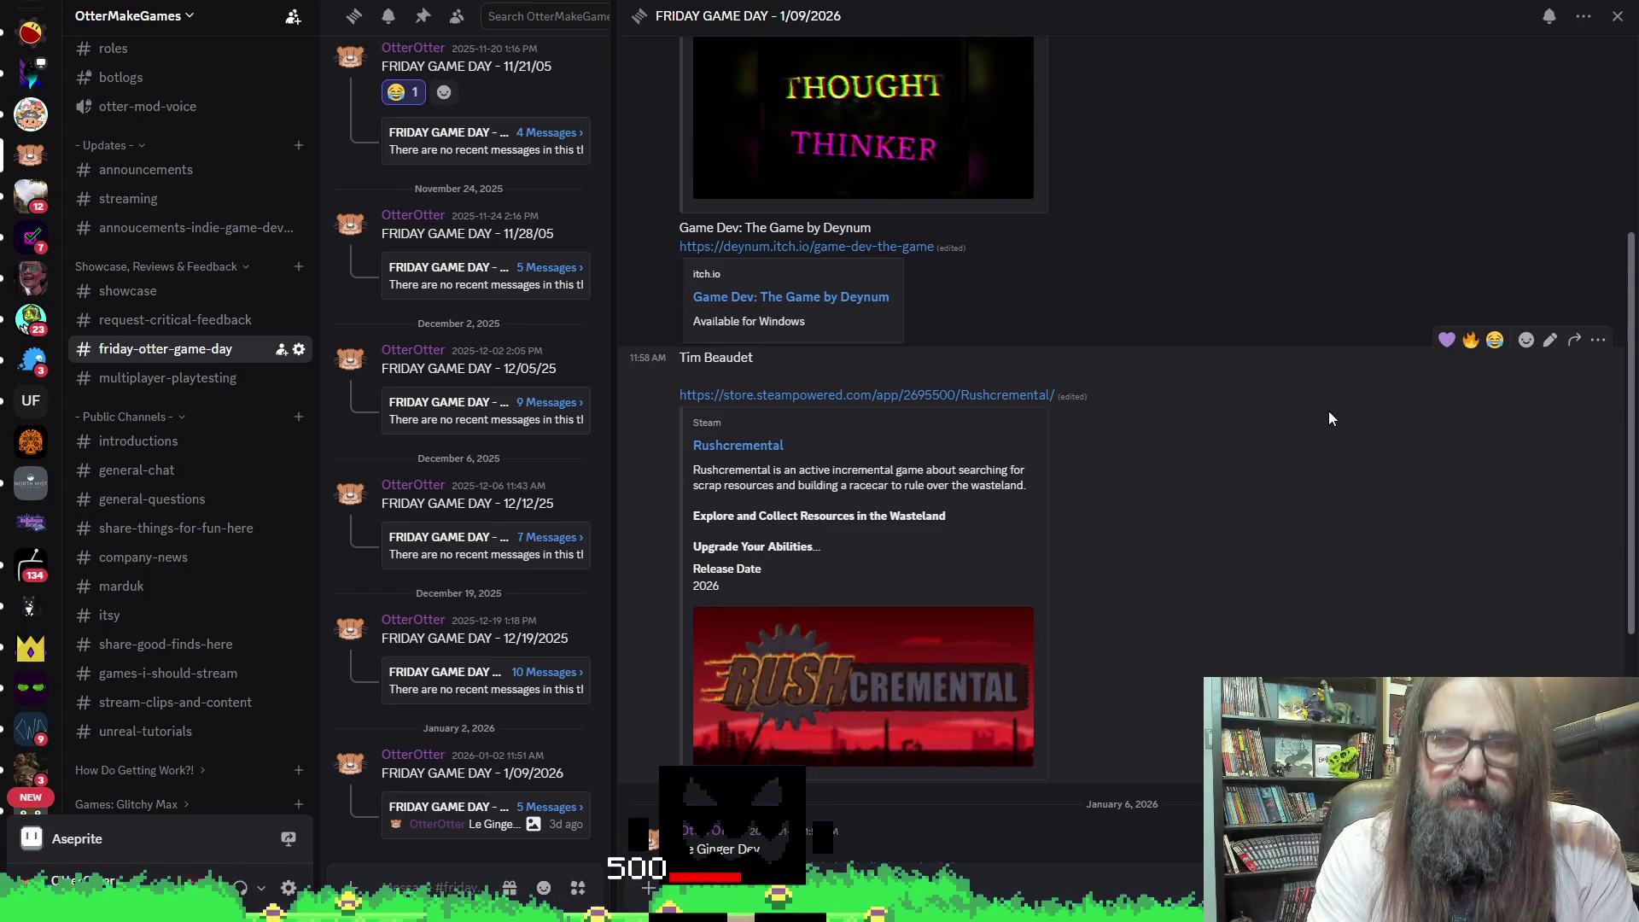
scroll(1260, 523, down, 2)
scroll(1226, 568, up, 5)
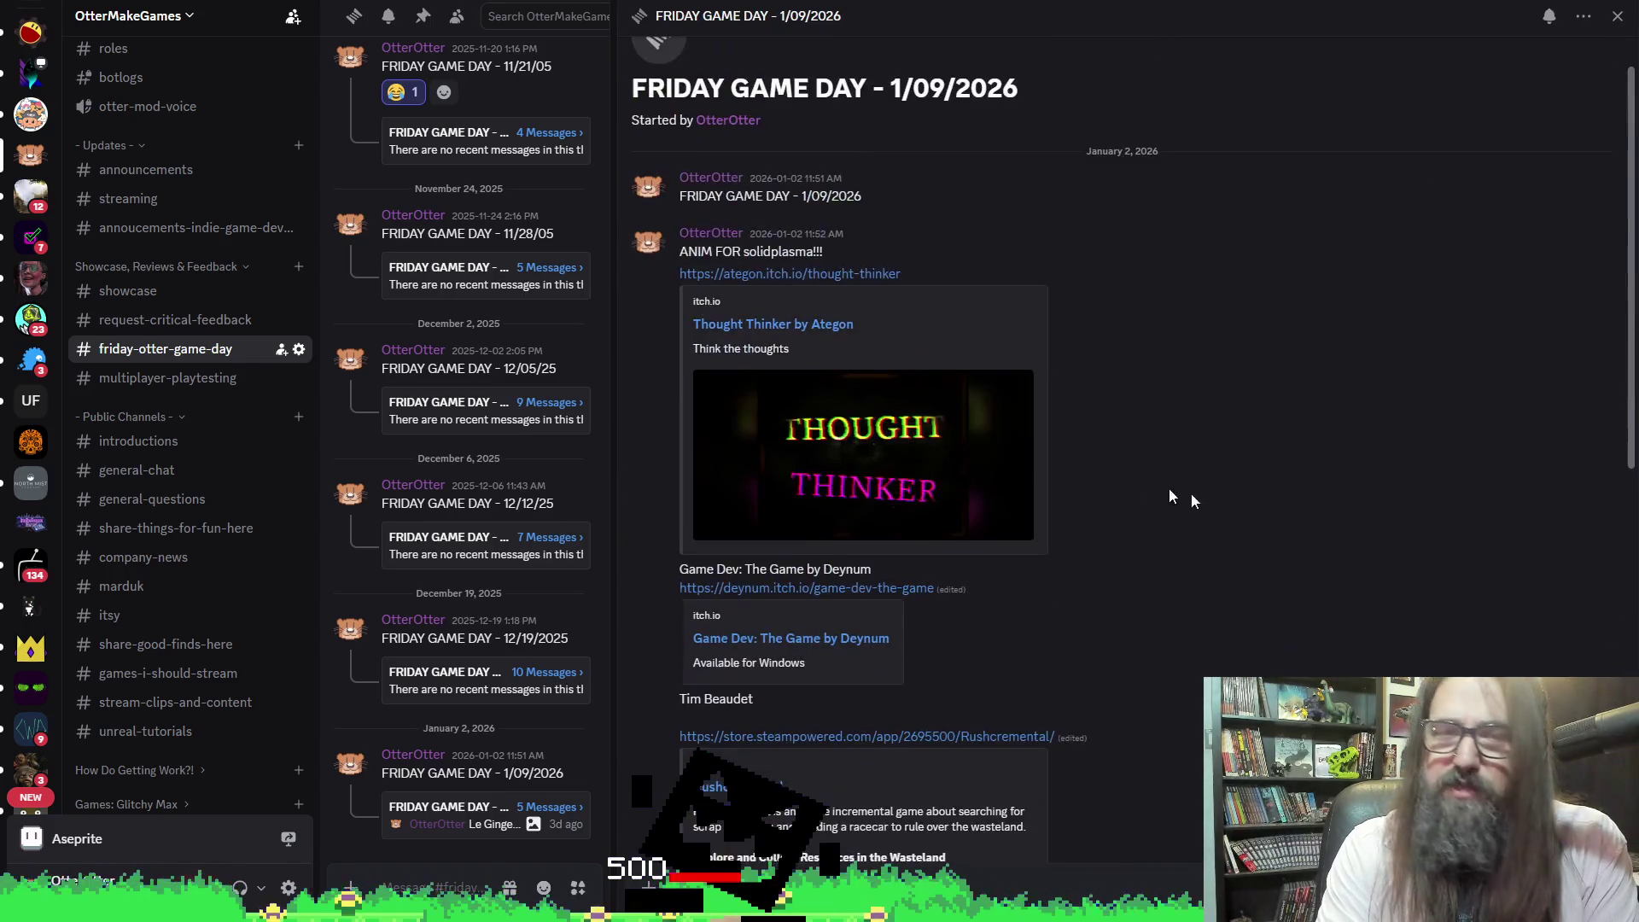
scroll(1362, 582, down, 6)
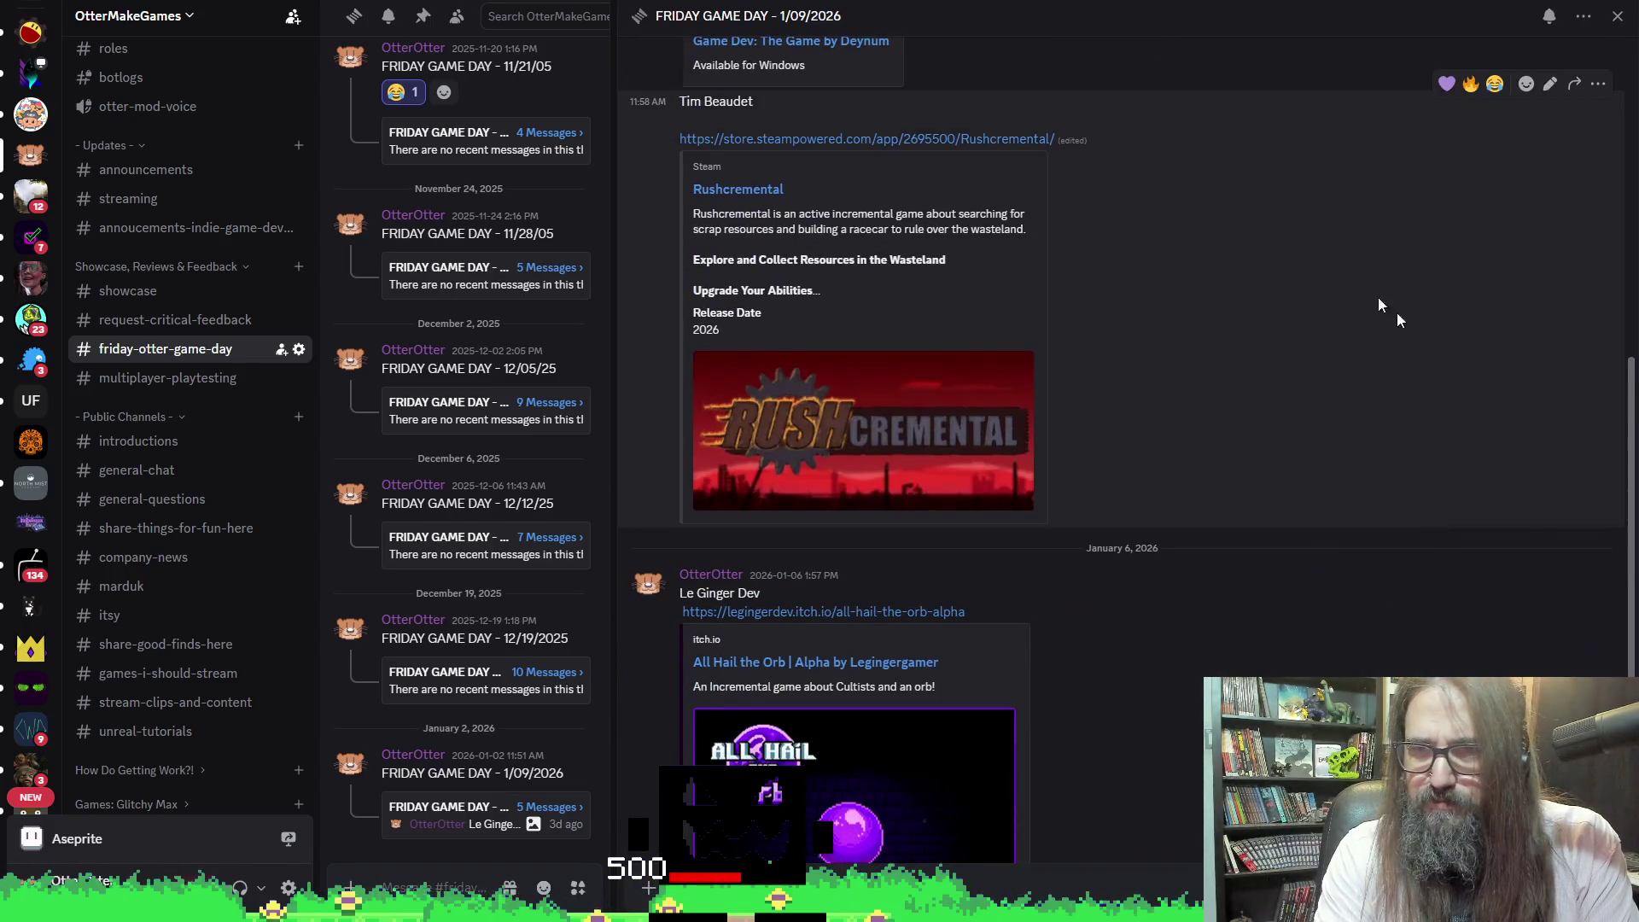
key(alt+Tab)
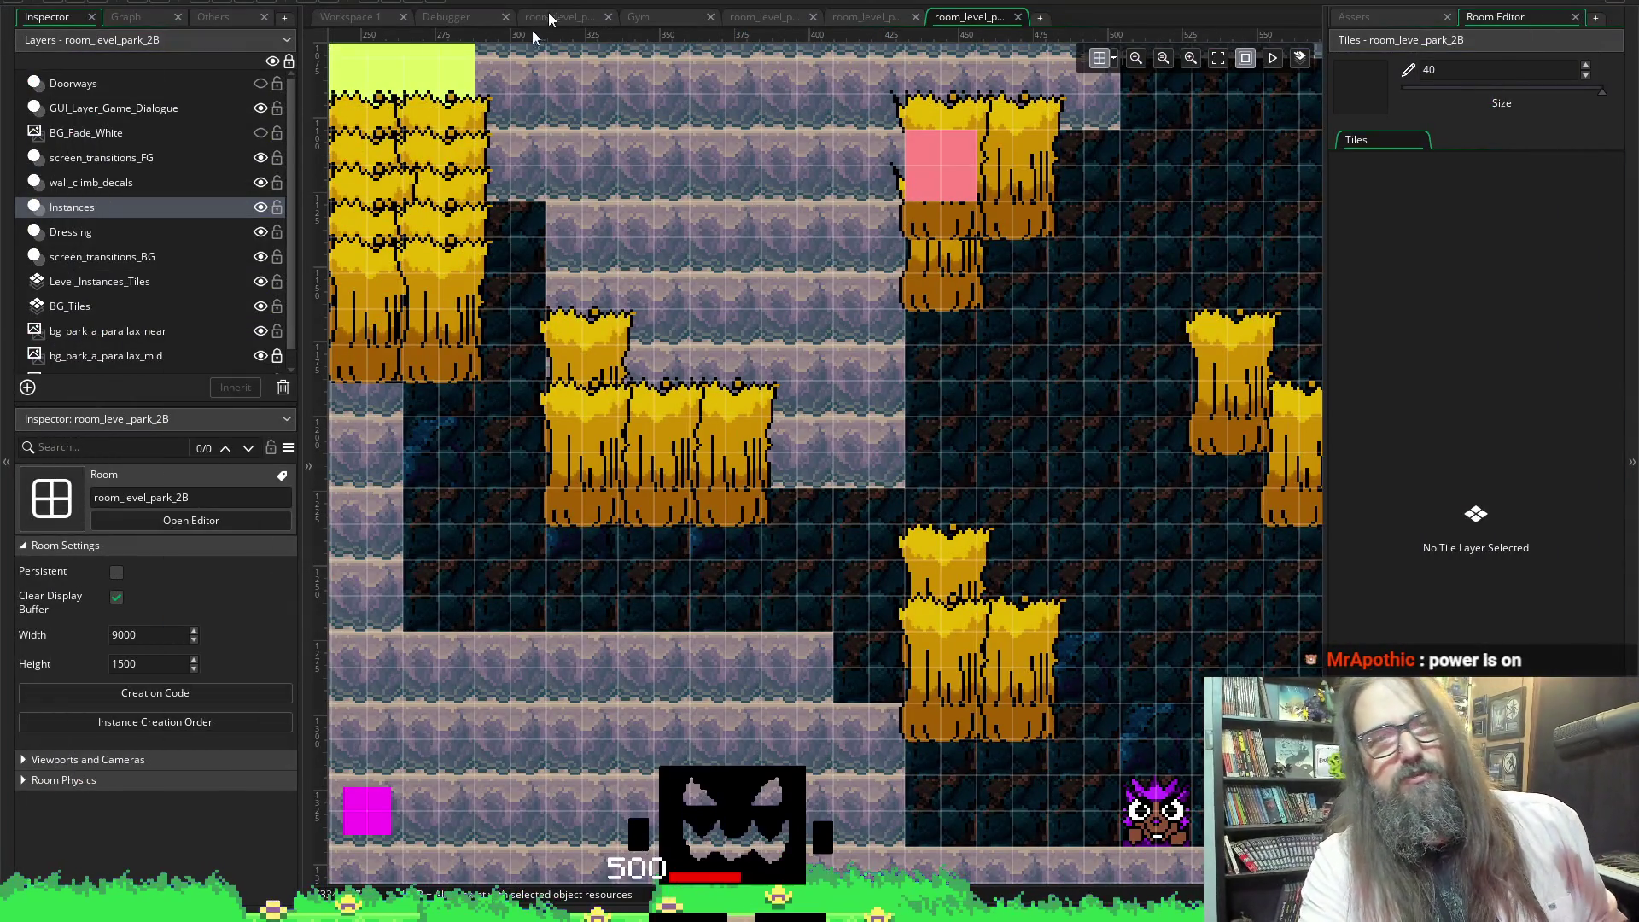
Switch to room_level_park_2A and back to room_level_park_2B, scrolling to the grassy floating platforms
click(867, 16)
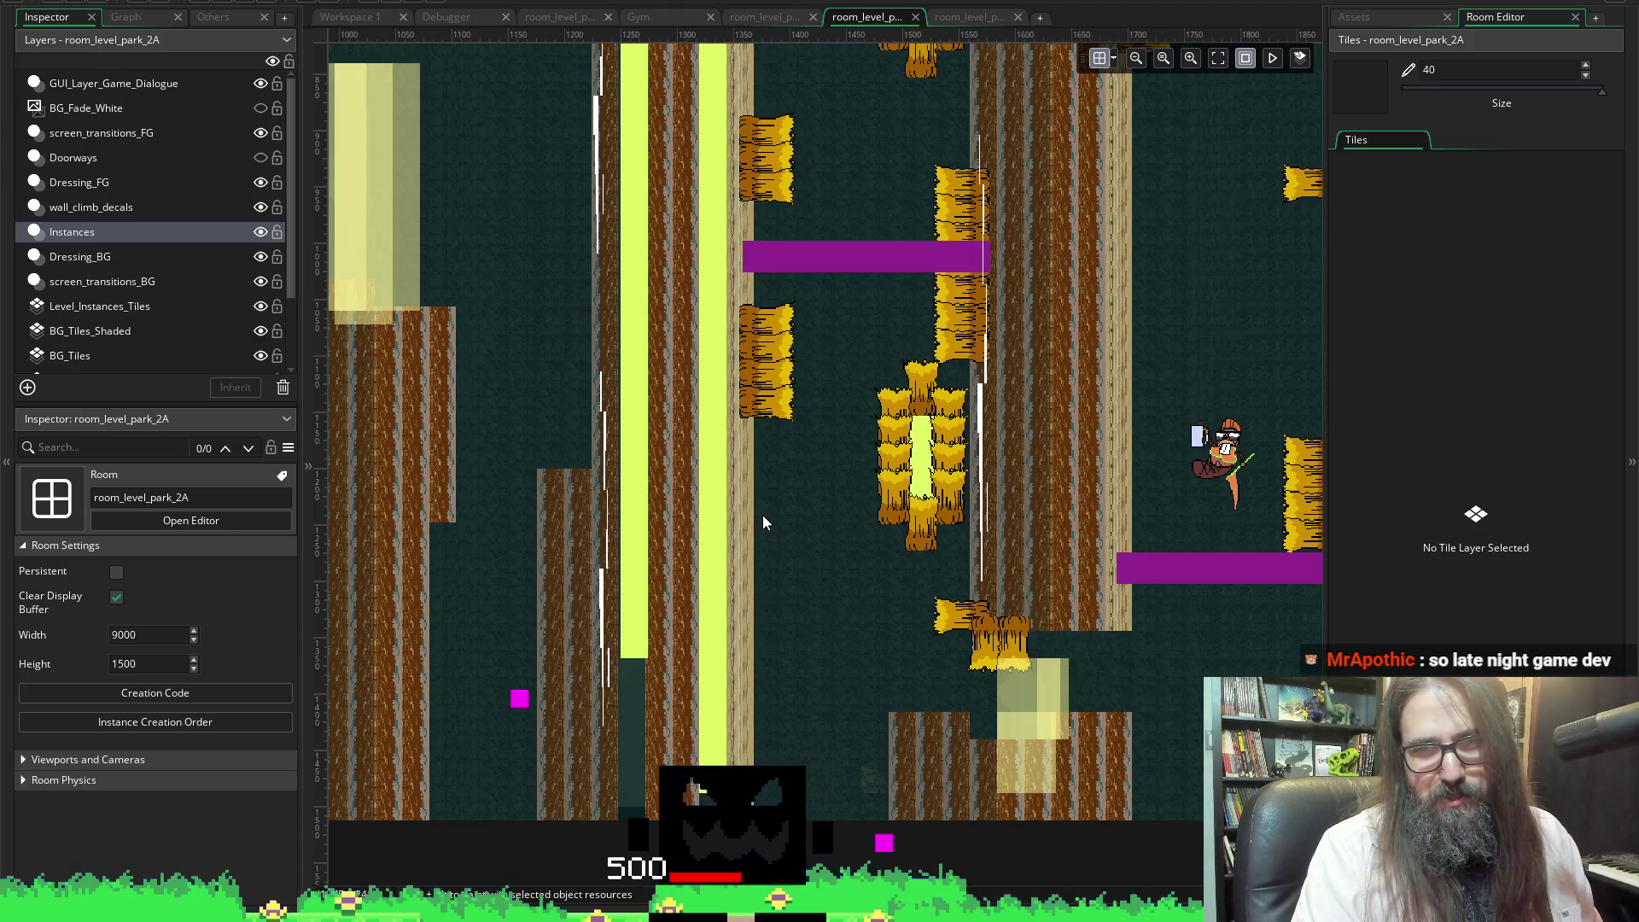
scroll(761, 515, down, 3)
scroll(765, 460, right, 5)
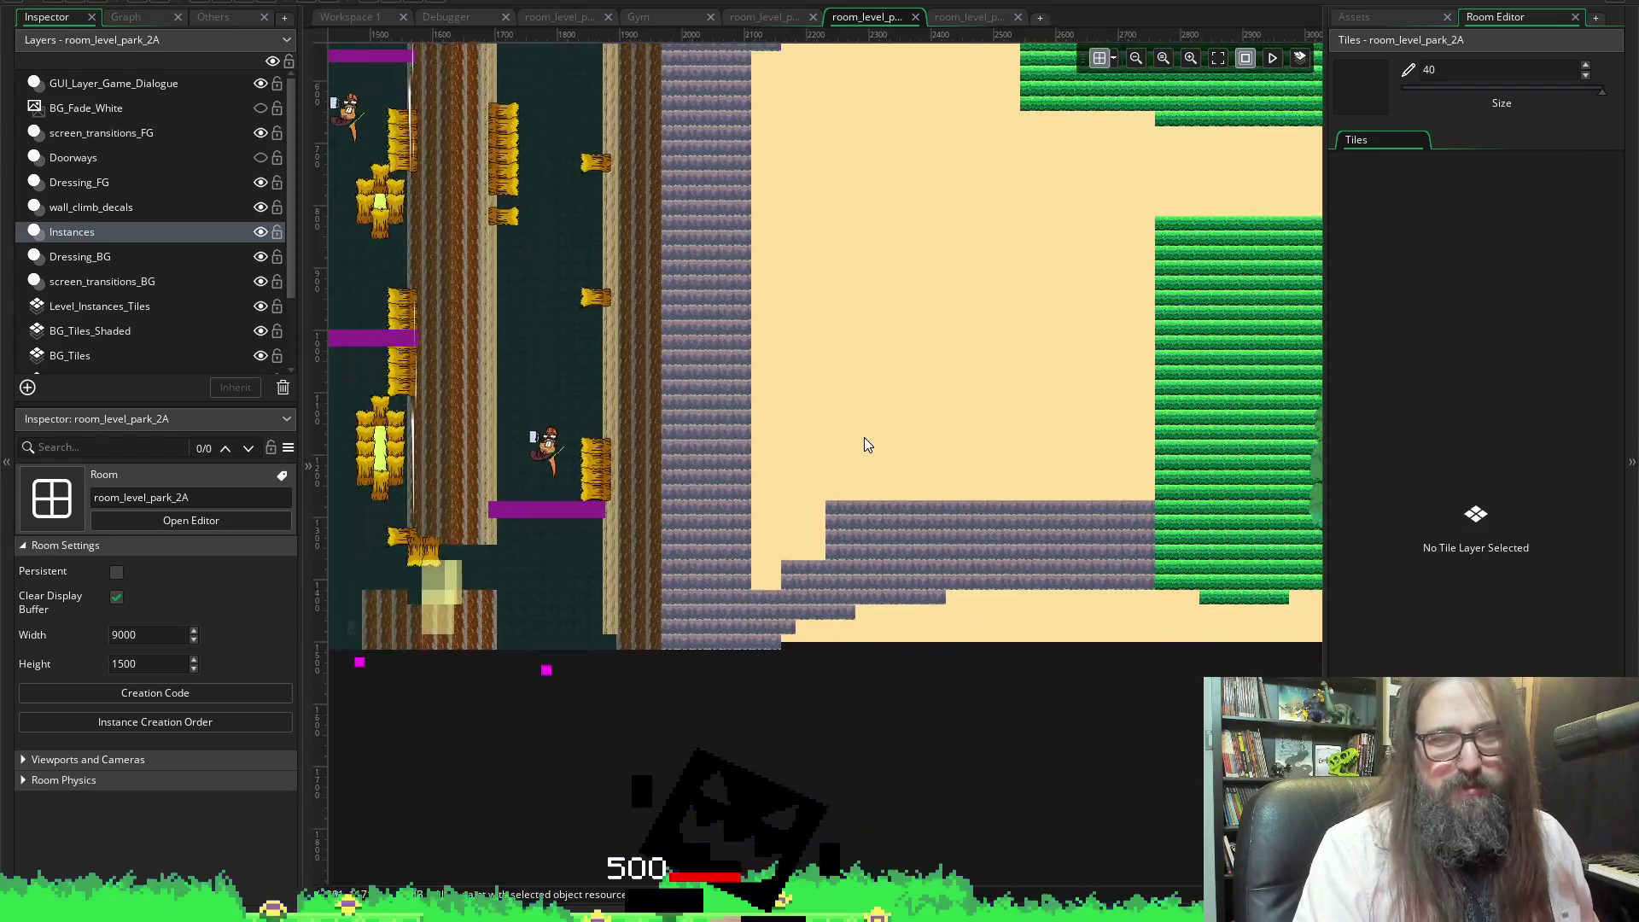
scroll(864, 437, right, 5)
click(967, 17)
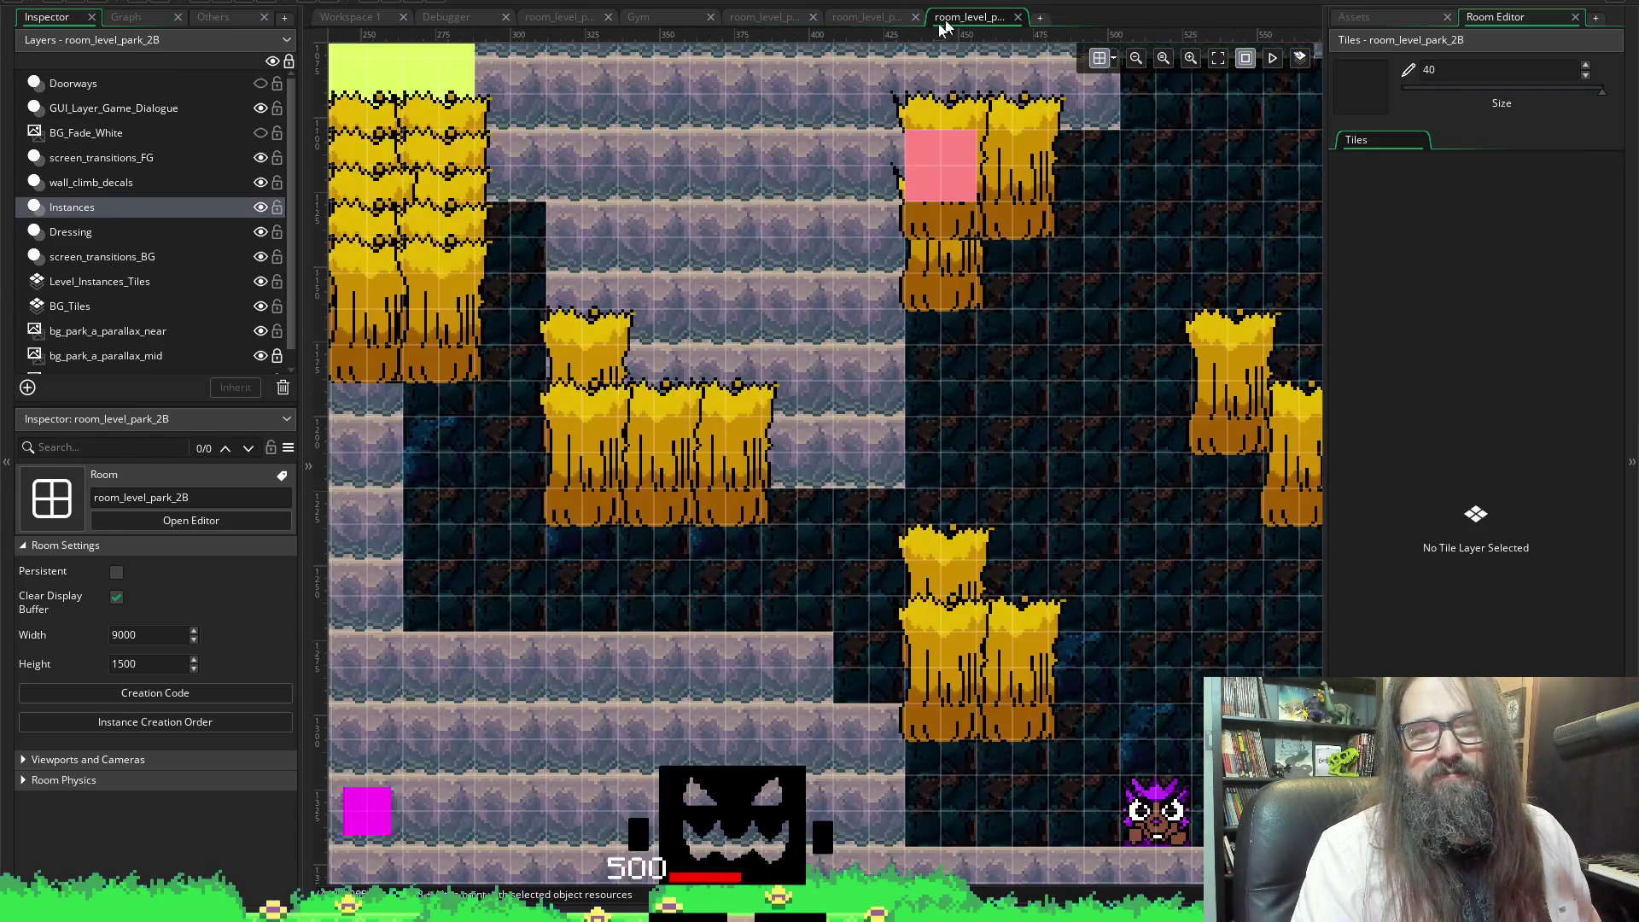
scroll(760, 309, down, 5)
scroll(769, 313, down, 3)
scroll(765, 313, right, 10)
scroll(765, 313, right, 5)
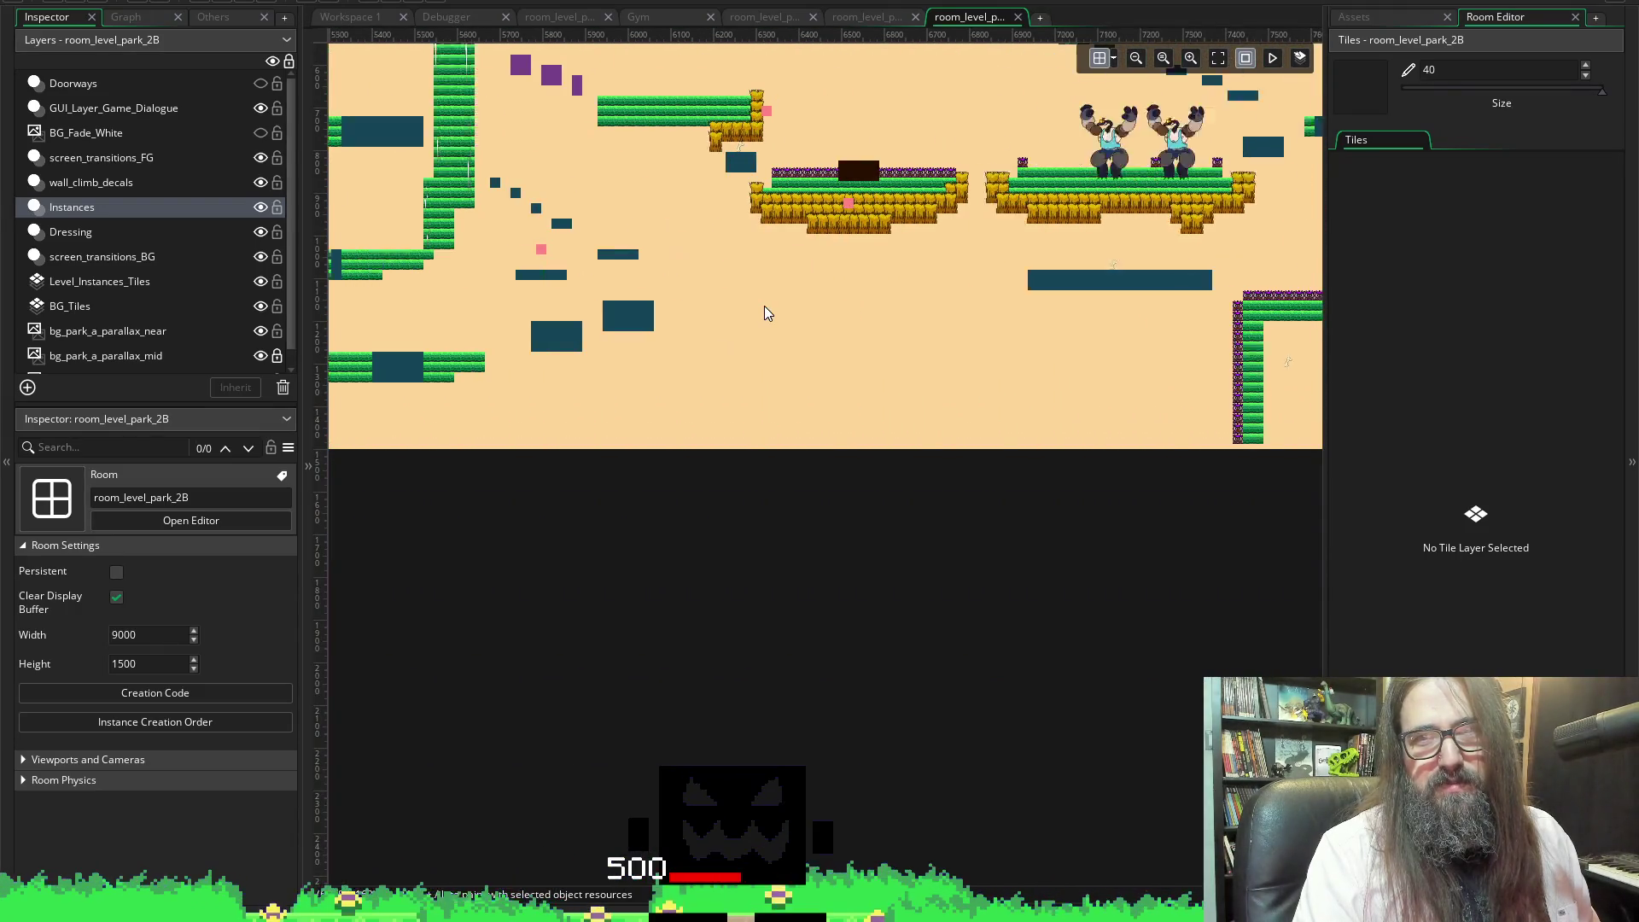
scroll(698, 233, up, 4)
scroll(673, 280, up, 3)
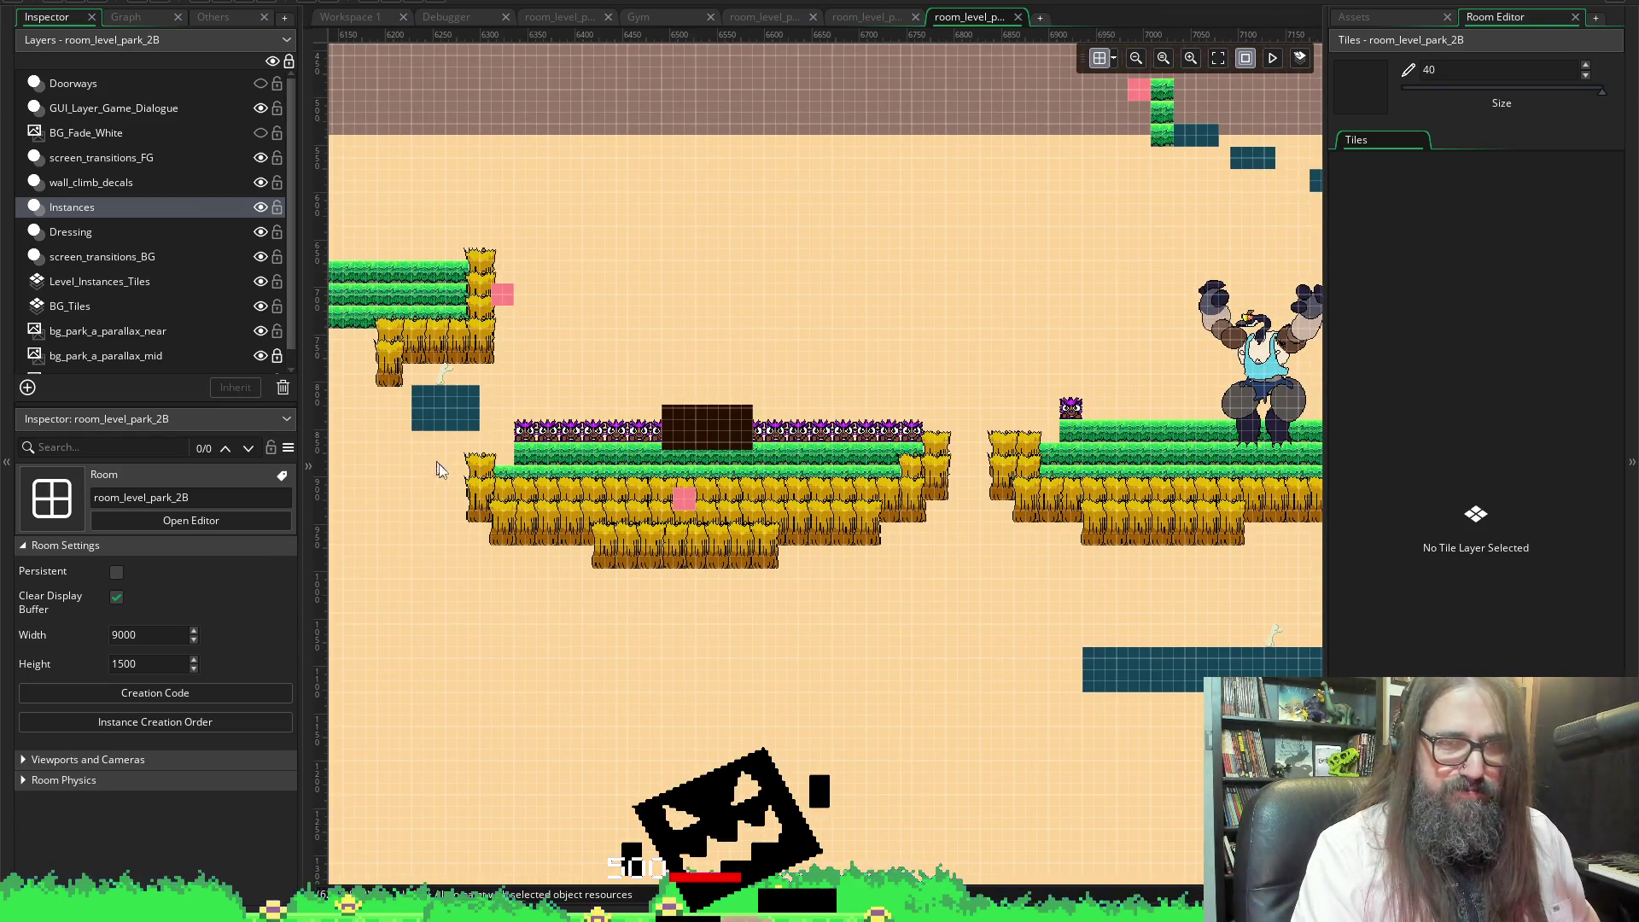
Select tall grass instances on the middle platform, trying single clicks and marquees
click(478, 471)
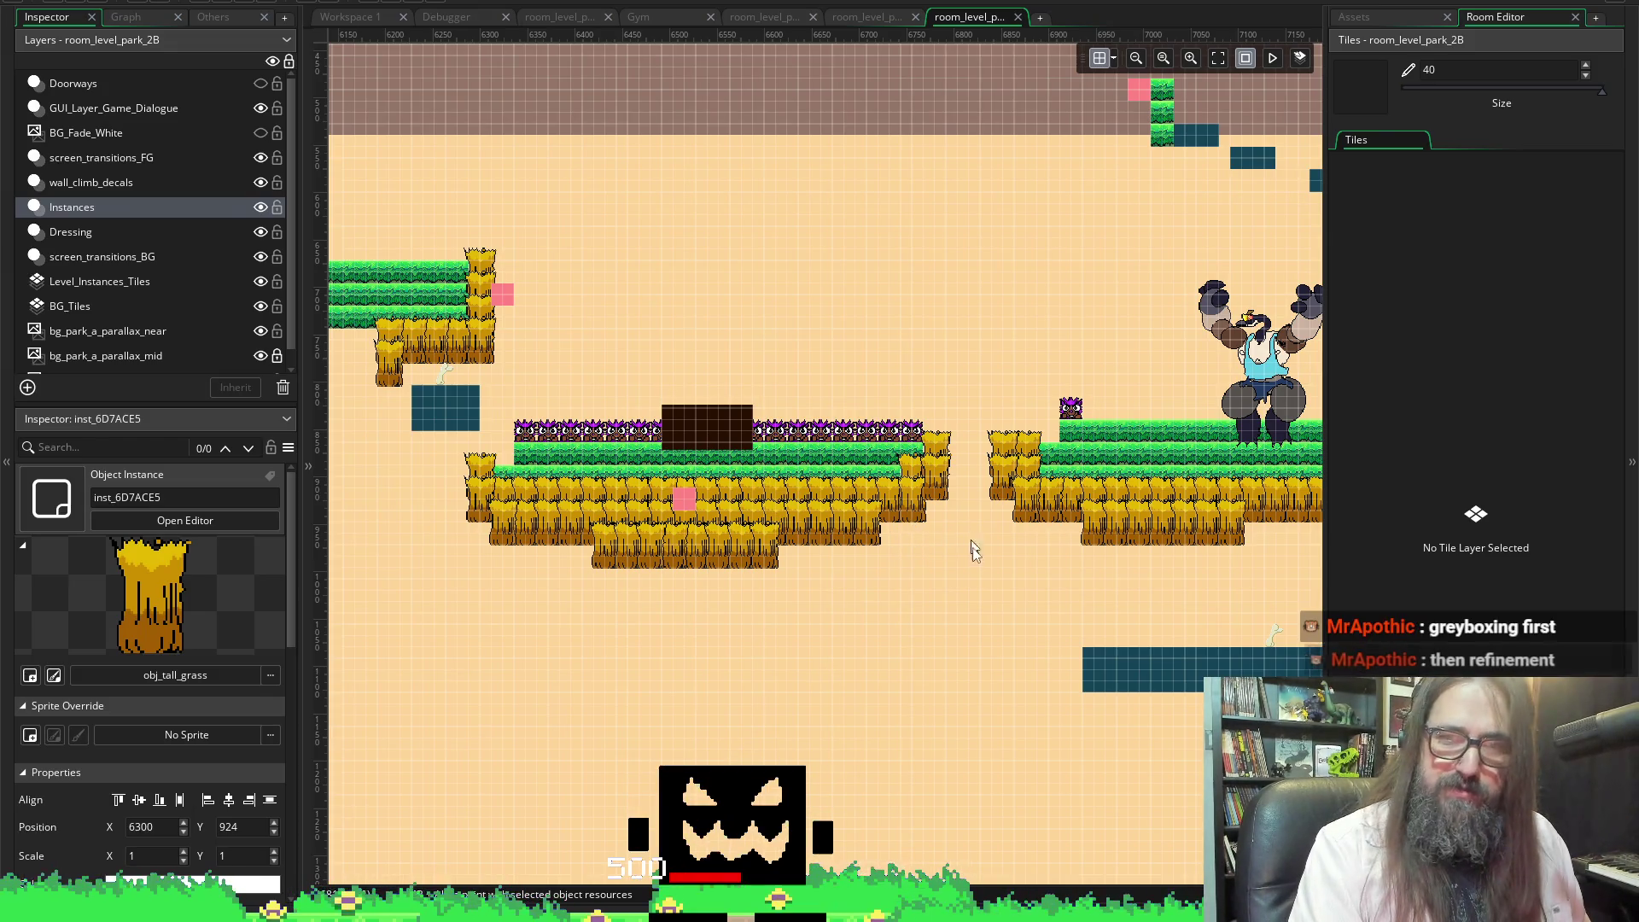
mouse_move(439, 452)
mouse_down()
mouse_move(606, 603)
mouse_move(945, 579)
mouse_move(962, 602)
mouse_move(468, 513)
mouse_up()
click(480, 474)
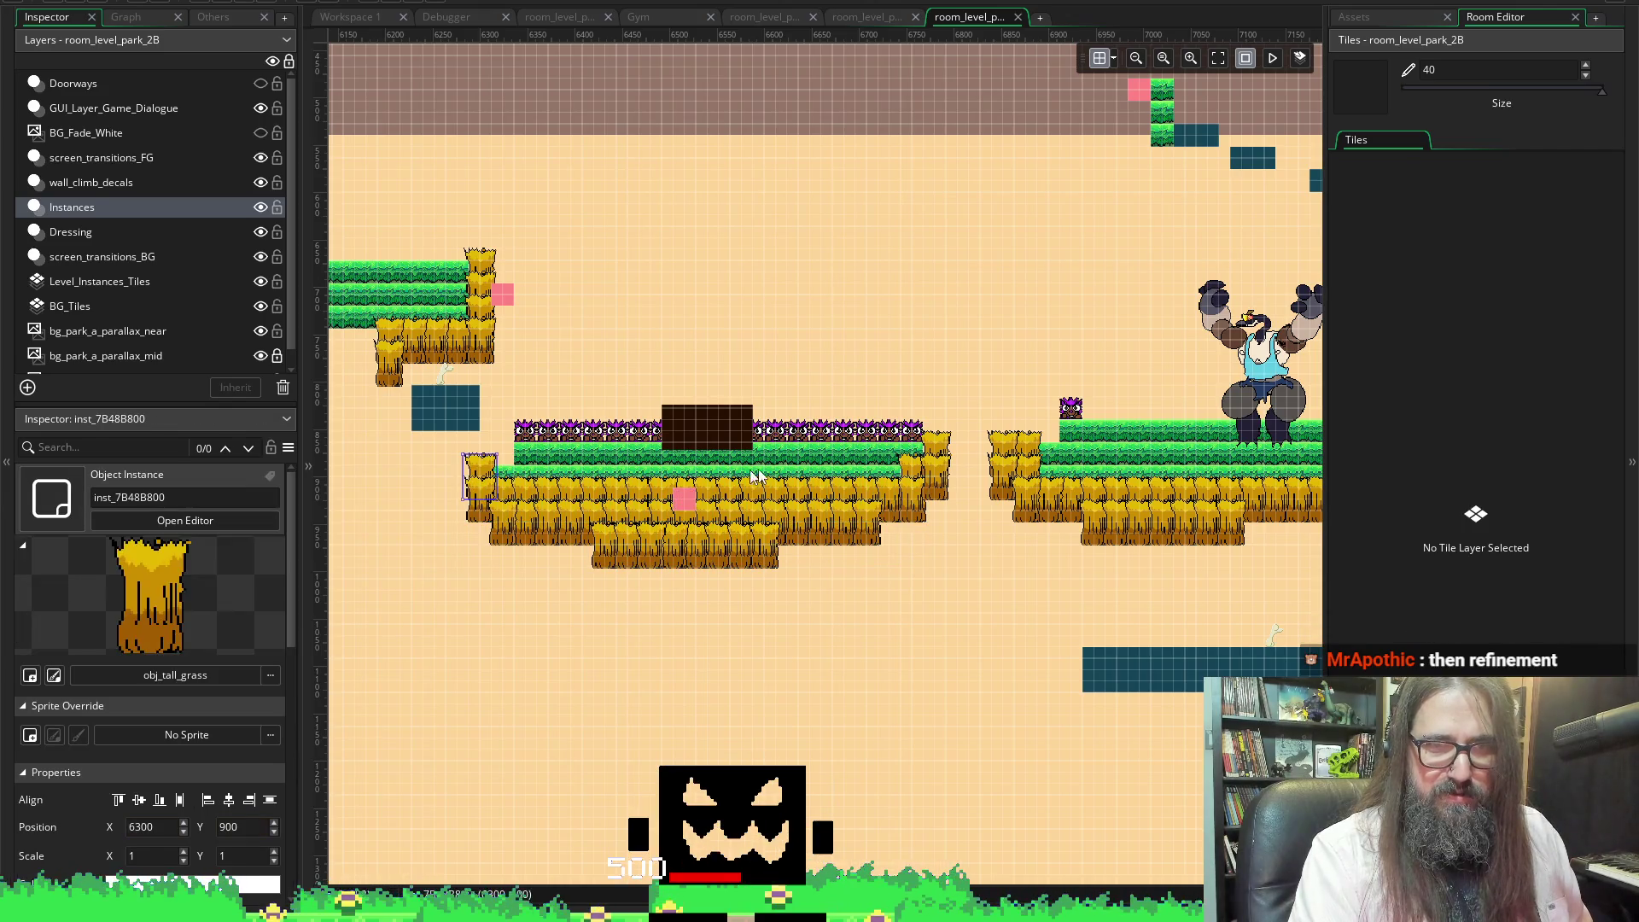
mouse_move(419, 514)
mouse_down()
mouse_move(838, 635)
mouse_move(934, 556)
mouse_up()
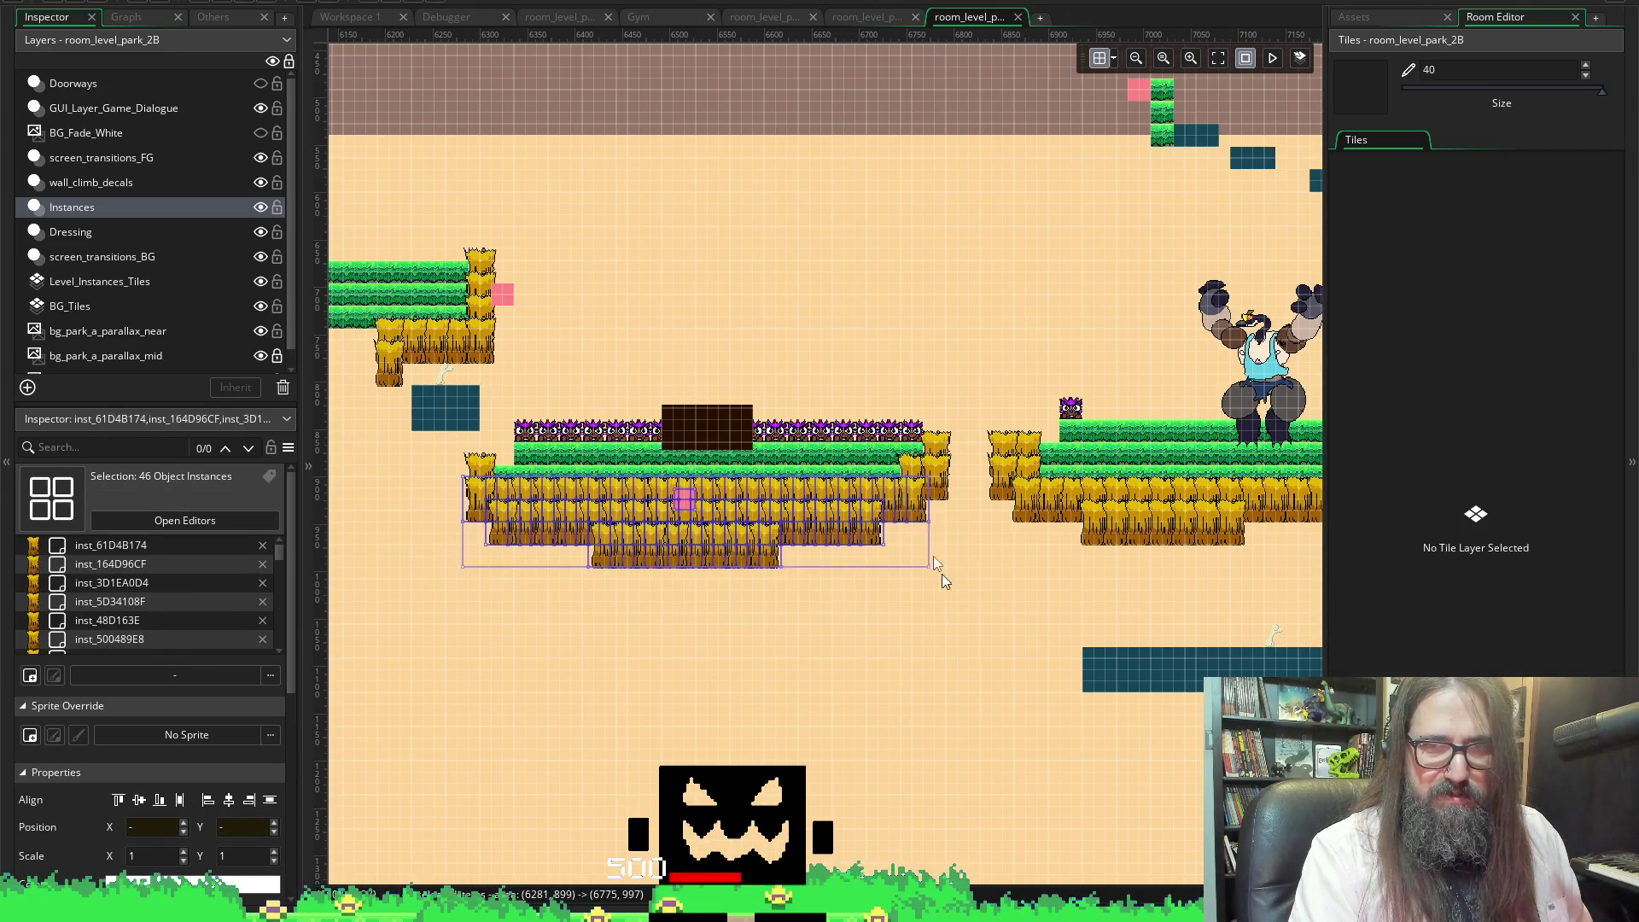
click(926, 475)
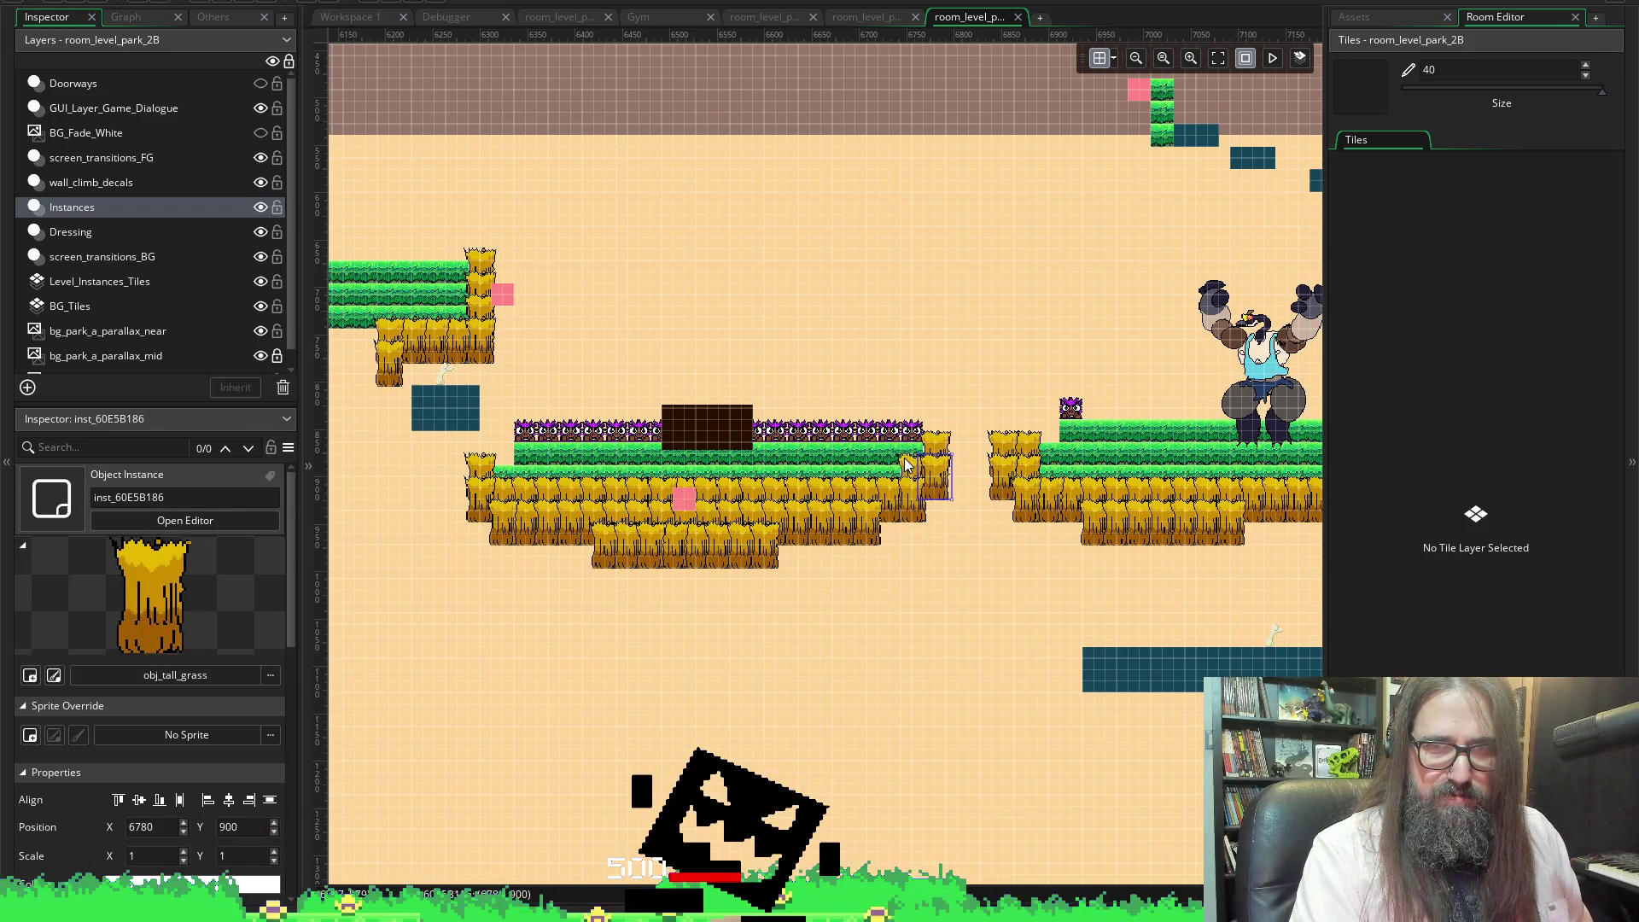
click(952, 443)
mouse_move(978, 650)
mouse_down()
mouse_move(459, 478)
mouse_move(463, 504)
mouse_up()
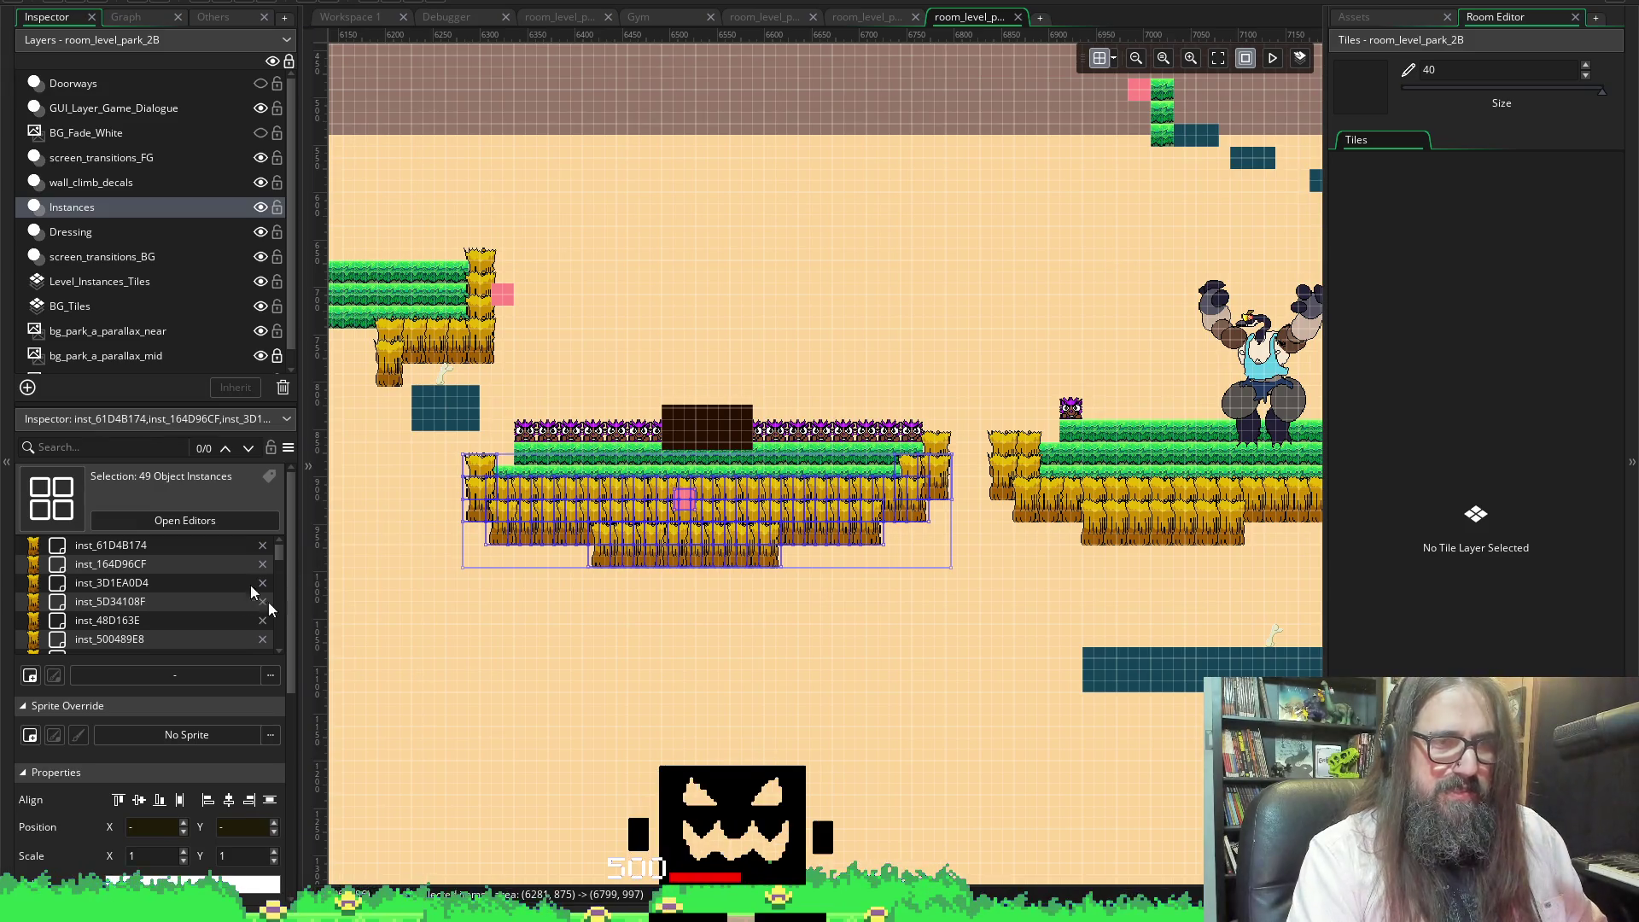
Rotate the two left-edge grass pieces to 90 so they stick outward
scroll(448, 501, up, 2)
drag(444, 542, 467, 607)
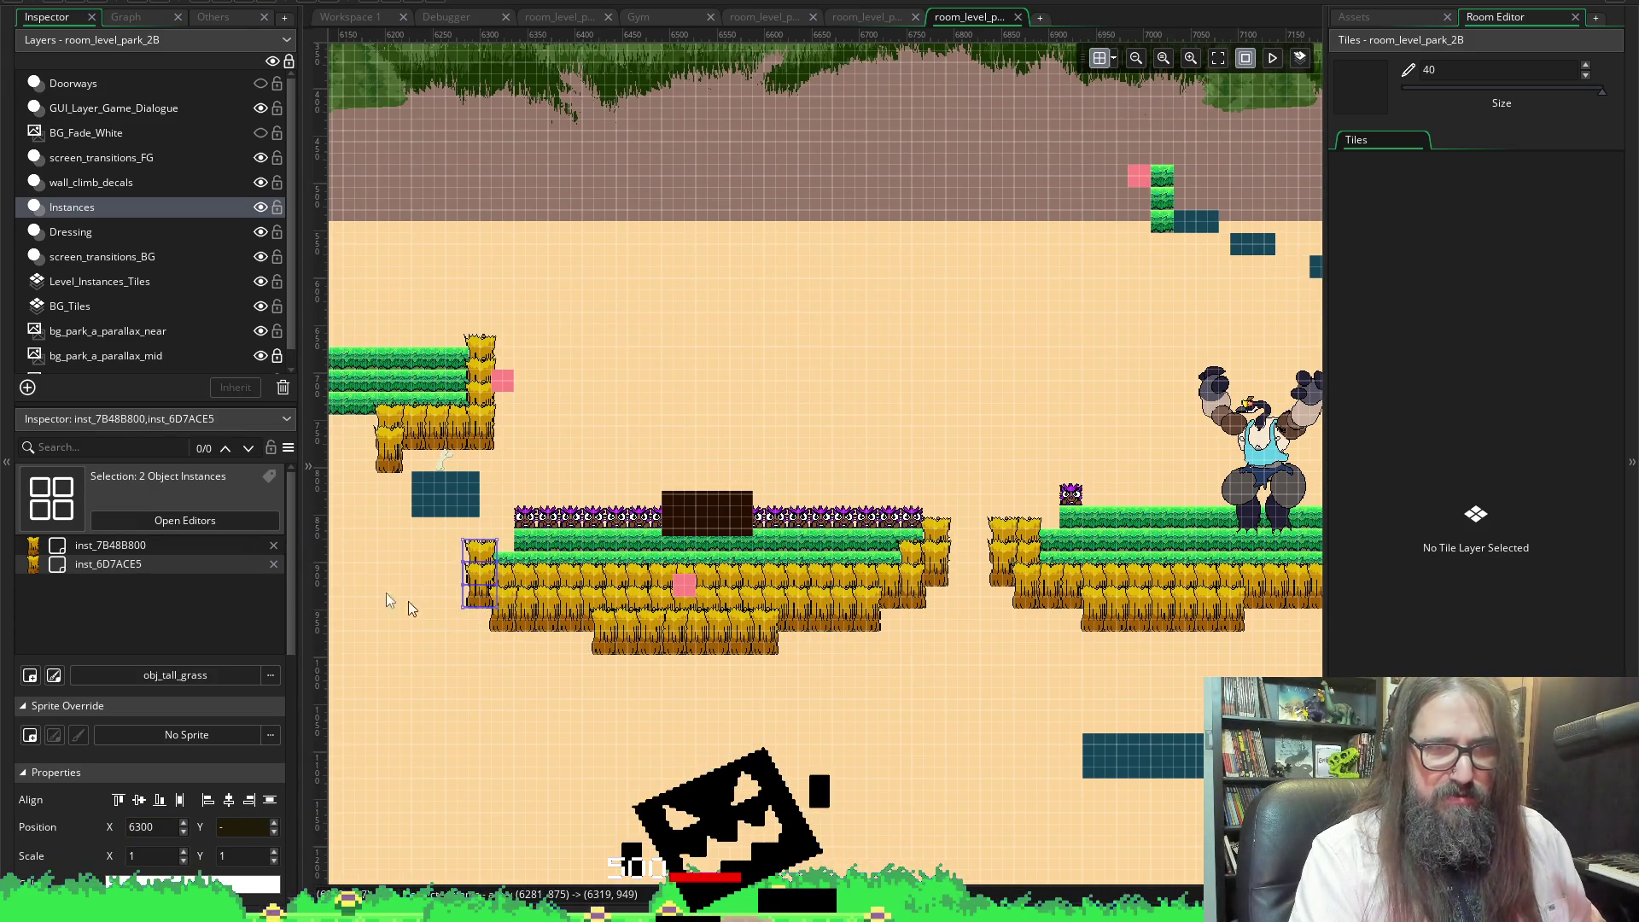
scroll(102, 845, down, 2)
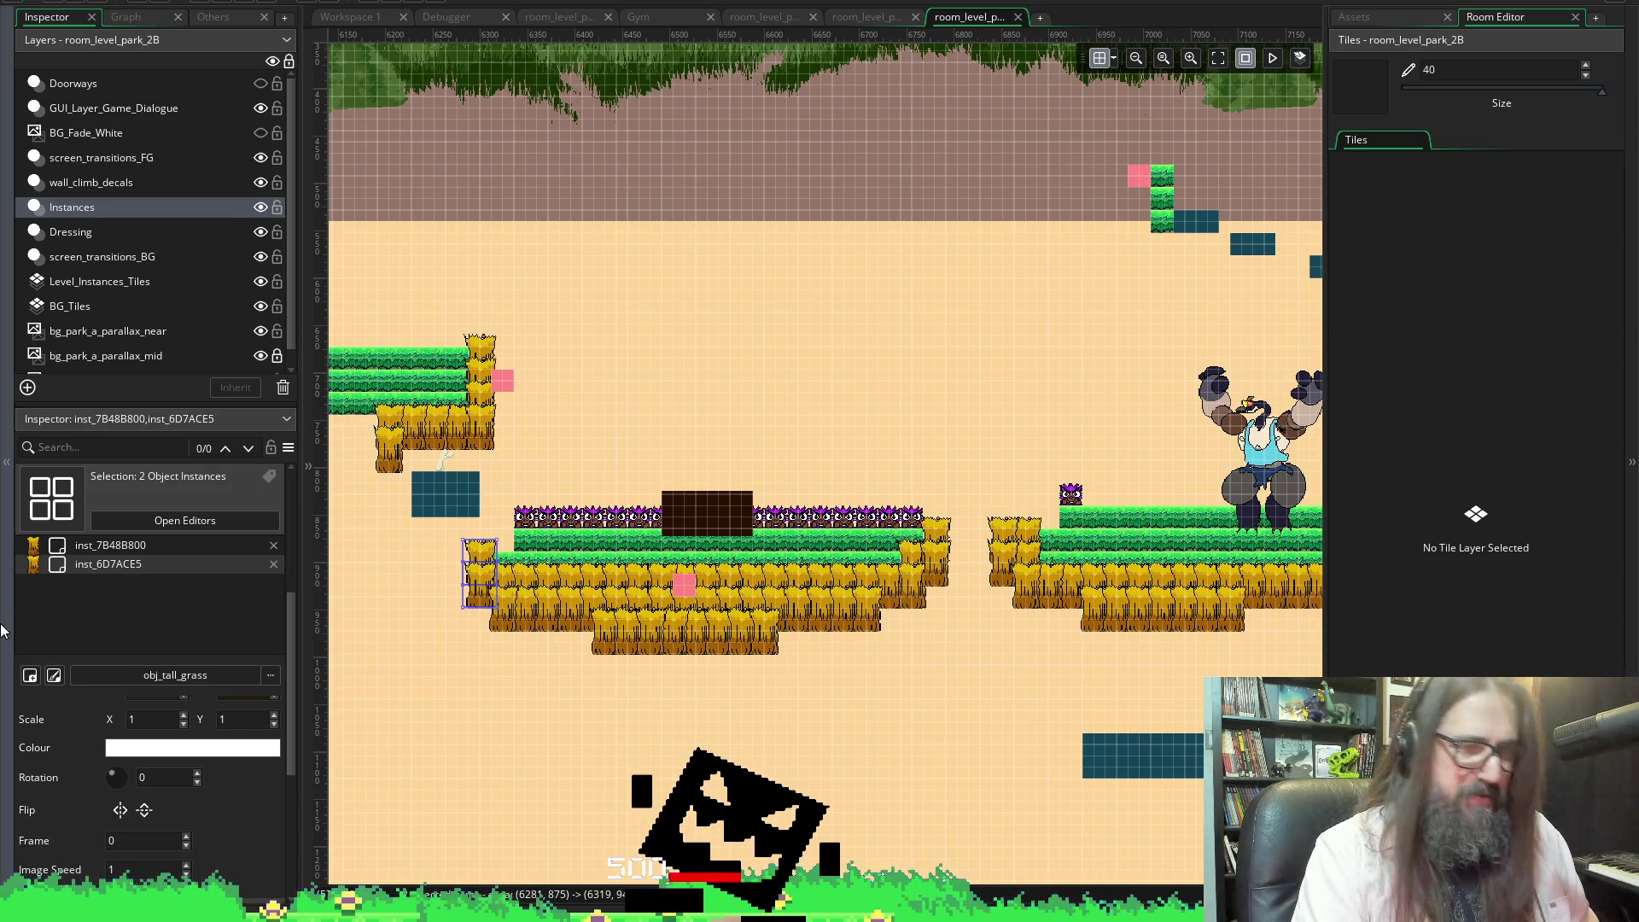
scroll(166, 793, down, 1)
scroll(180, 771, up, 1)
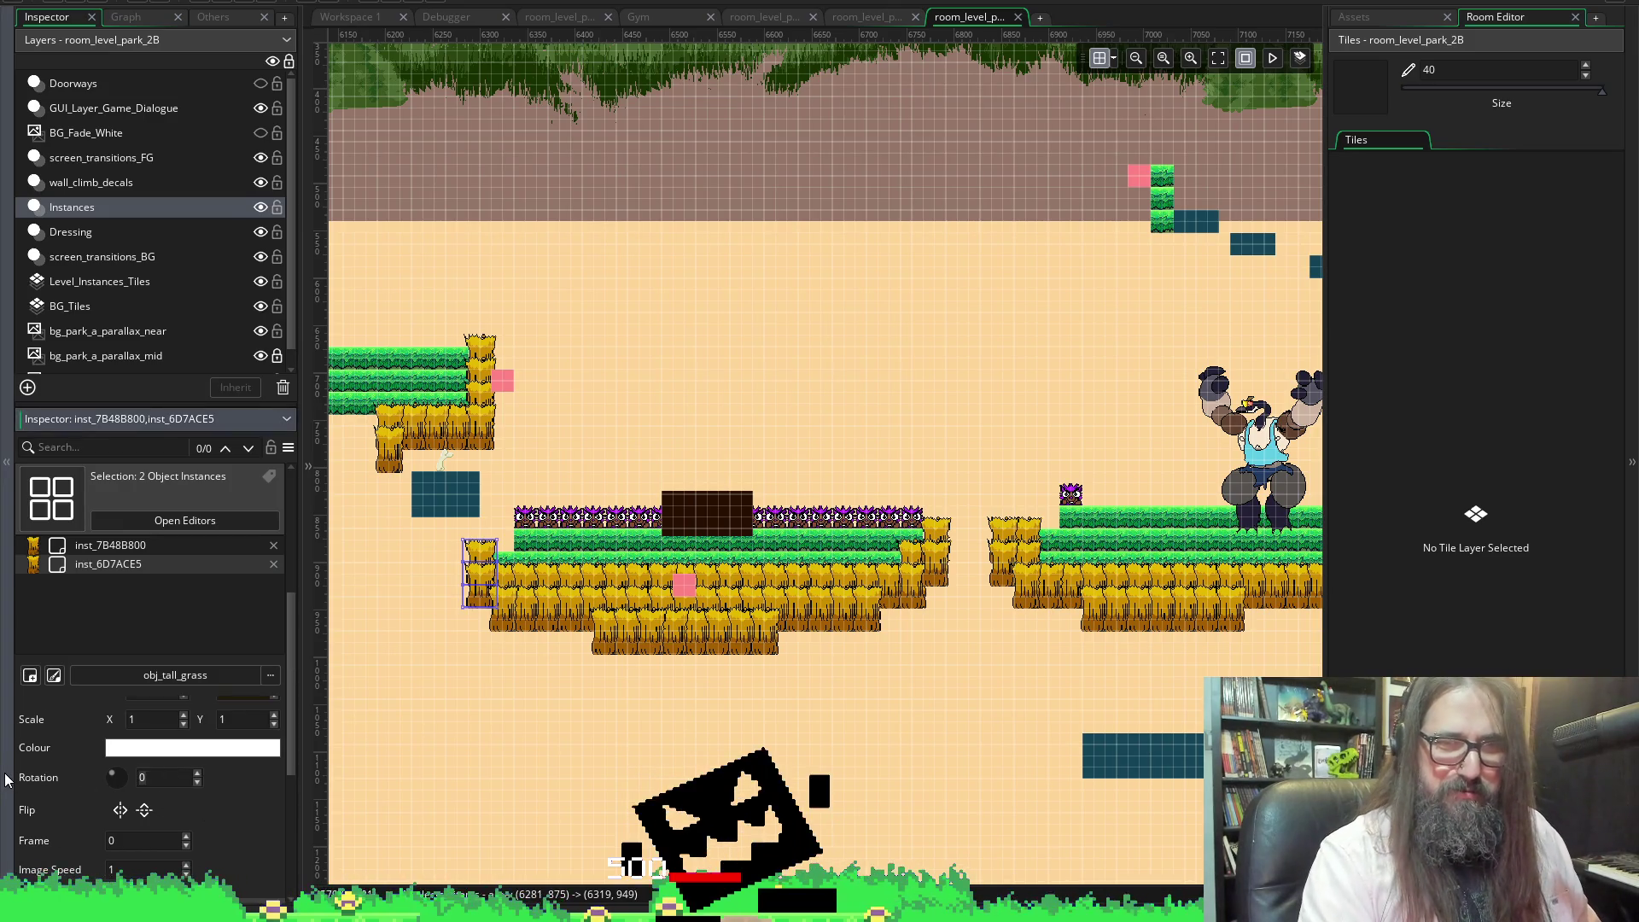
text(90)
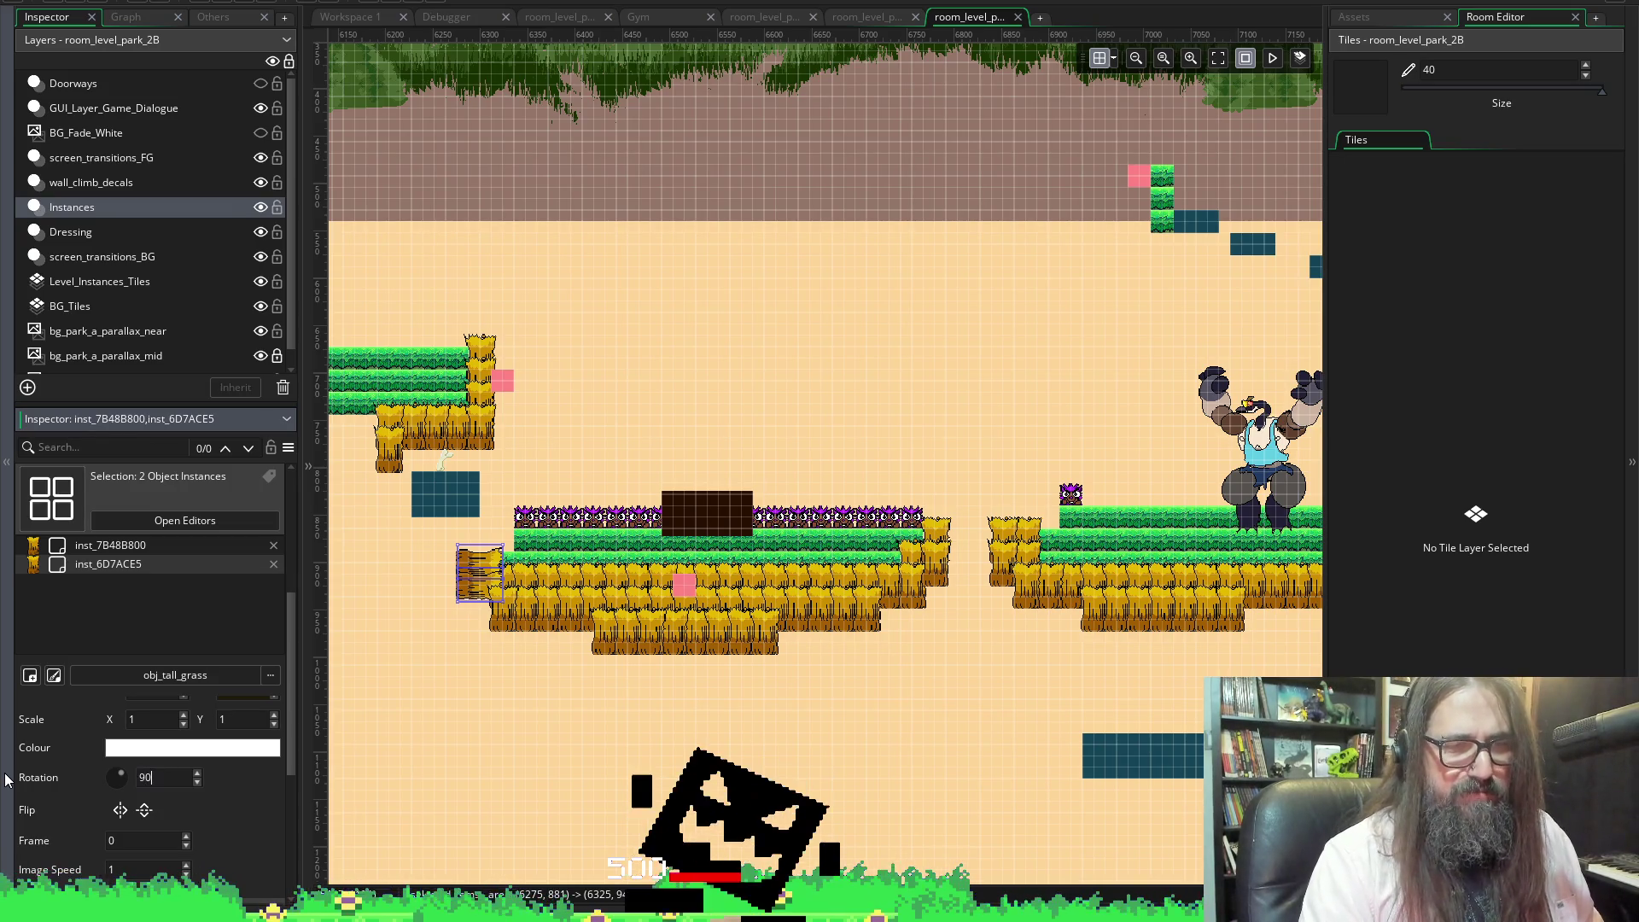
key(BackSpace)
key(BackSpace)
key(BackSpace)
text(90)
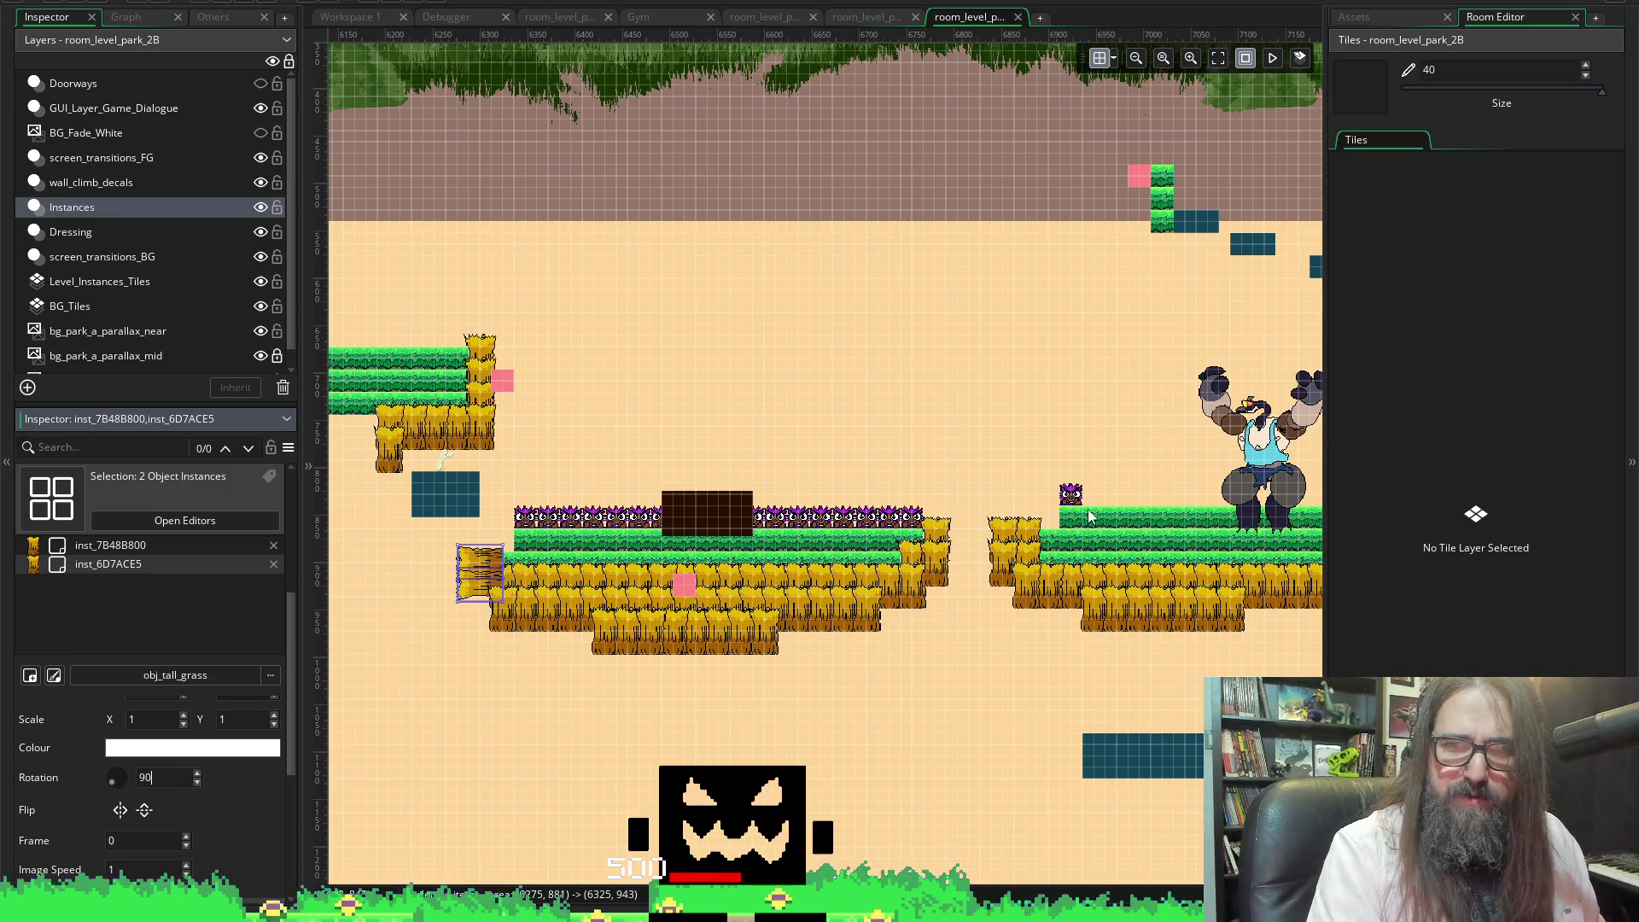
key(Return)
Rotate the two right-edge grass pieces to -90 so they stick outward
drag(956, 504, 940, 598)
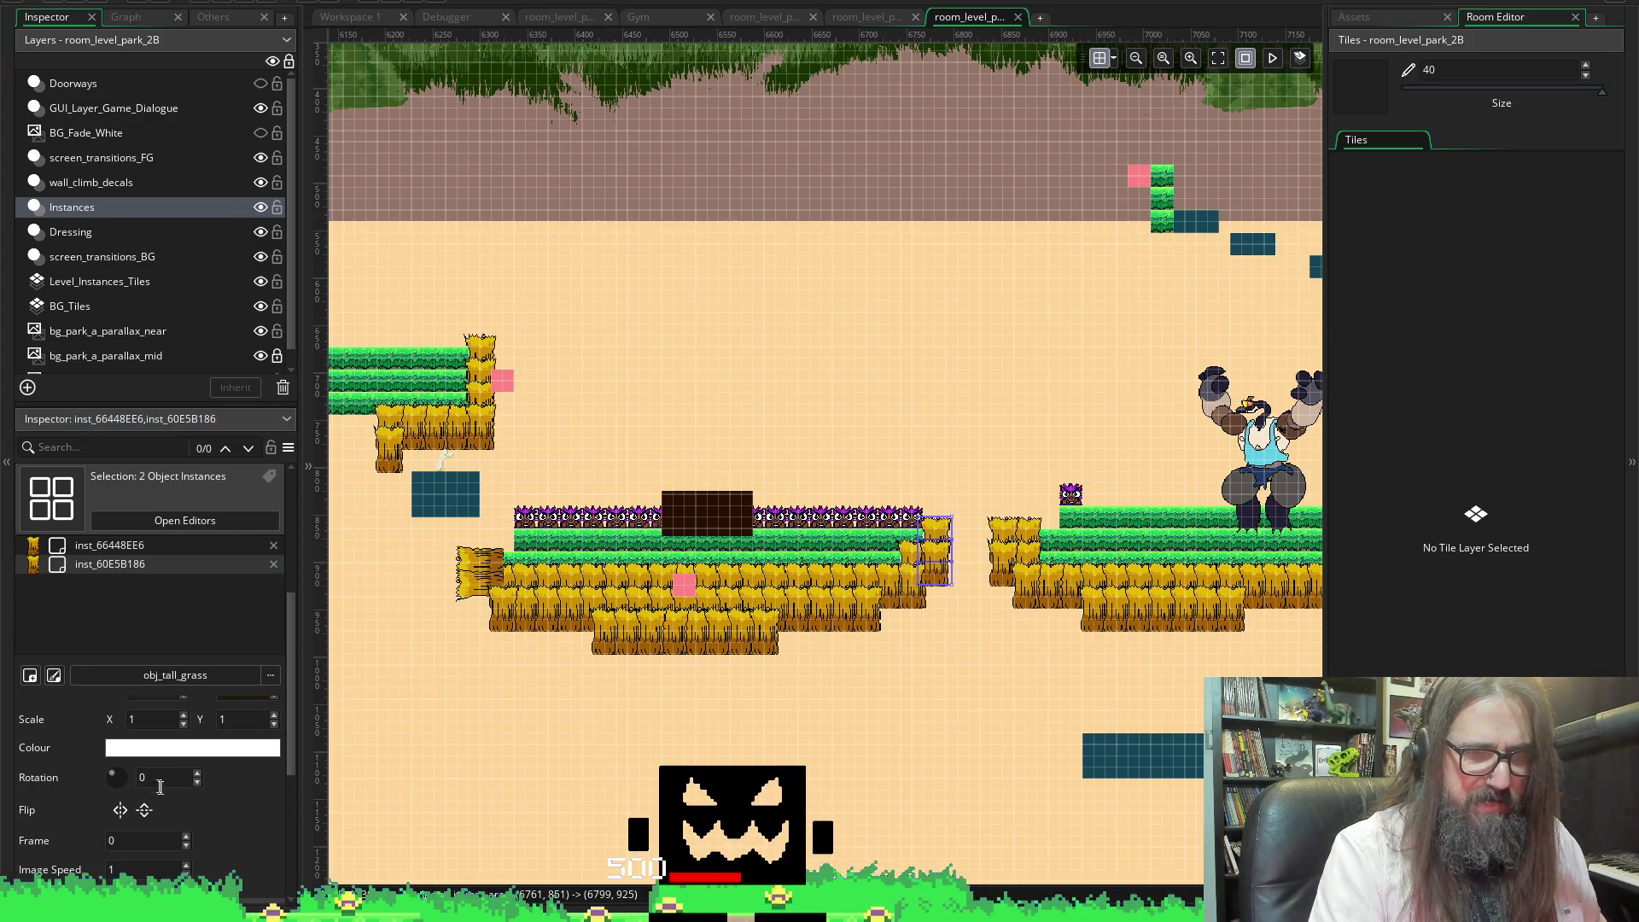
click(15, 787)
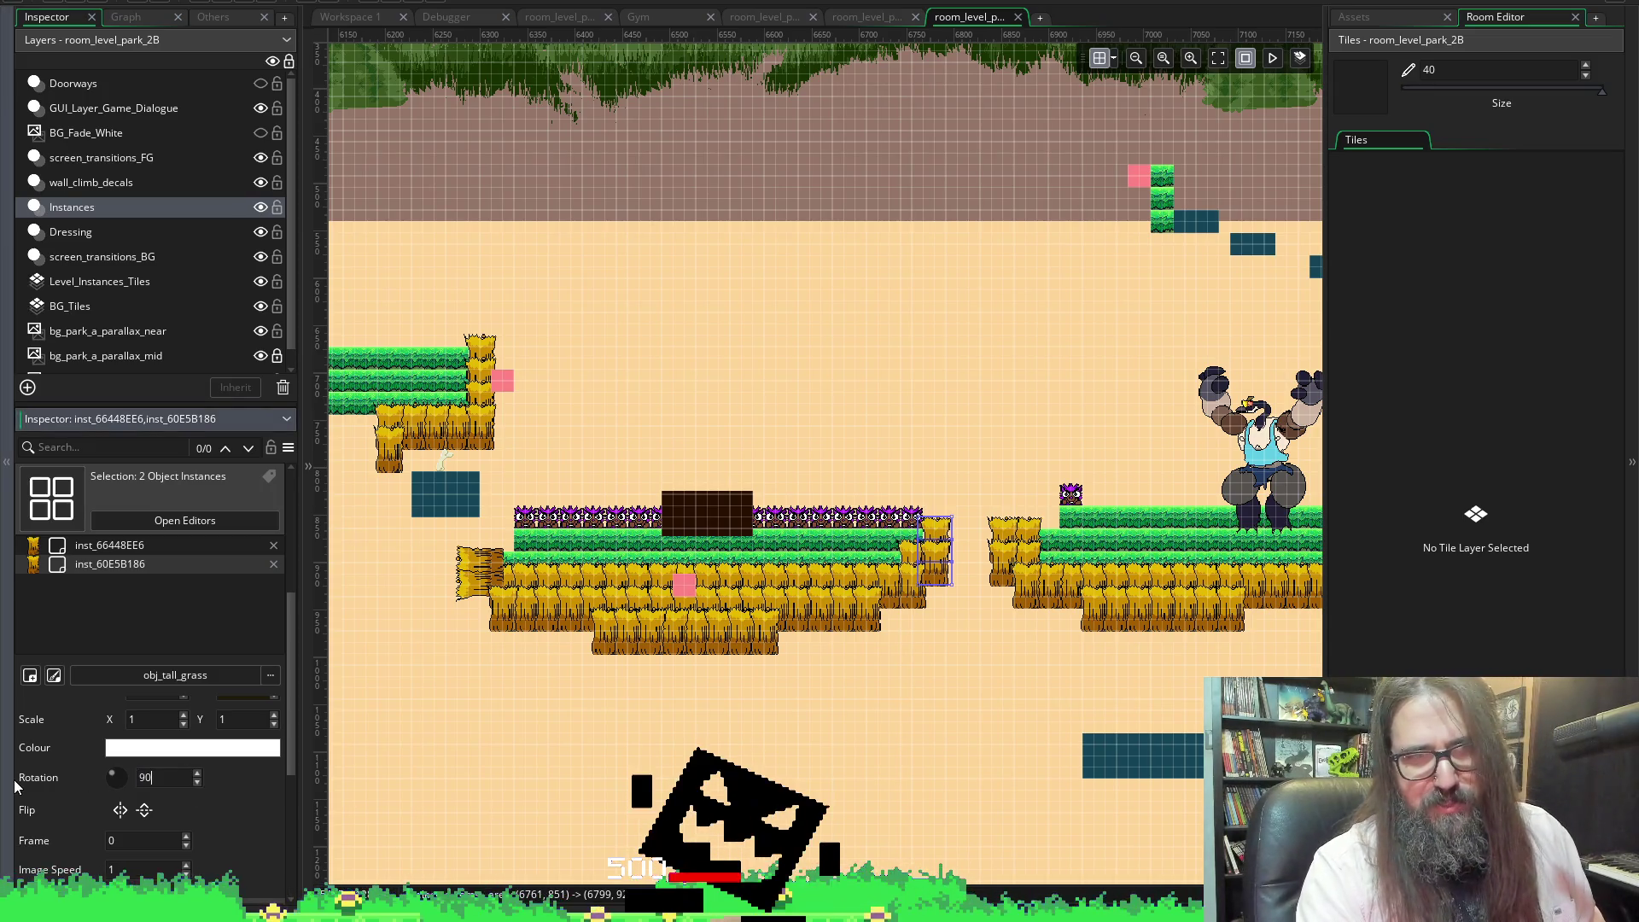
text(90)
key(Home)
text(-)
key(Return)
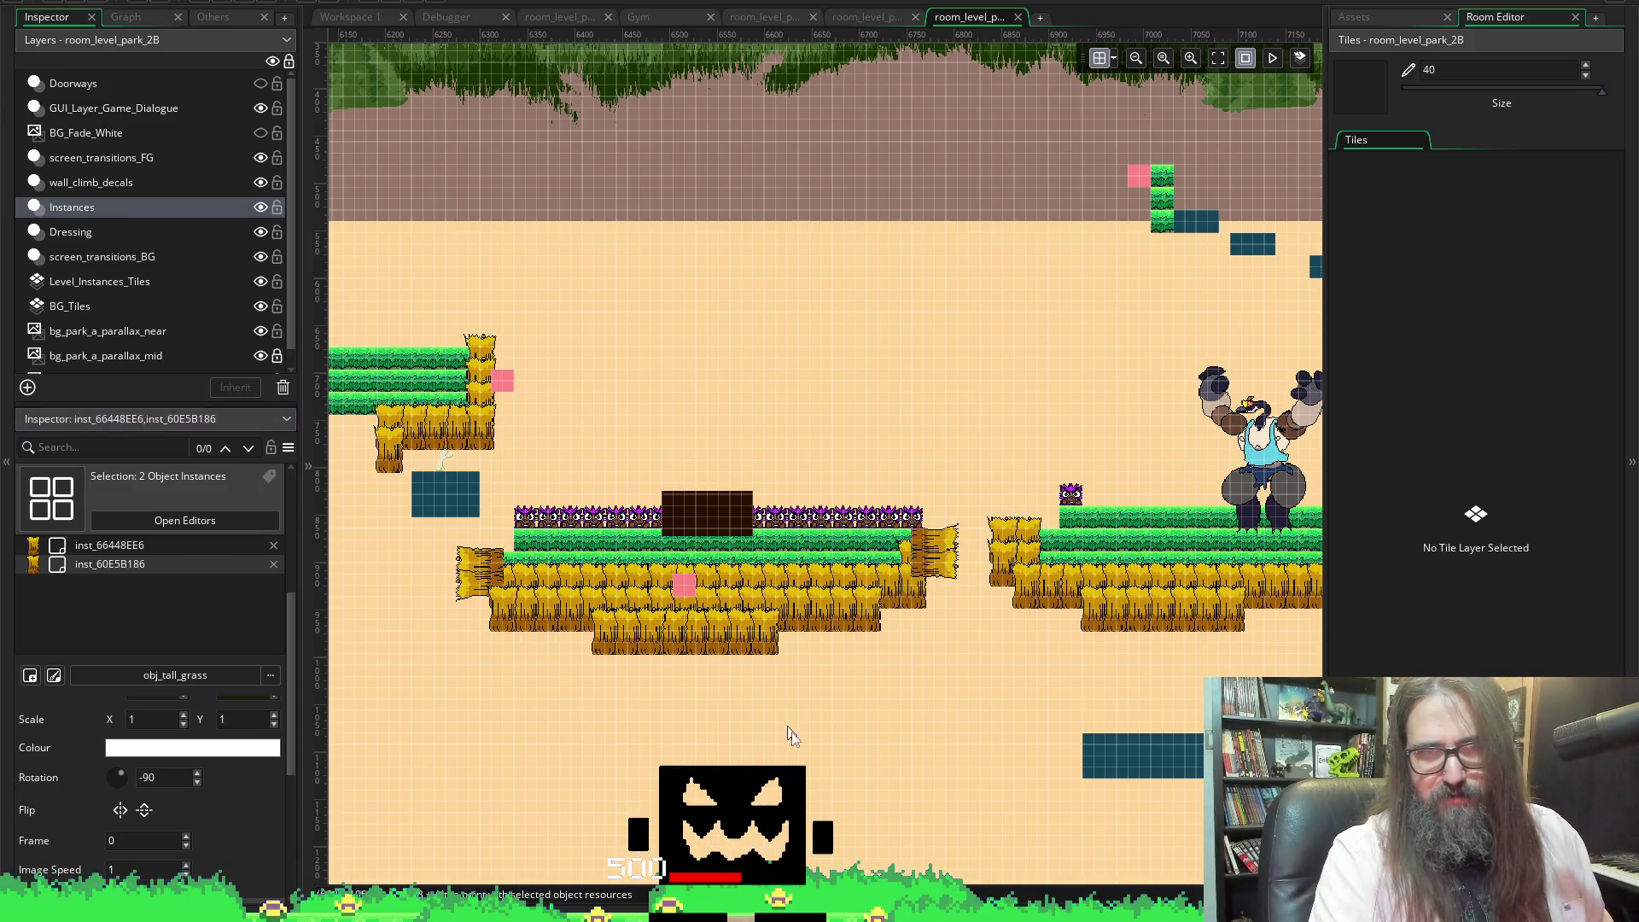
mouse_move(956, 681)
mouse_down()
mouse_move(730, 584)
mouse_move(510, 608)
mouse_up()
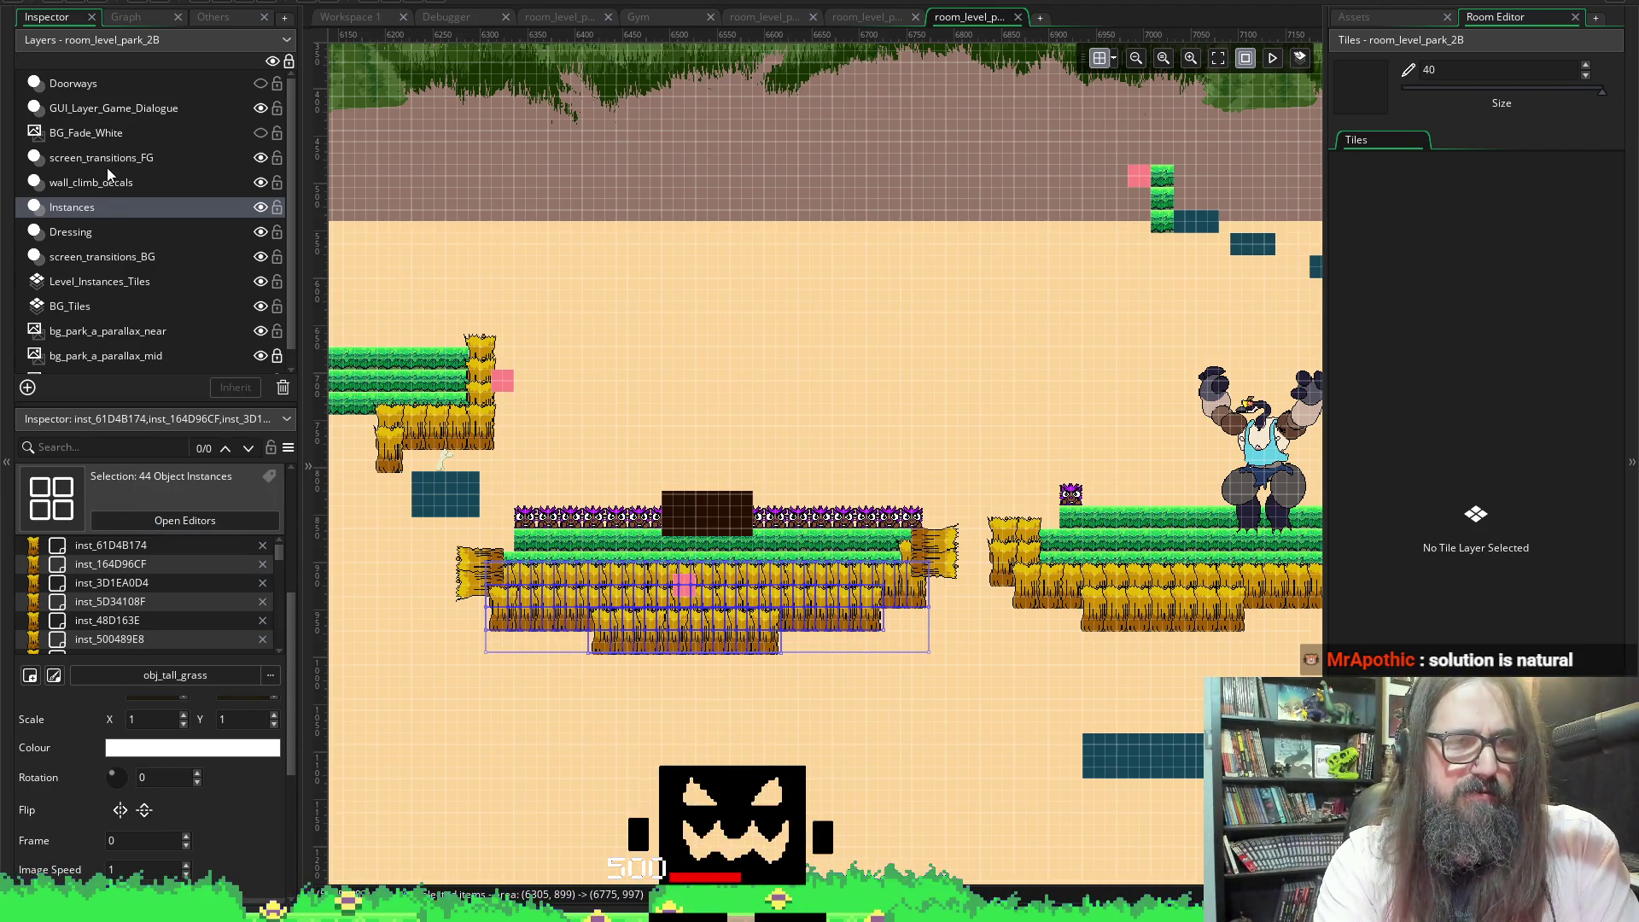
Set the underside grass rotation to 180, then select the upper-left ledge's edge grass
click(71, 776)
text(18)
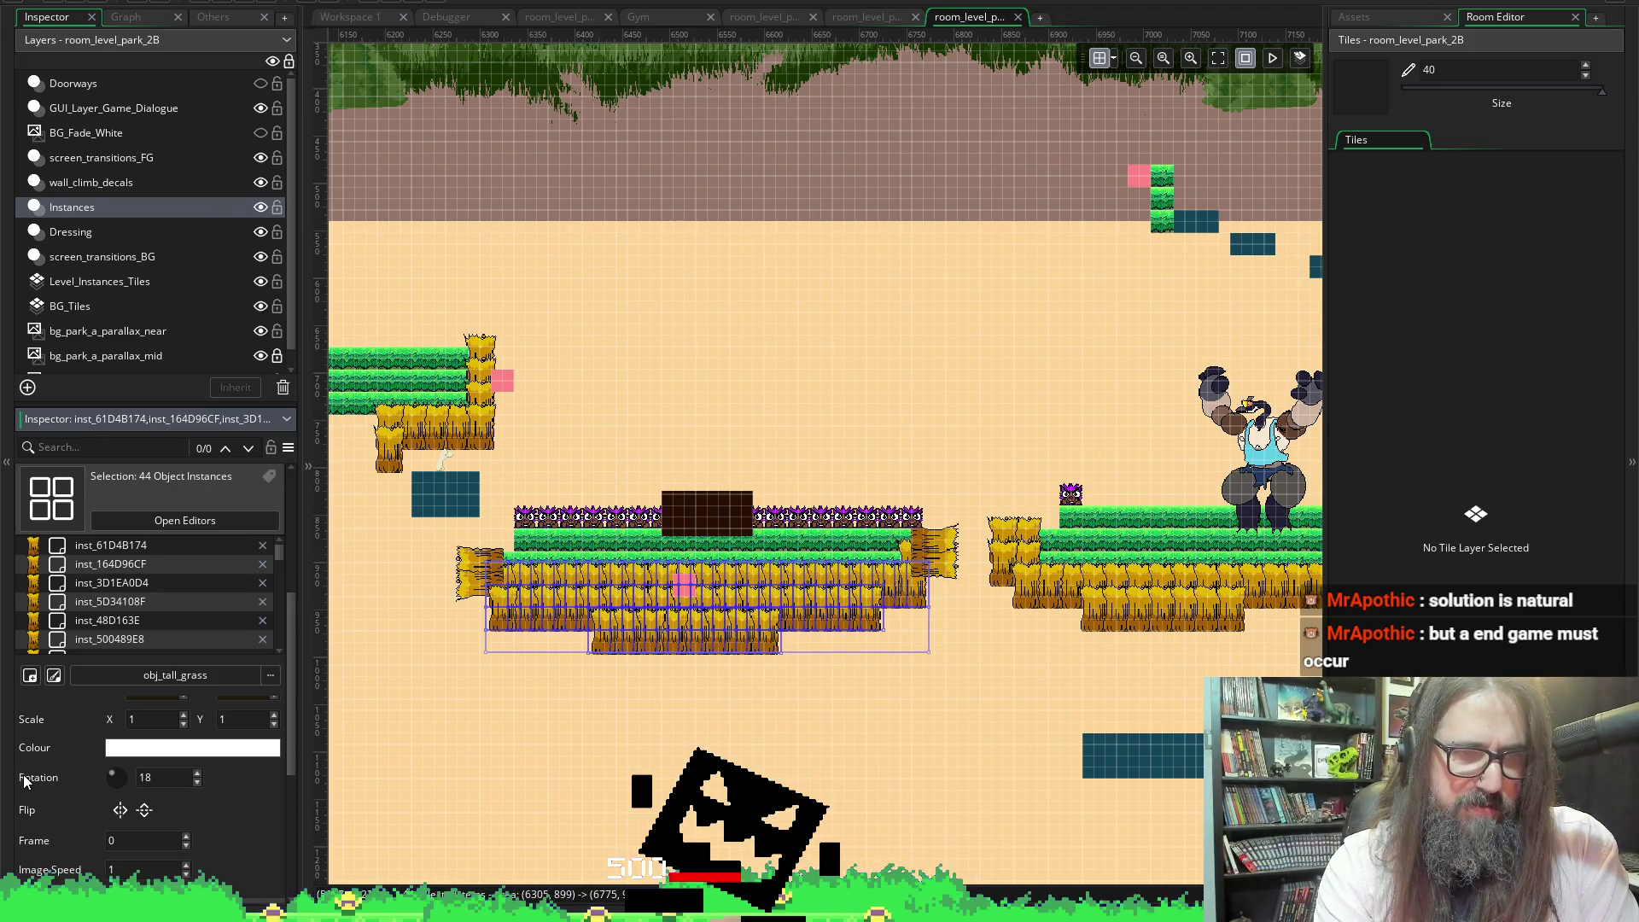
text(0)
key(Return)
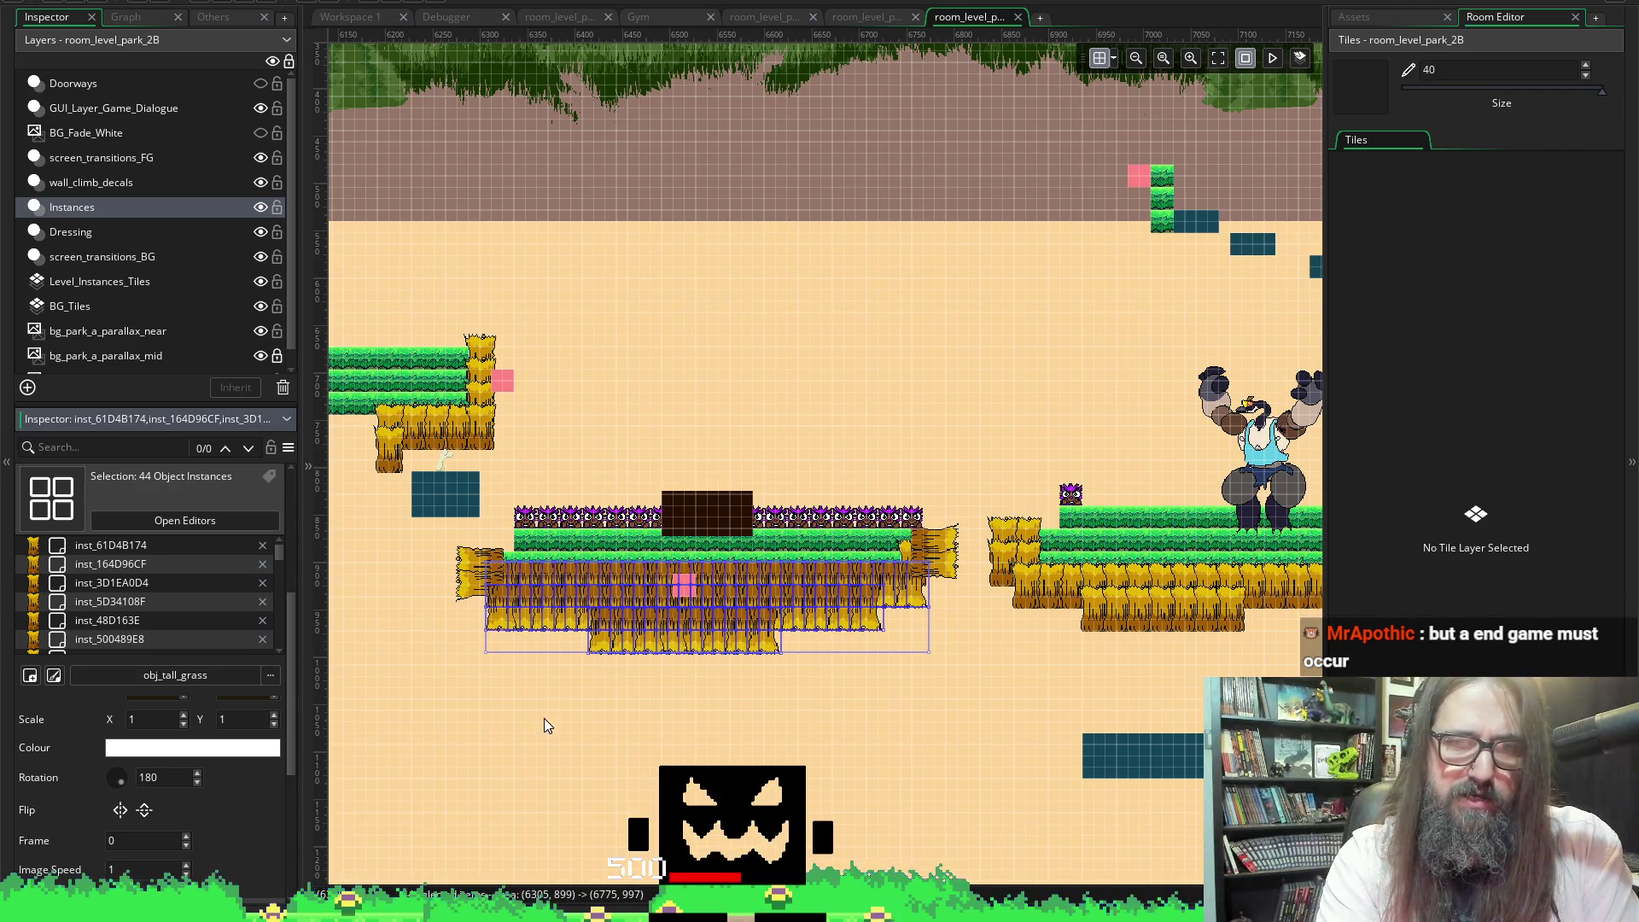
click(504, 326)
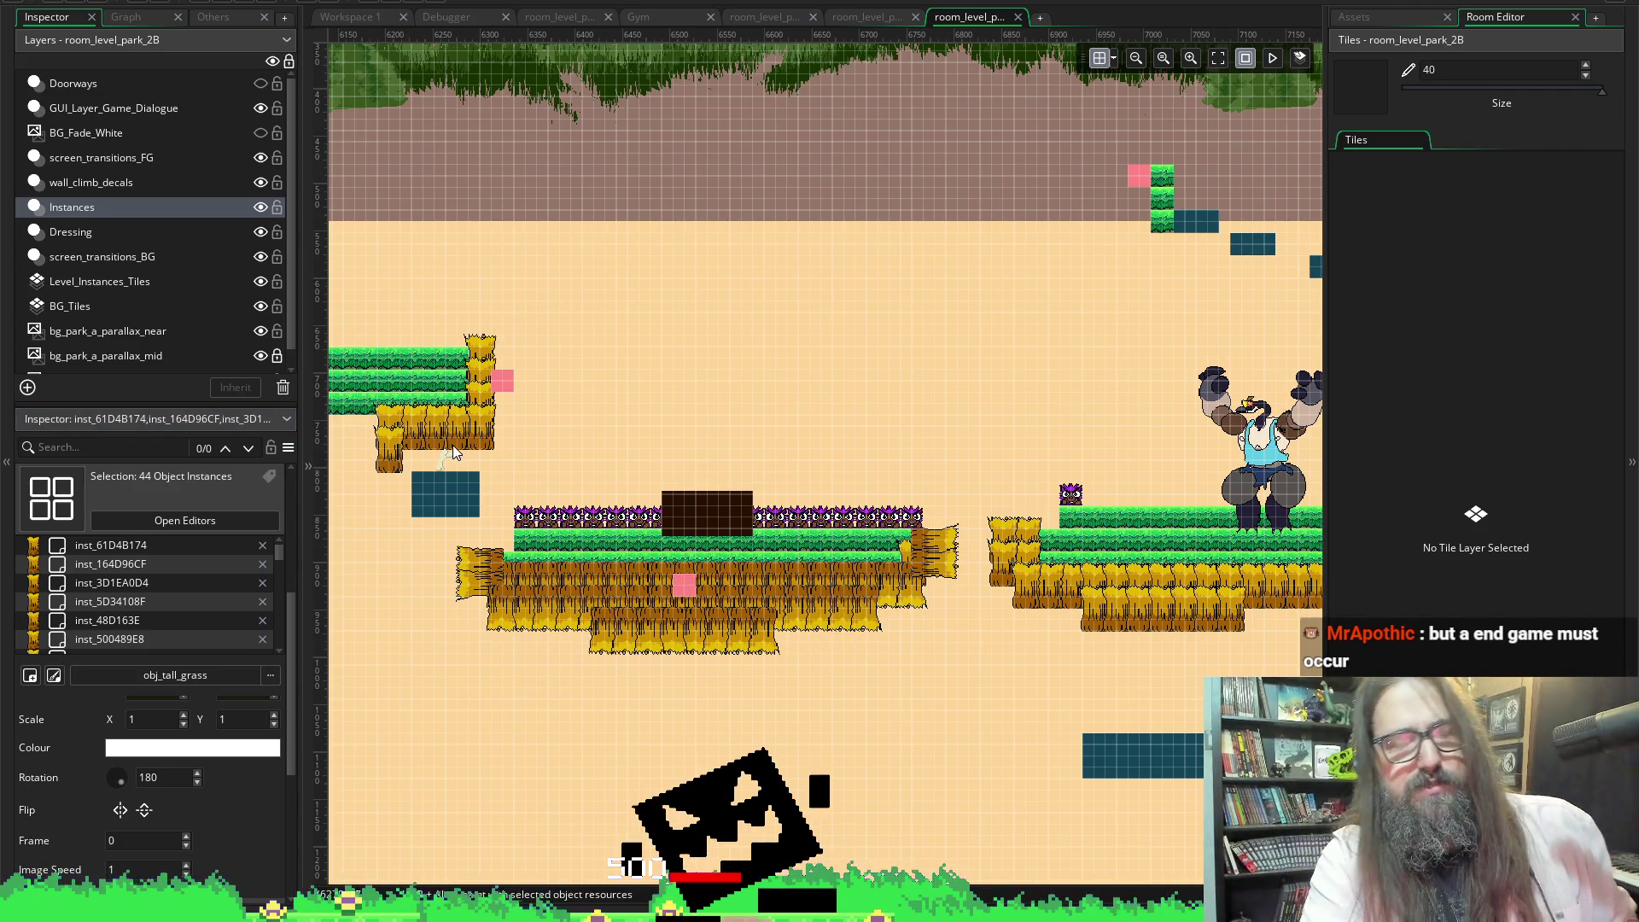
mouse_move(548, 298)
mouse_down()
mouse_move(472, 449)
mouse_move(490, 440)
mouse_up()
ctrl+click(504, 384)
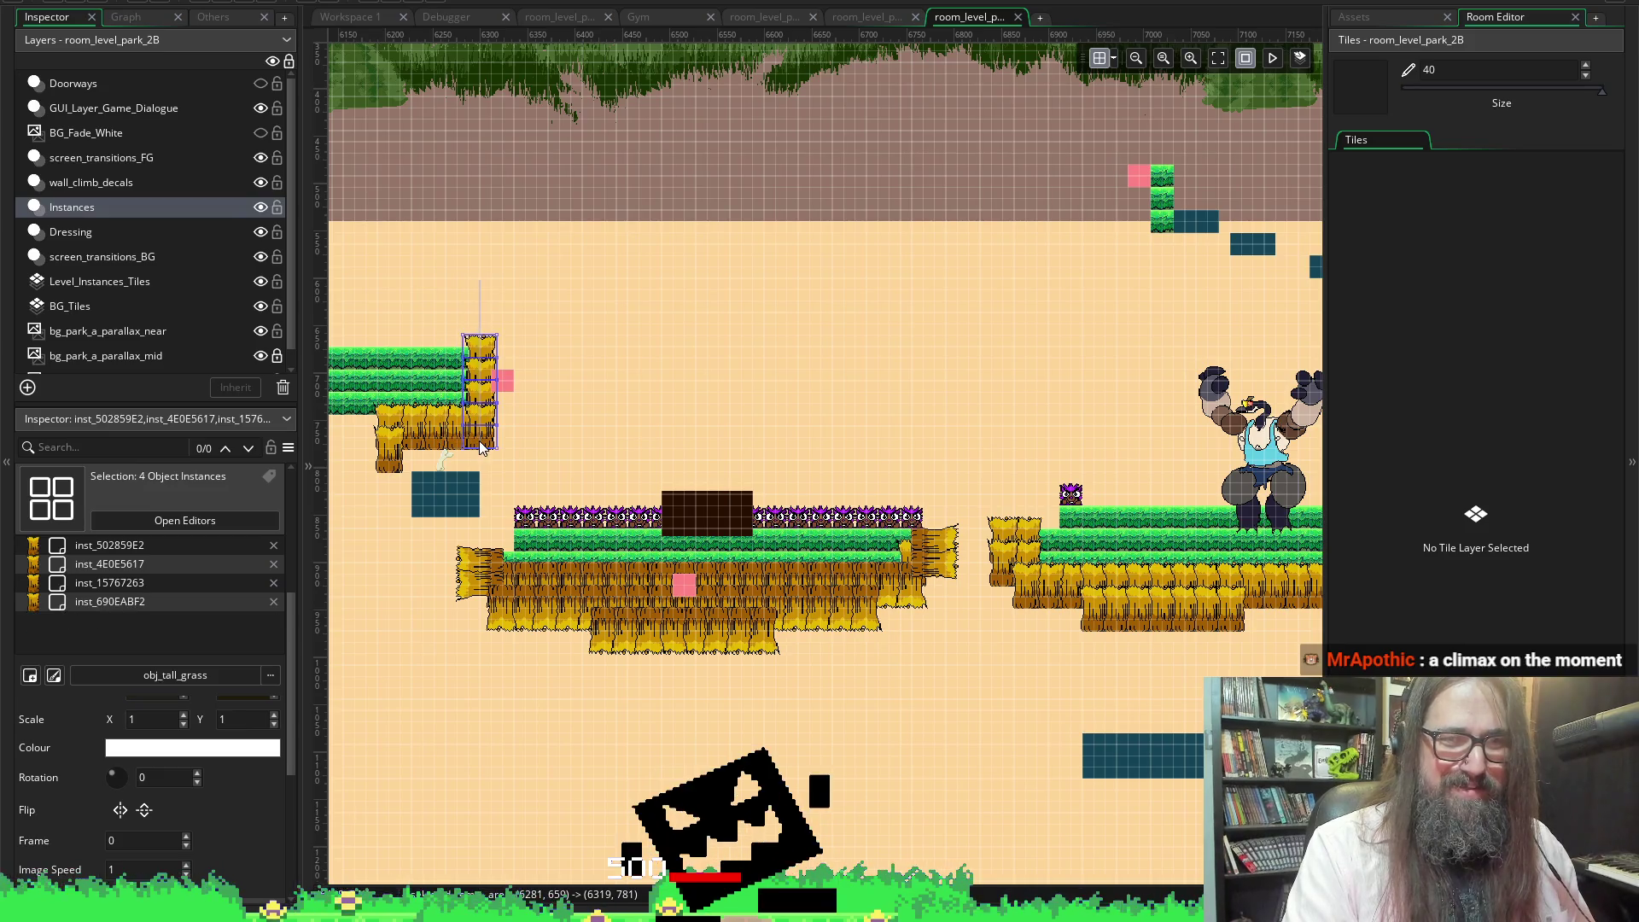
Rotate the upper-left ledge's edge grass to -90
scroll(117, 841, up, 3)
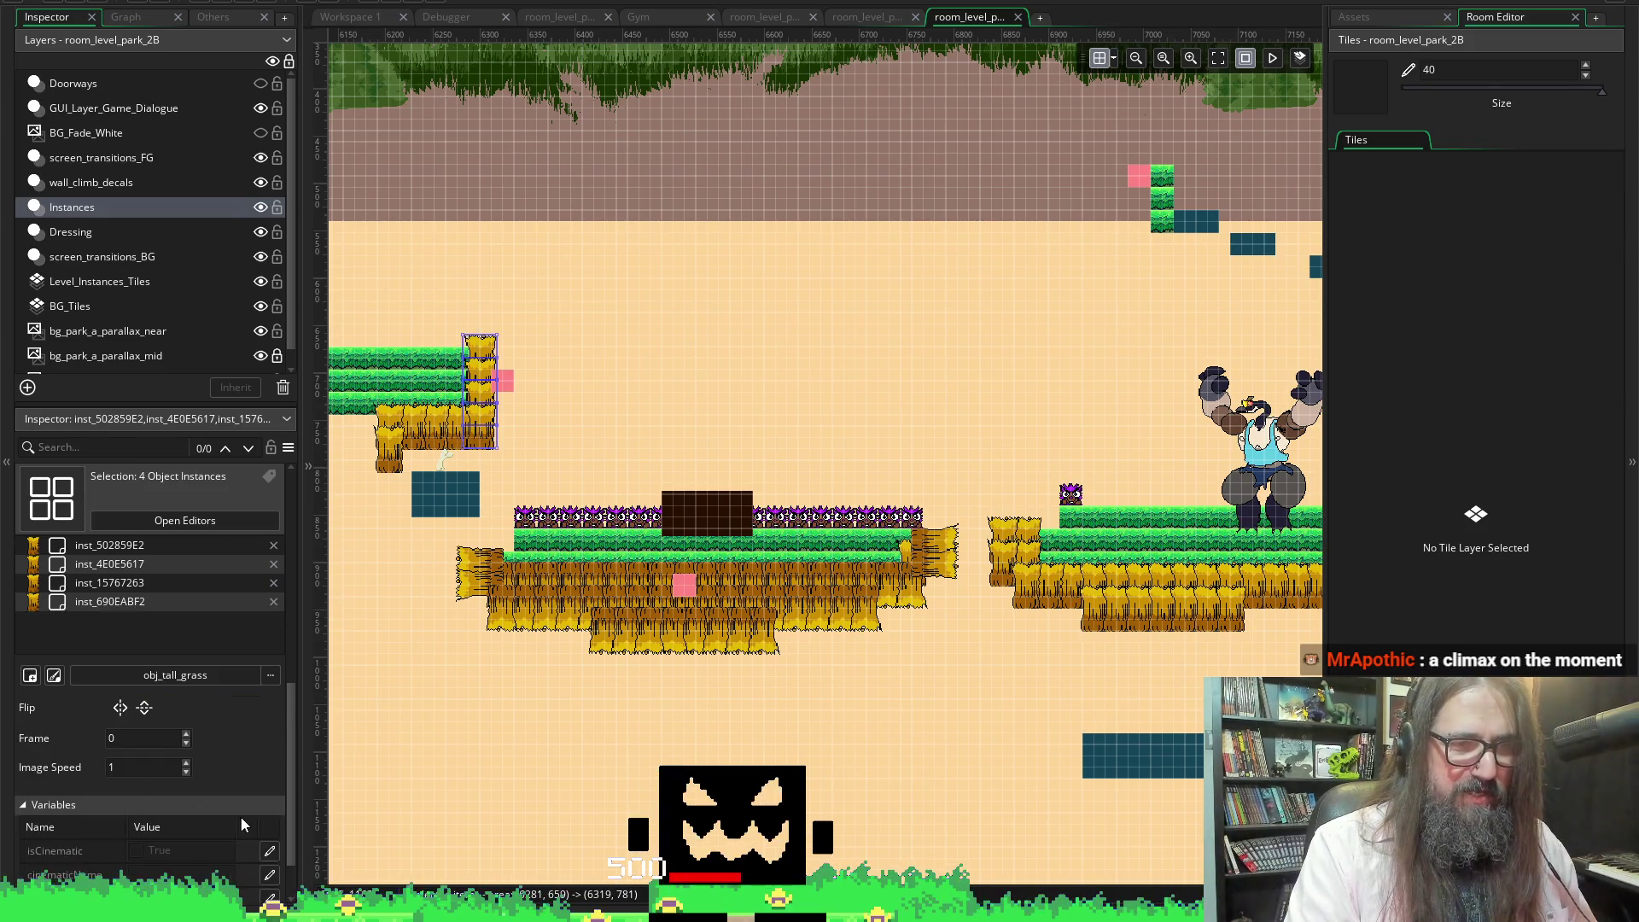
scroll(166, 869, down, 2)
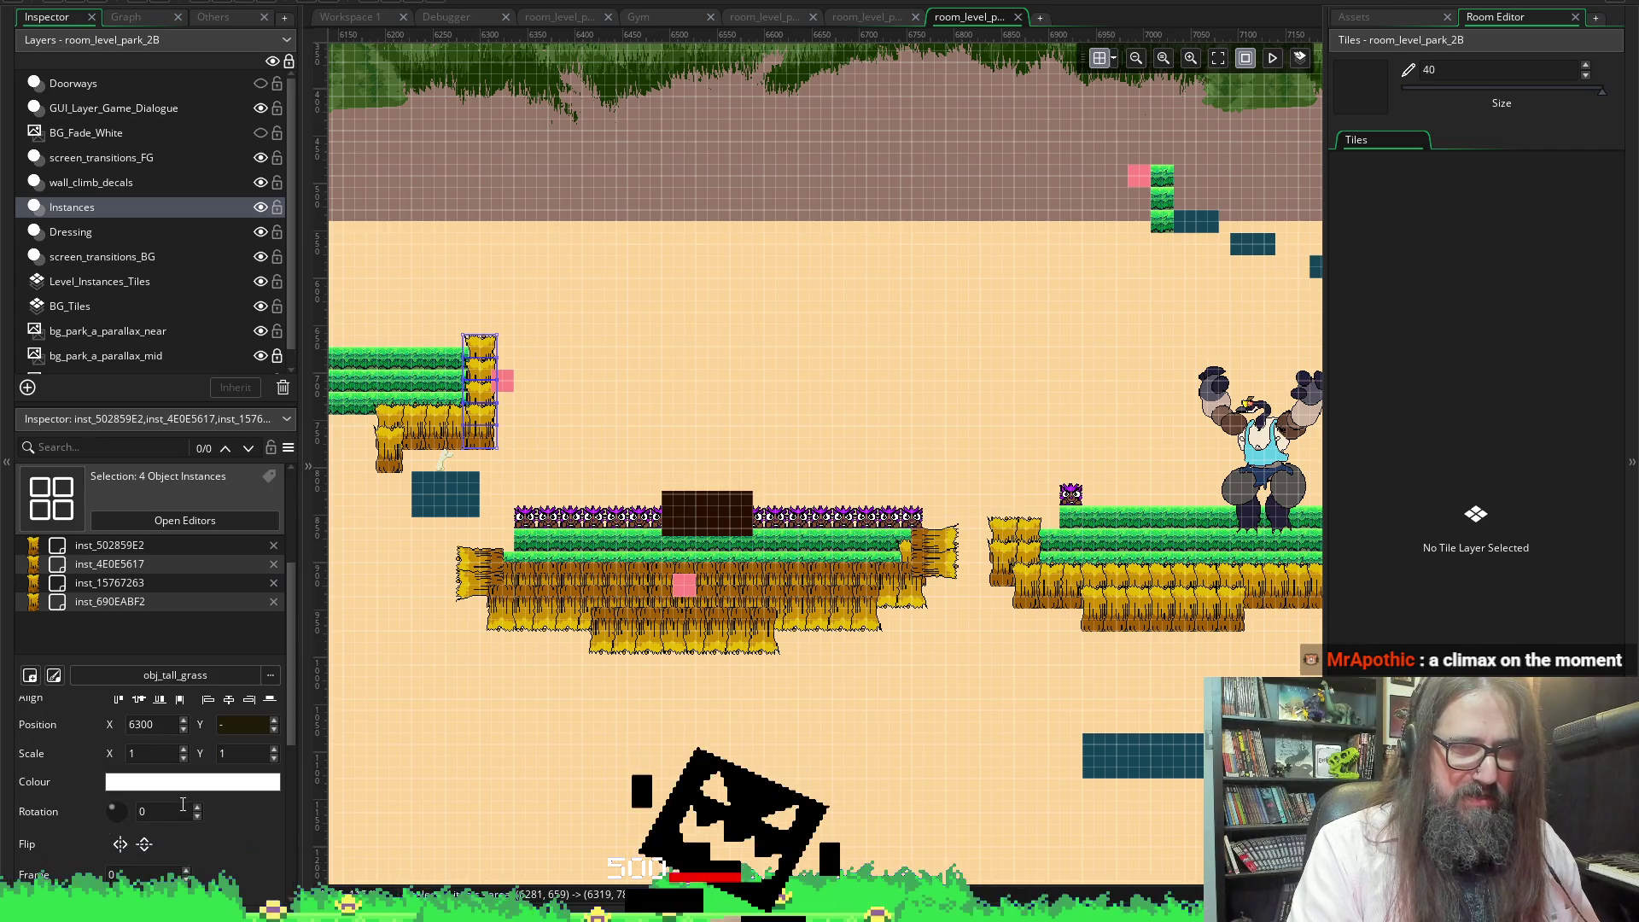
double_click(142, 811)
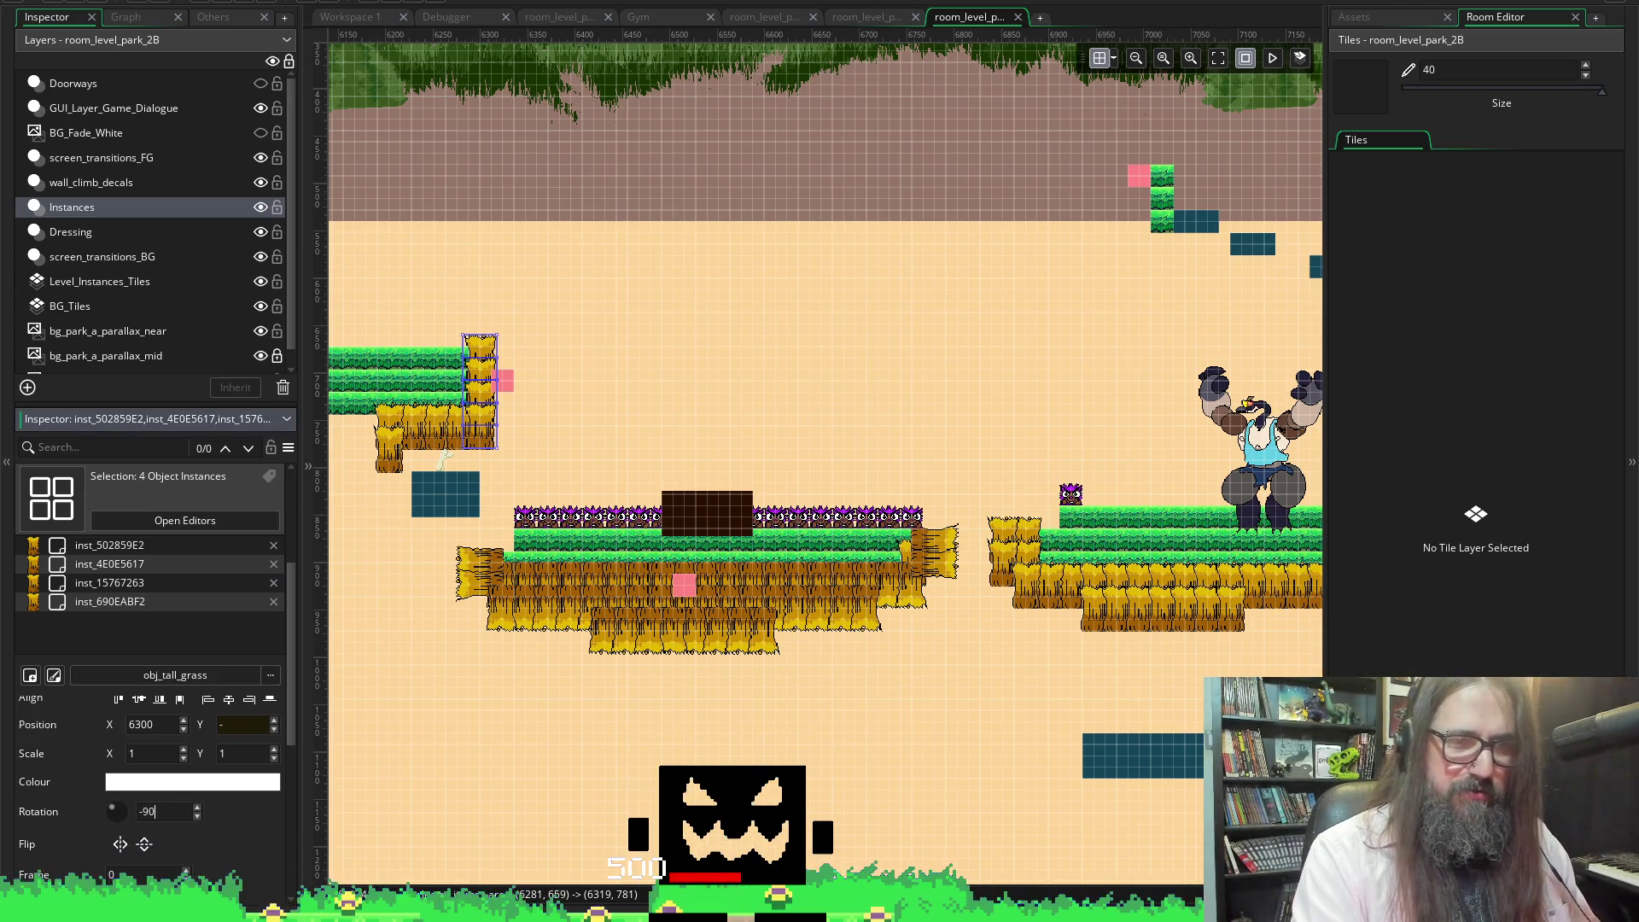
text(-90)
key(Return)
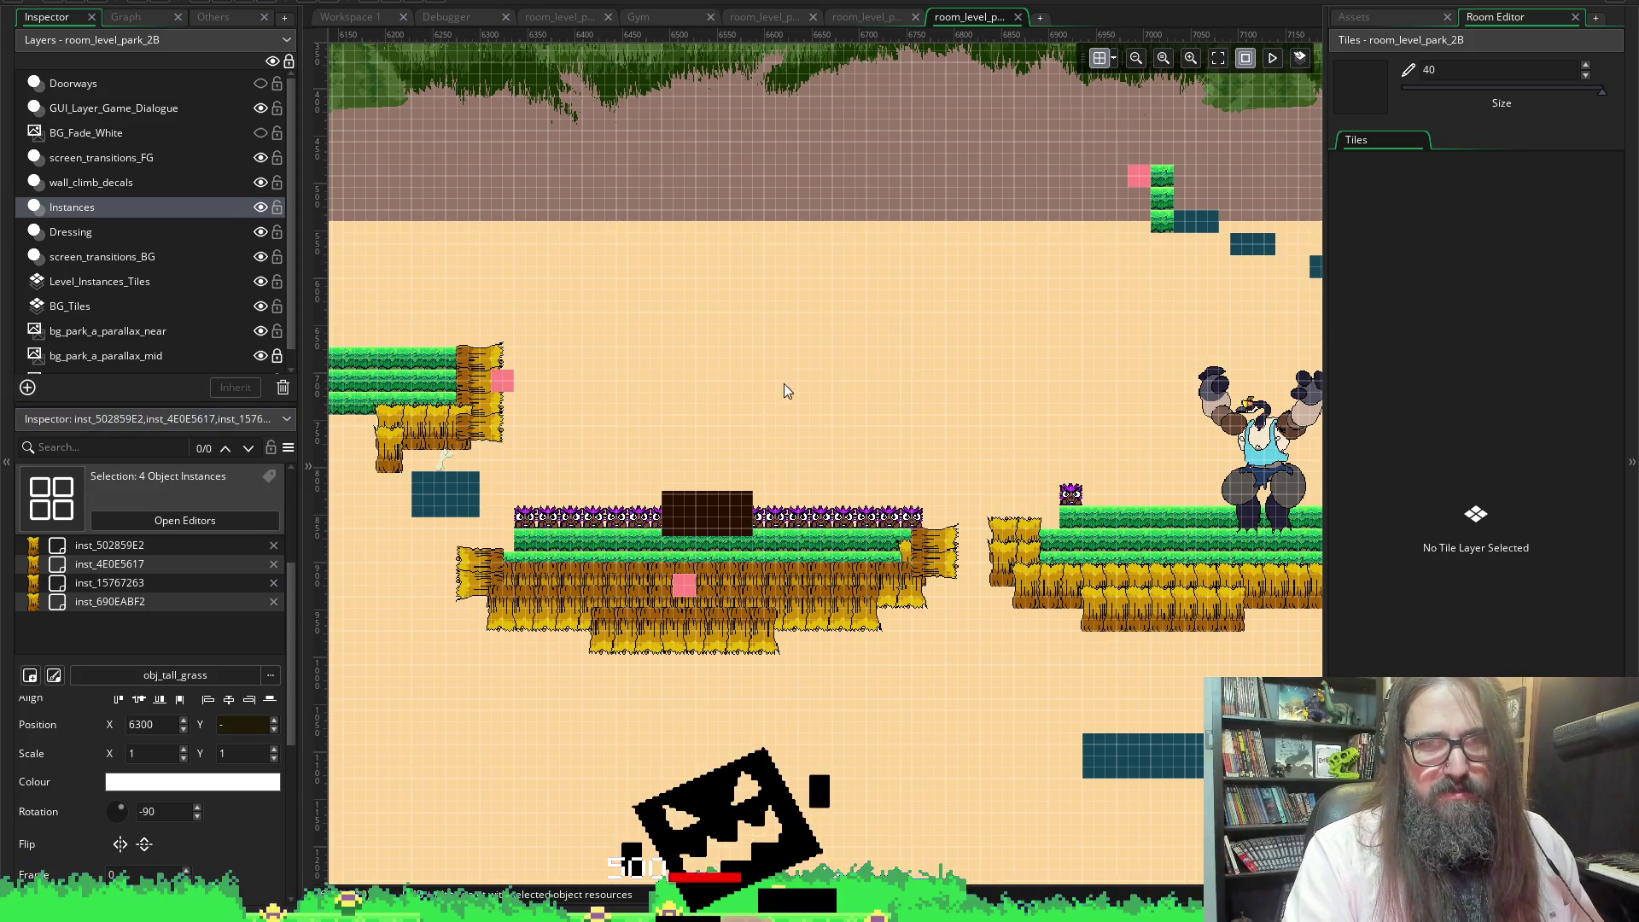
Rotate the grass on the next platform's left edge to 90
scroll(841, 393, right, 5)
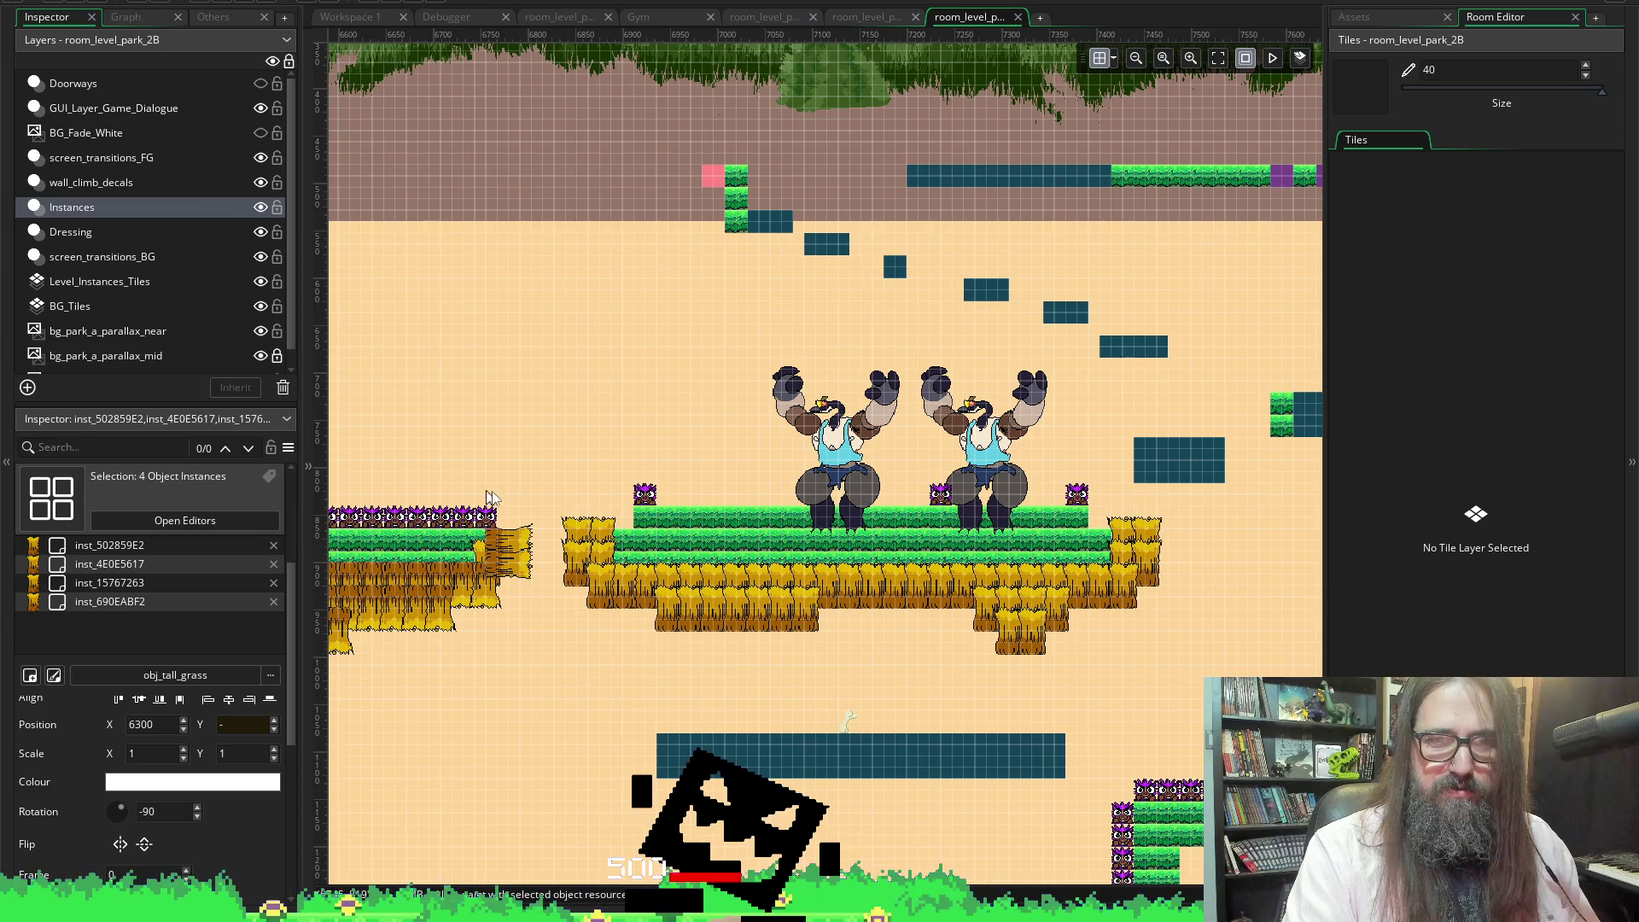
drag(538, 473, 593, 617)
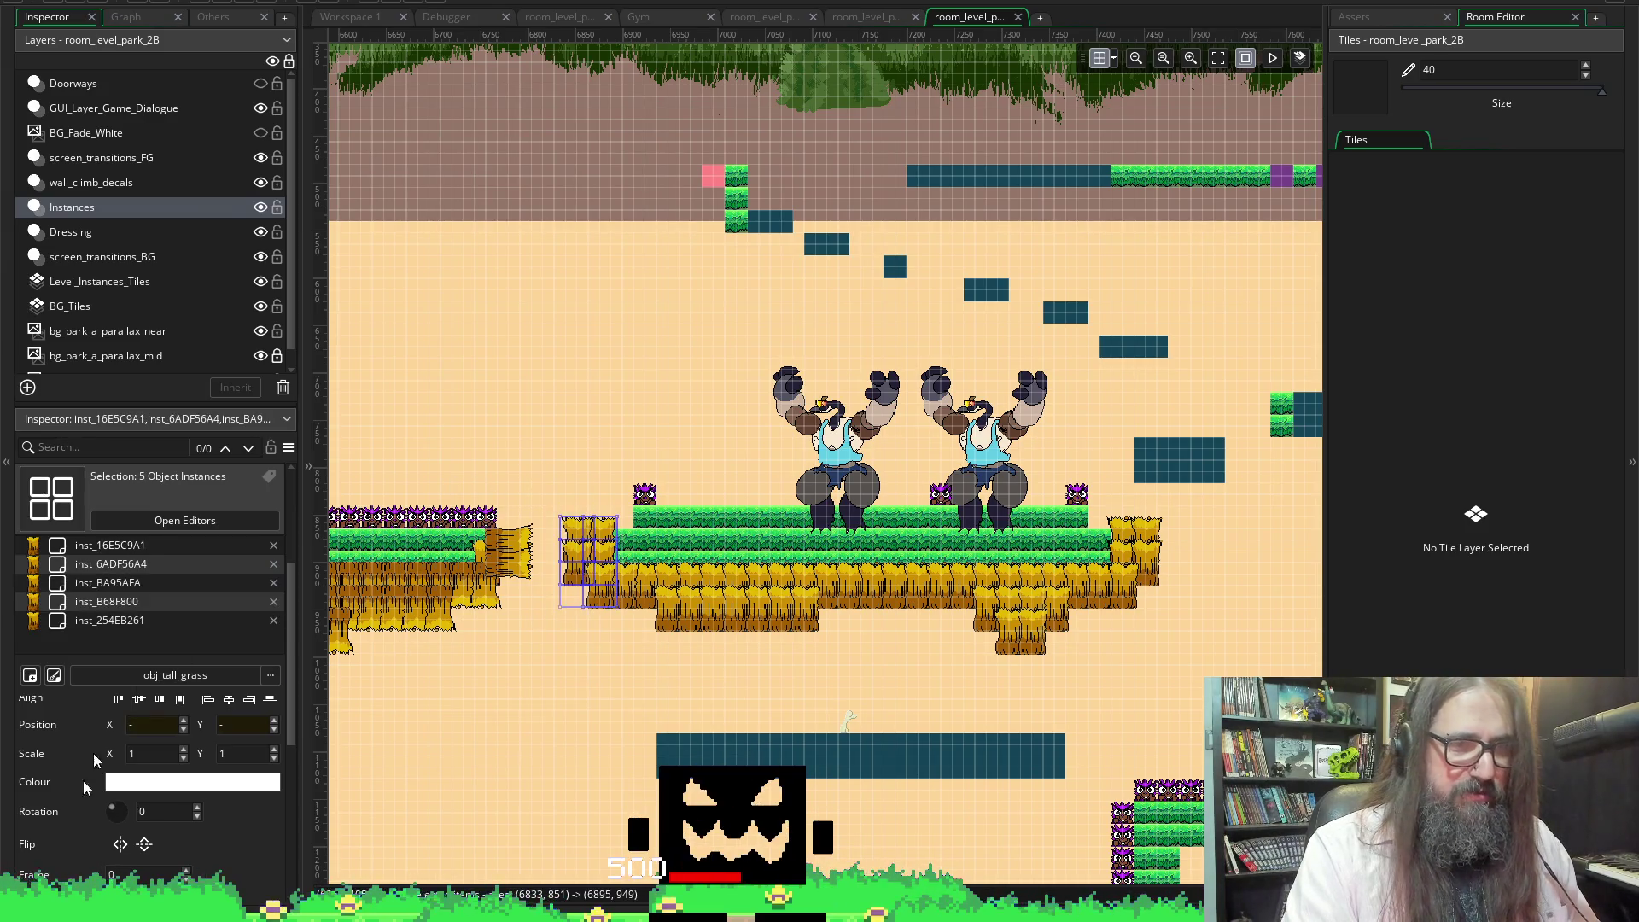
click(171, 807)
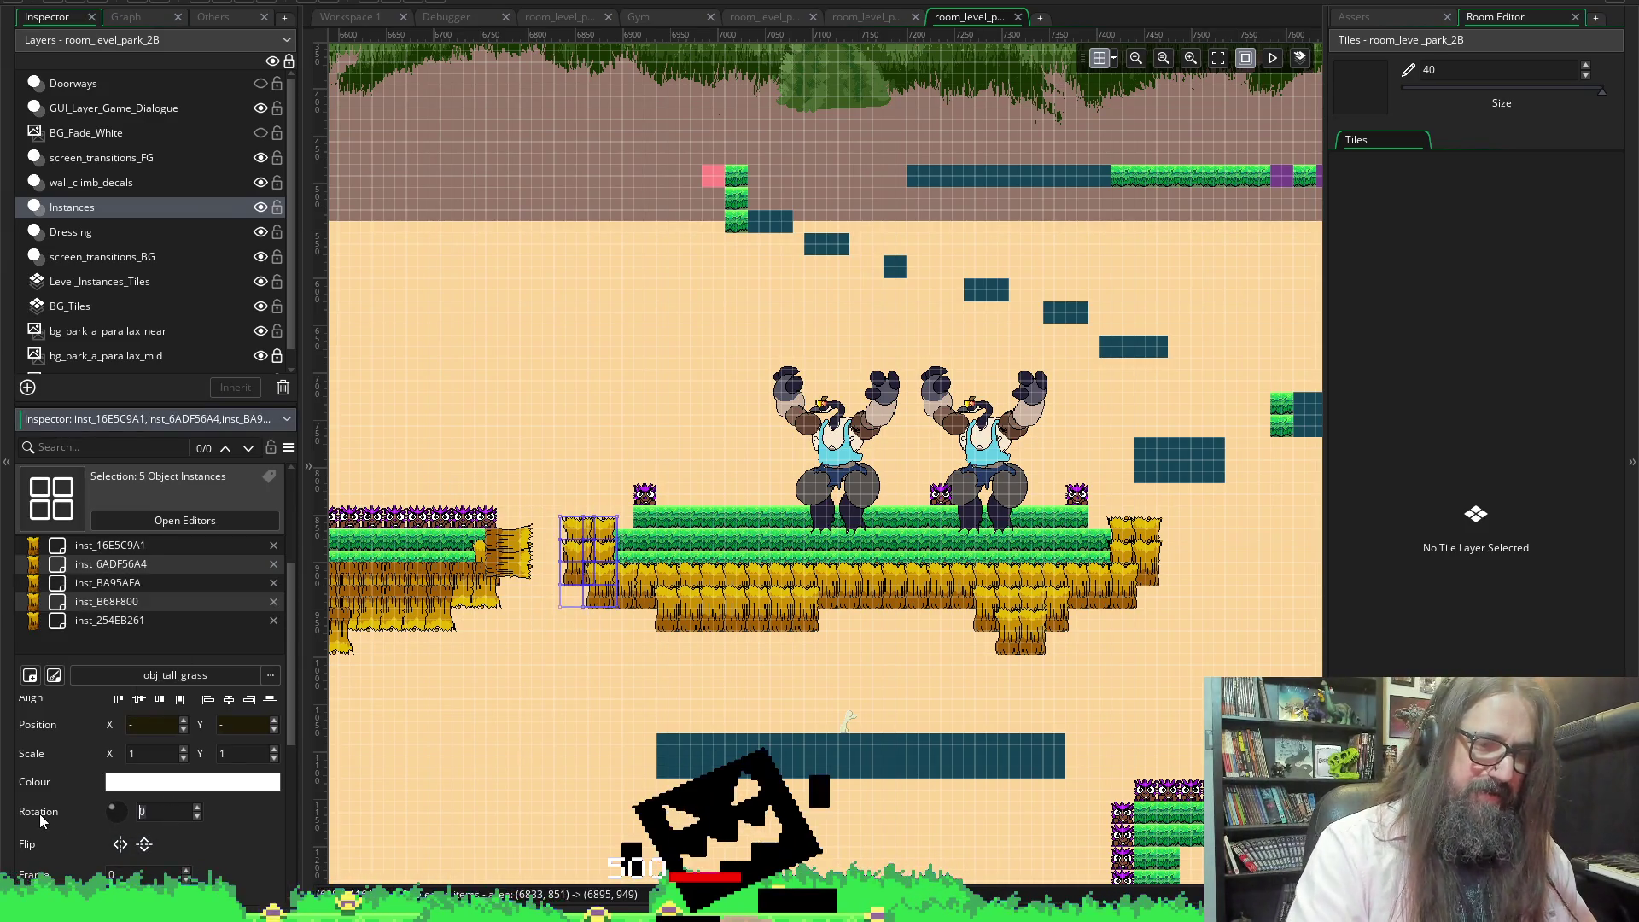
text(-90)
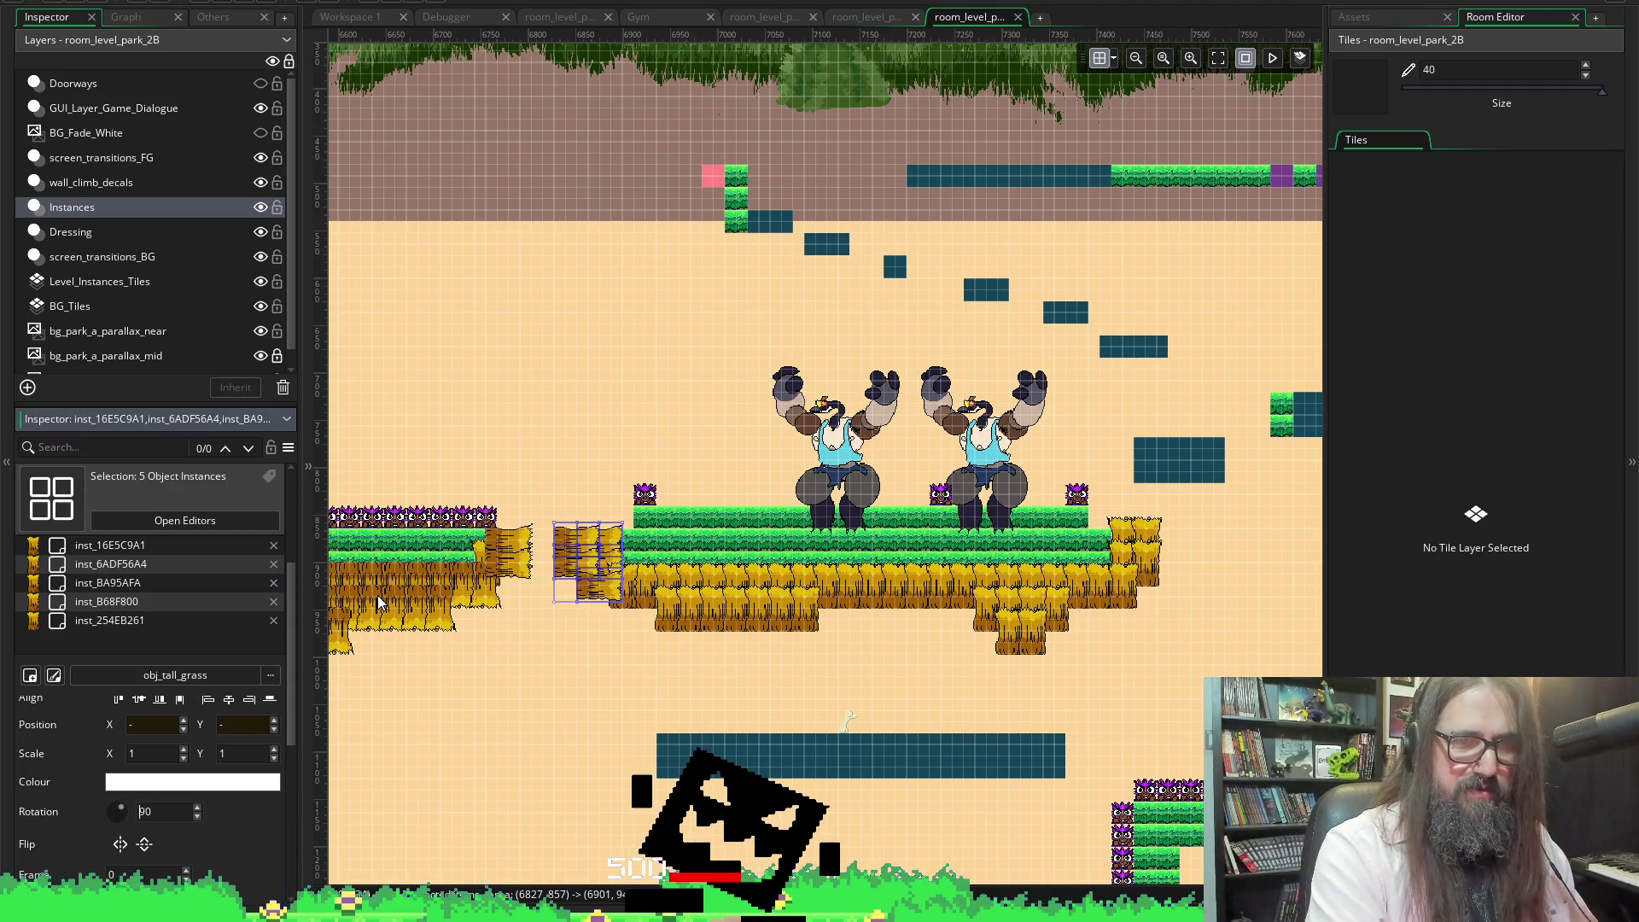
text(90)
key(Return)
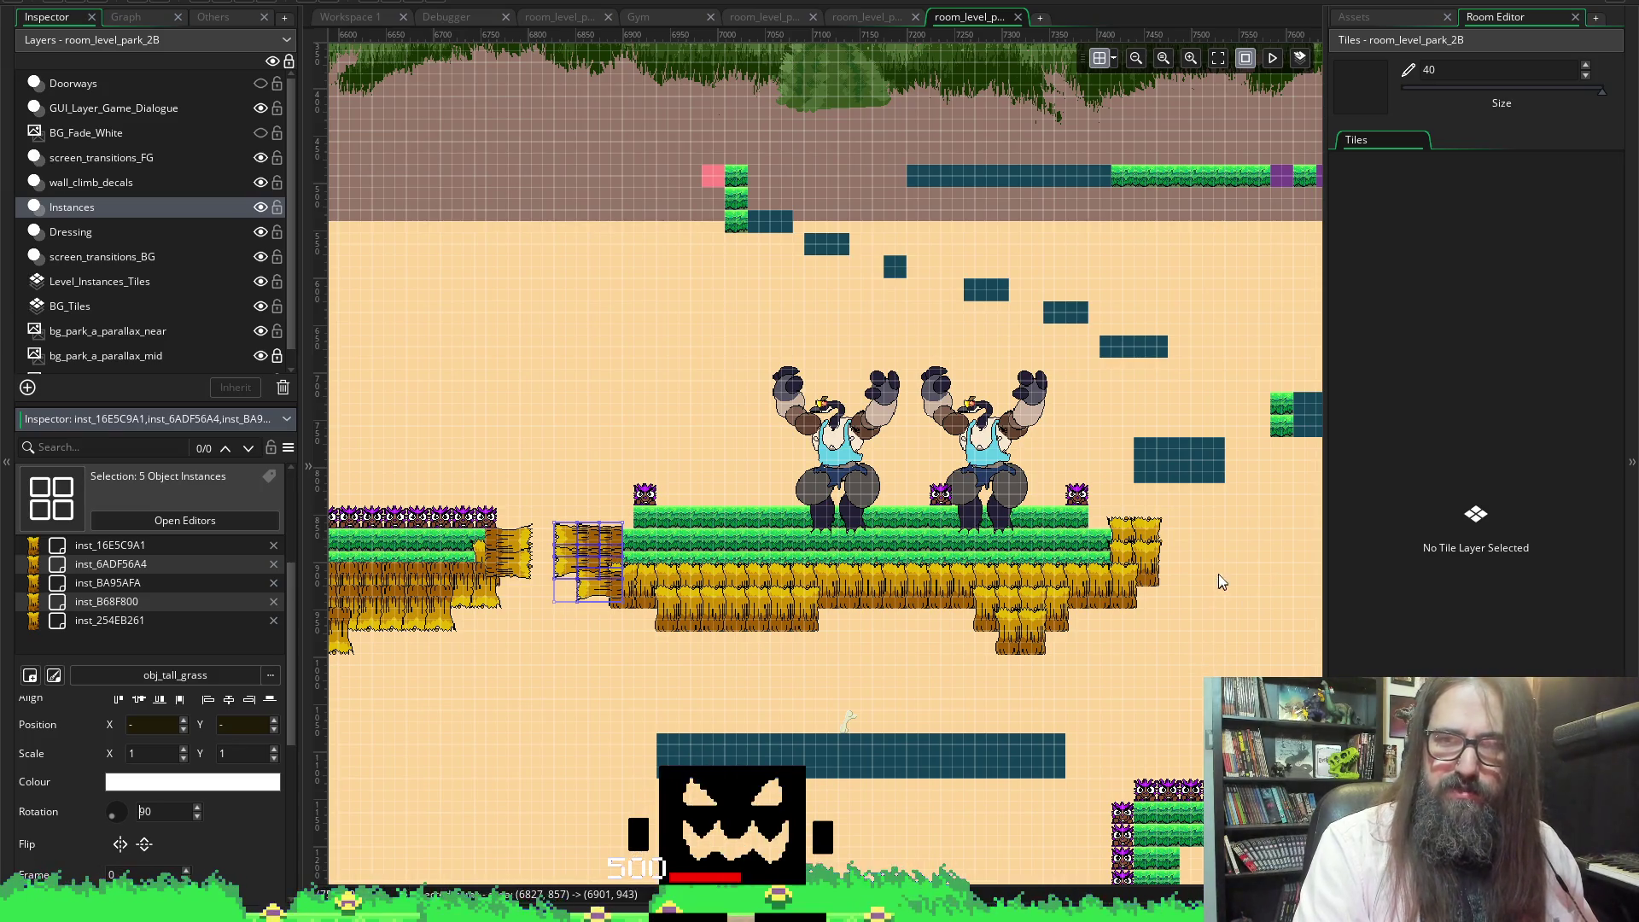
Rotate the grass on that platform's right edge to -90
mouse_move(1224, 513)
mouse_down()
mouse_move(1110, 636)
mouse_move(1127, 631)
mouse_up()
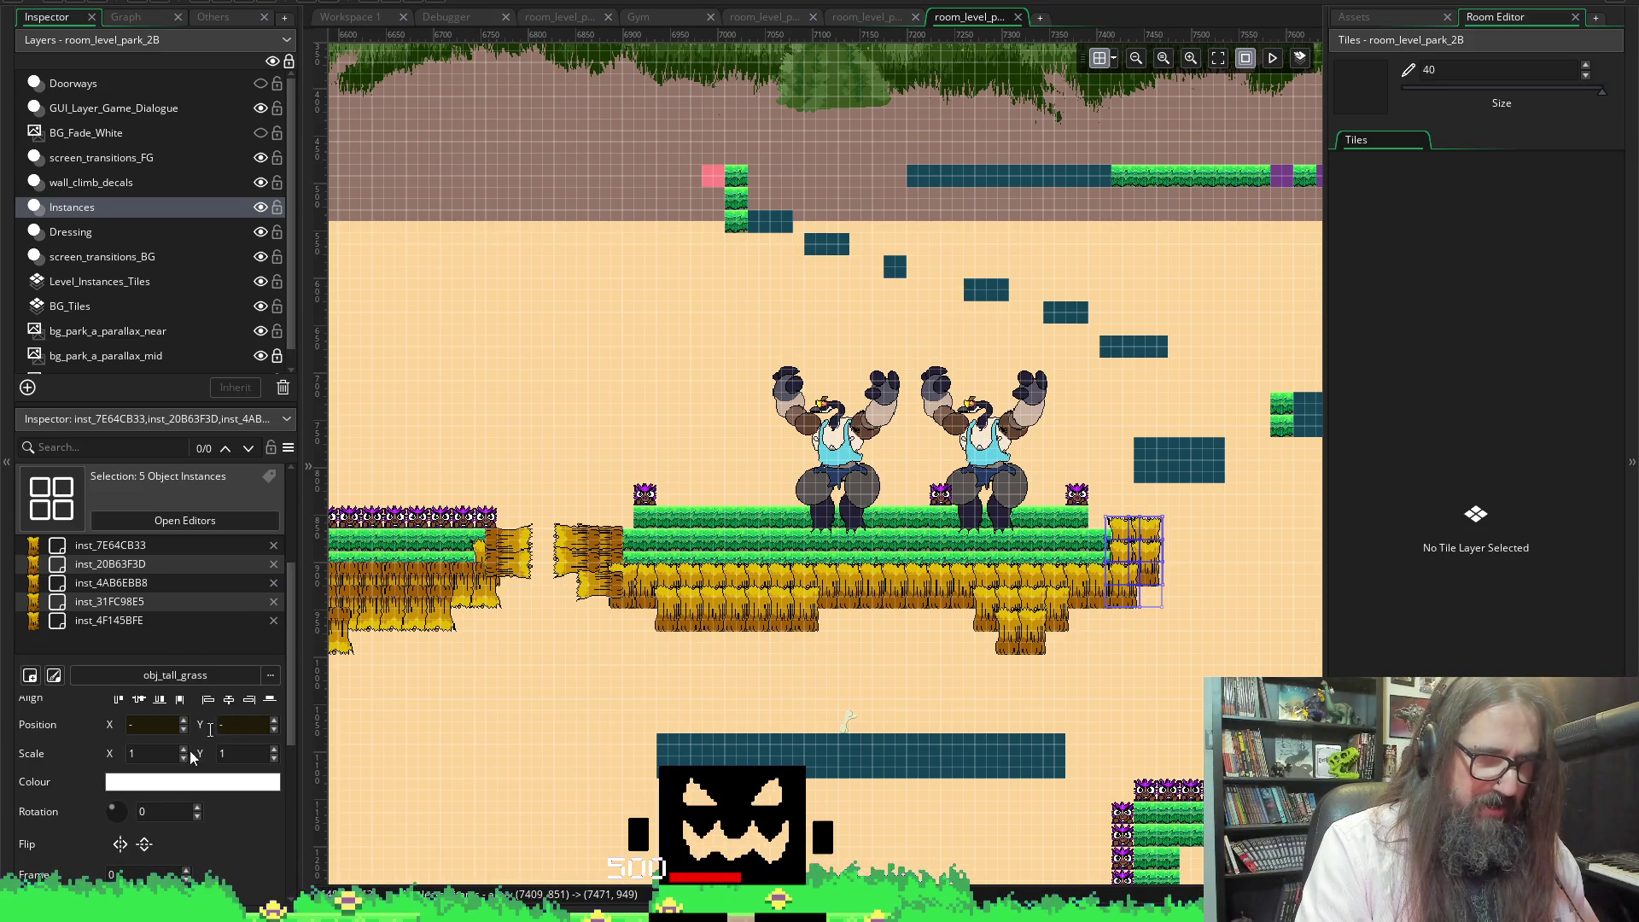
click(167, 811)
text(90)
key(Return)
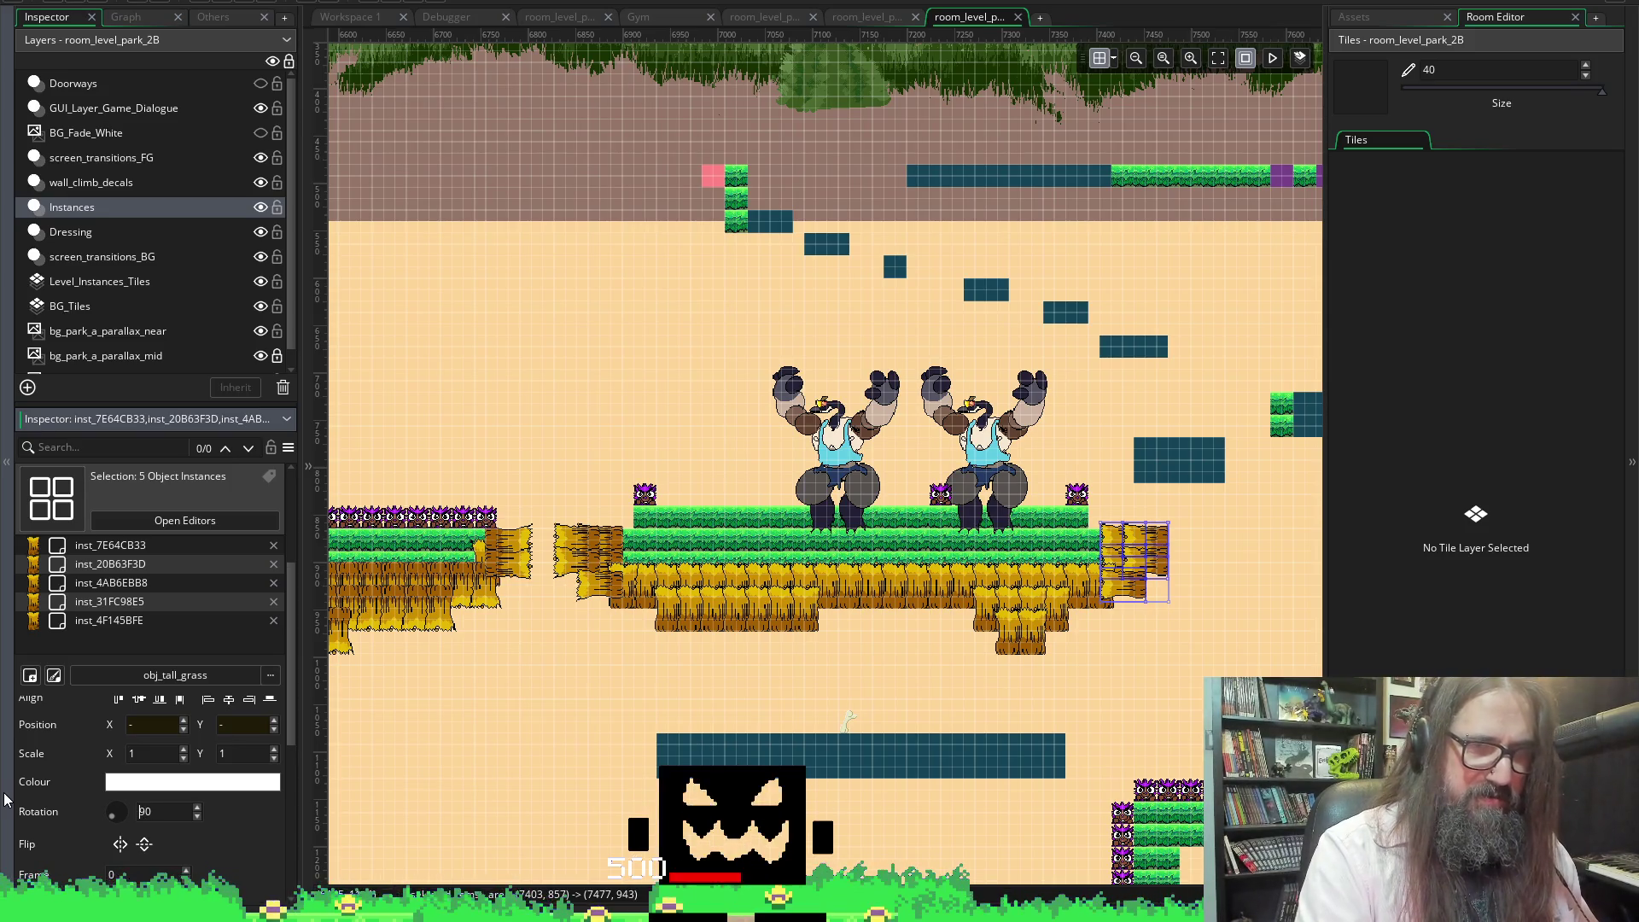
text(-90)
key(Return)
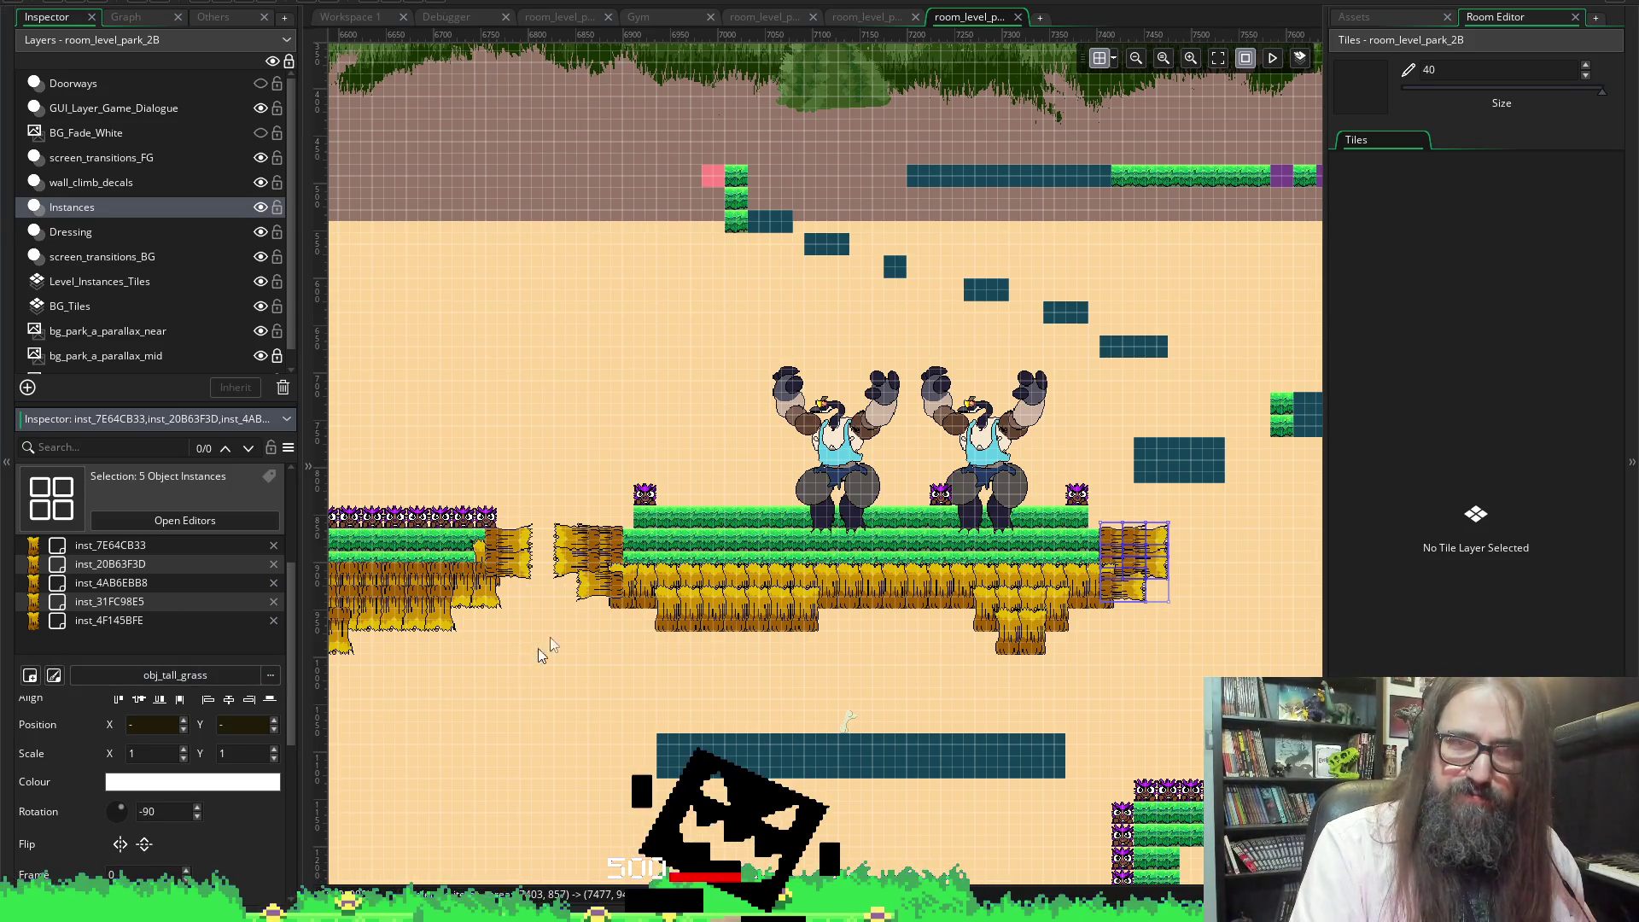
scroll(641, 662, right, 3)
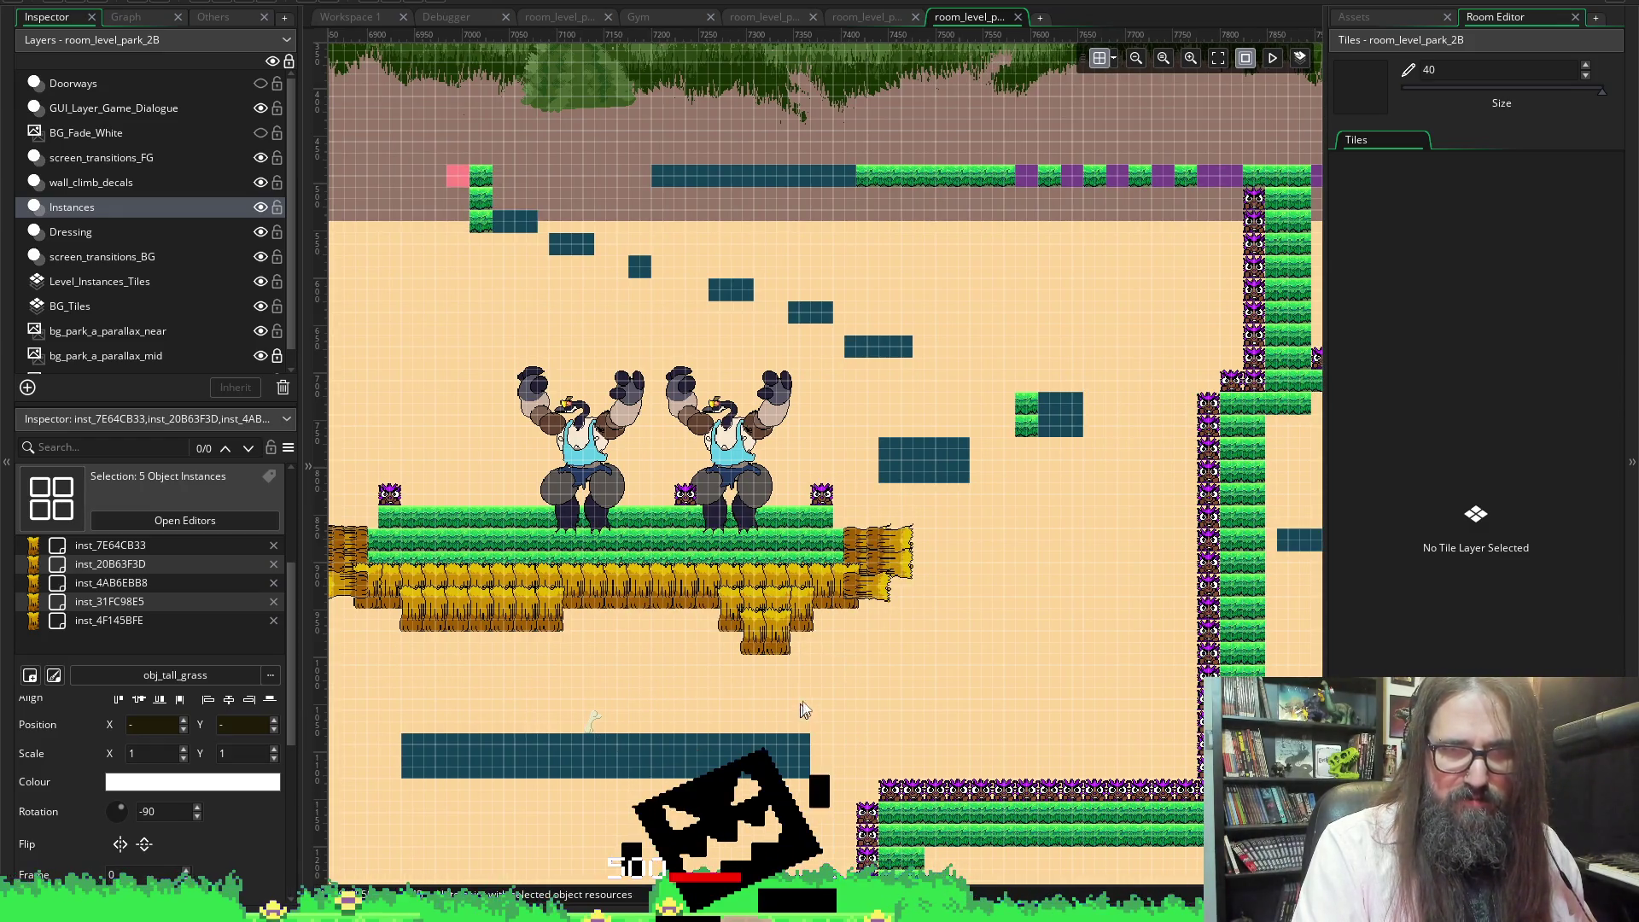
Select all 35 grass pieces under the statue platform and set their Rotation to 180
mouse_move(845, 685)
mouse_down()
mouse_move(718, 560)
mouse_move(761, 633)
mouse_up()
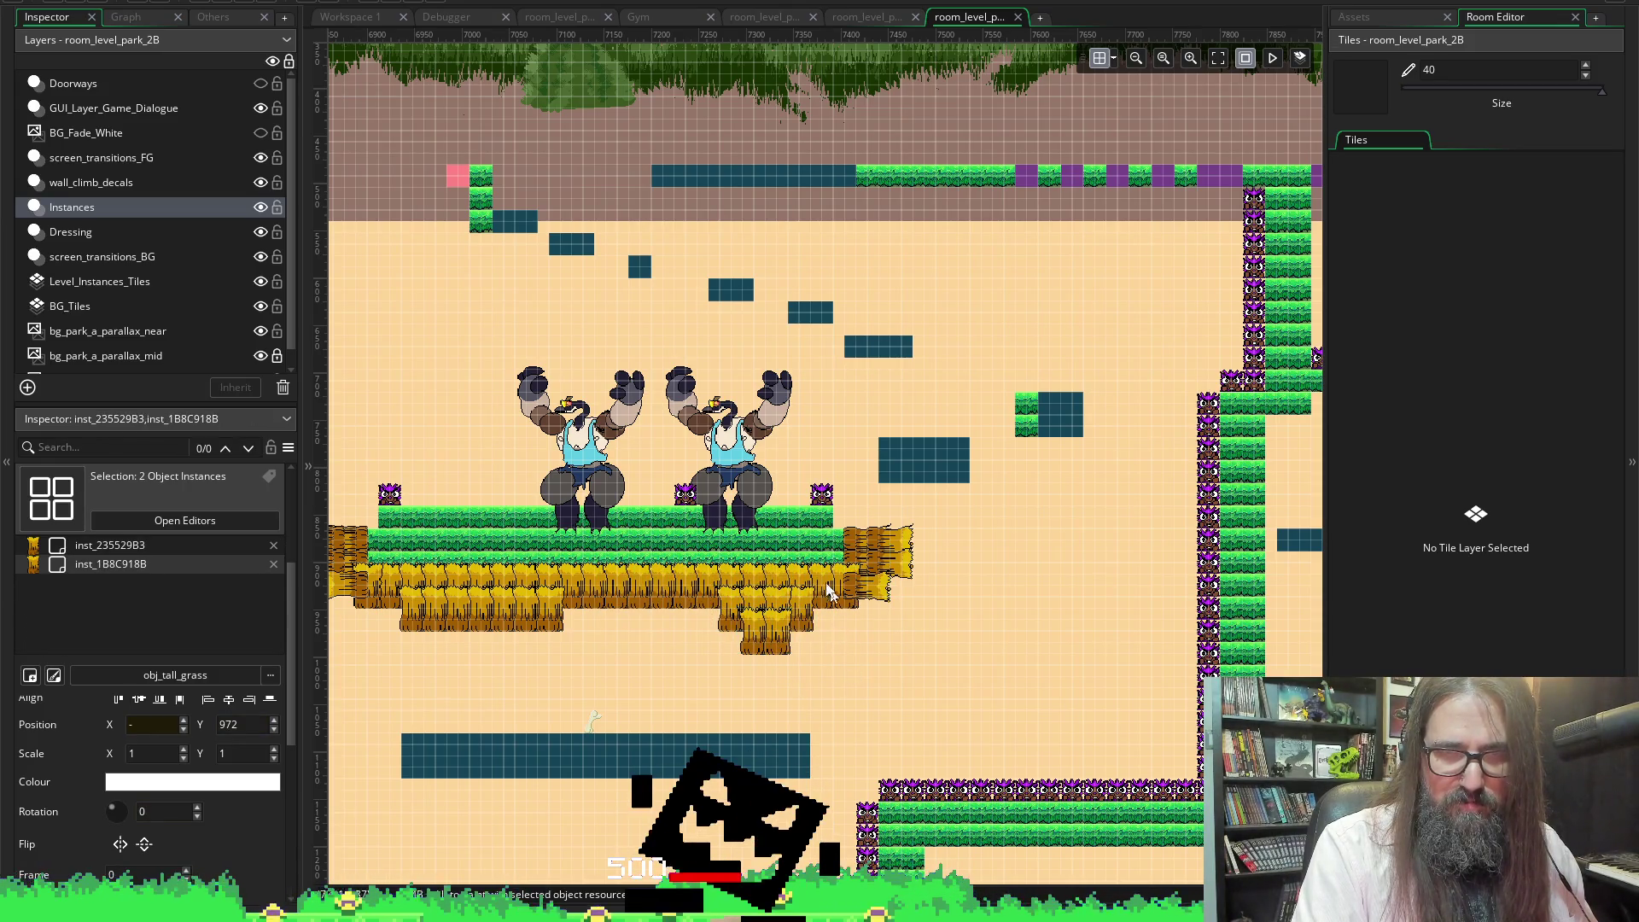
mouse_move(838, 647)
mouse_down()
mouse_move(695, 608)
mouse_move(427, 611)
mouse_move(384, 585)
mouse_up()
click(149, 811)
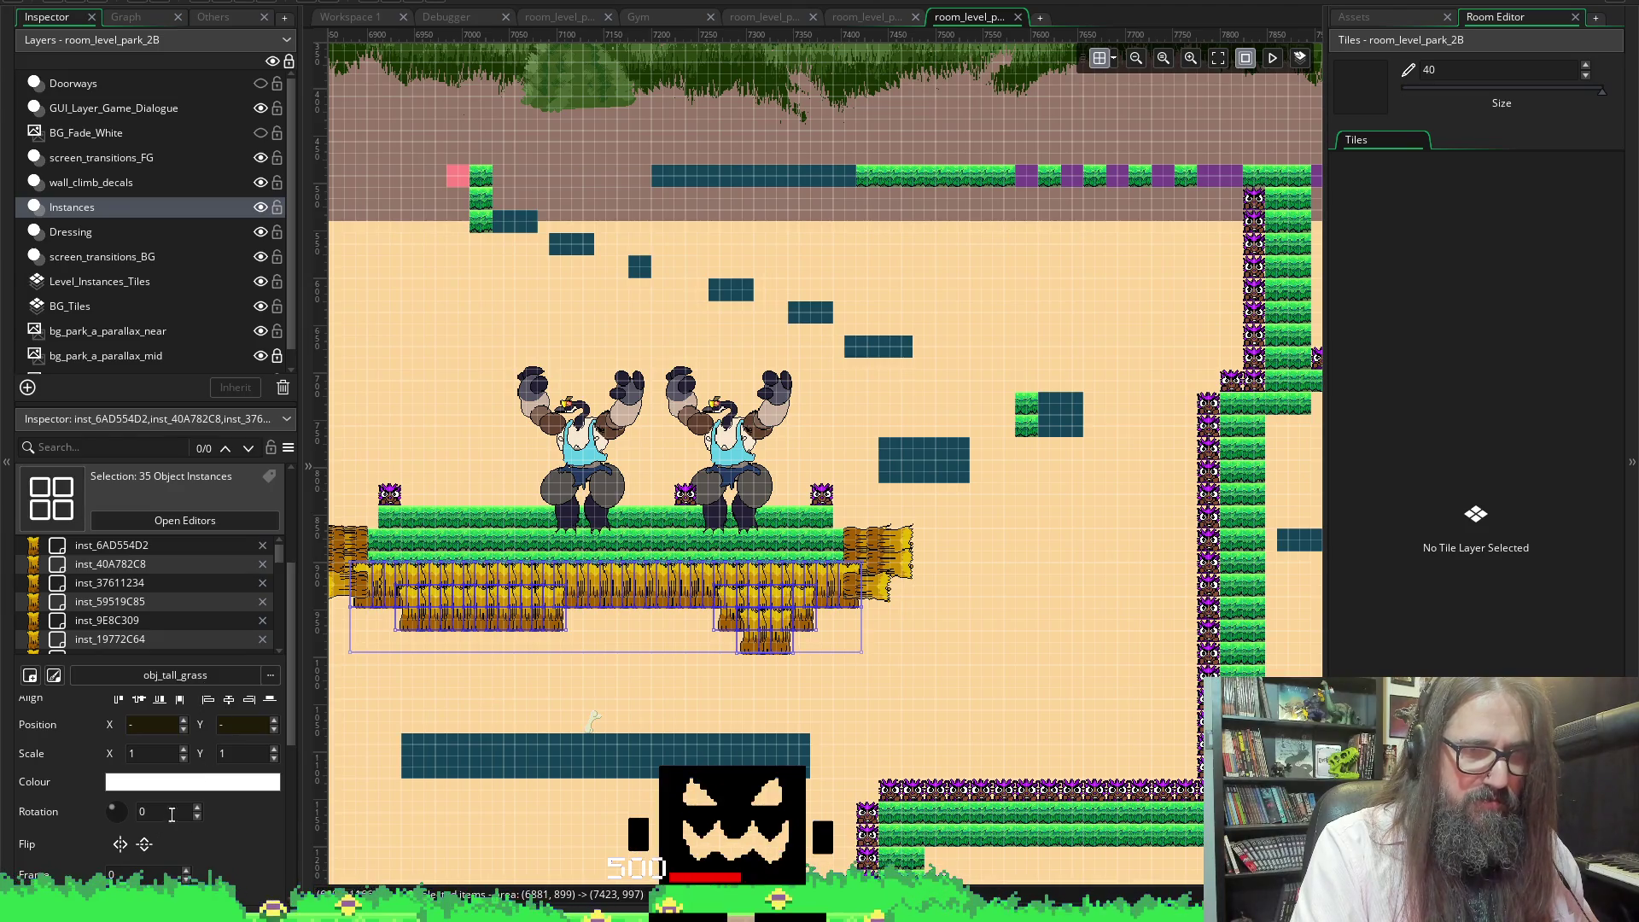
text(180)
key(Return)
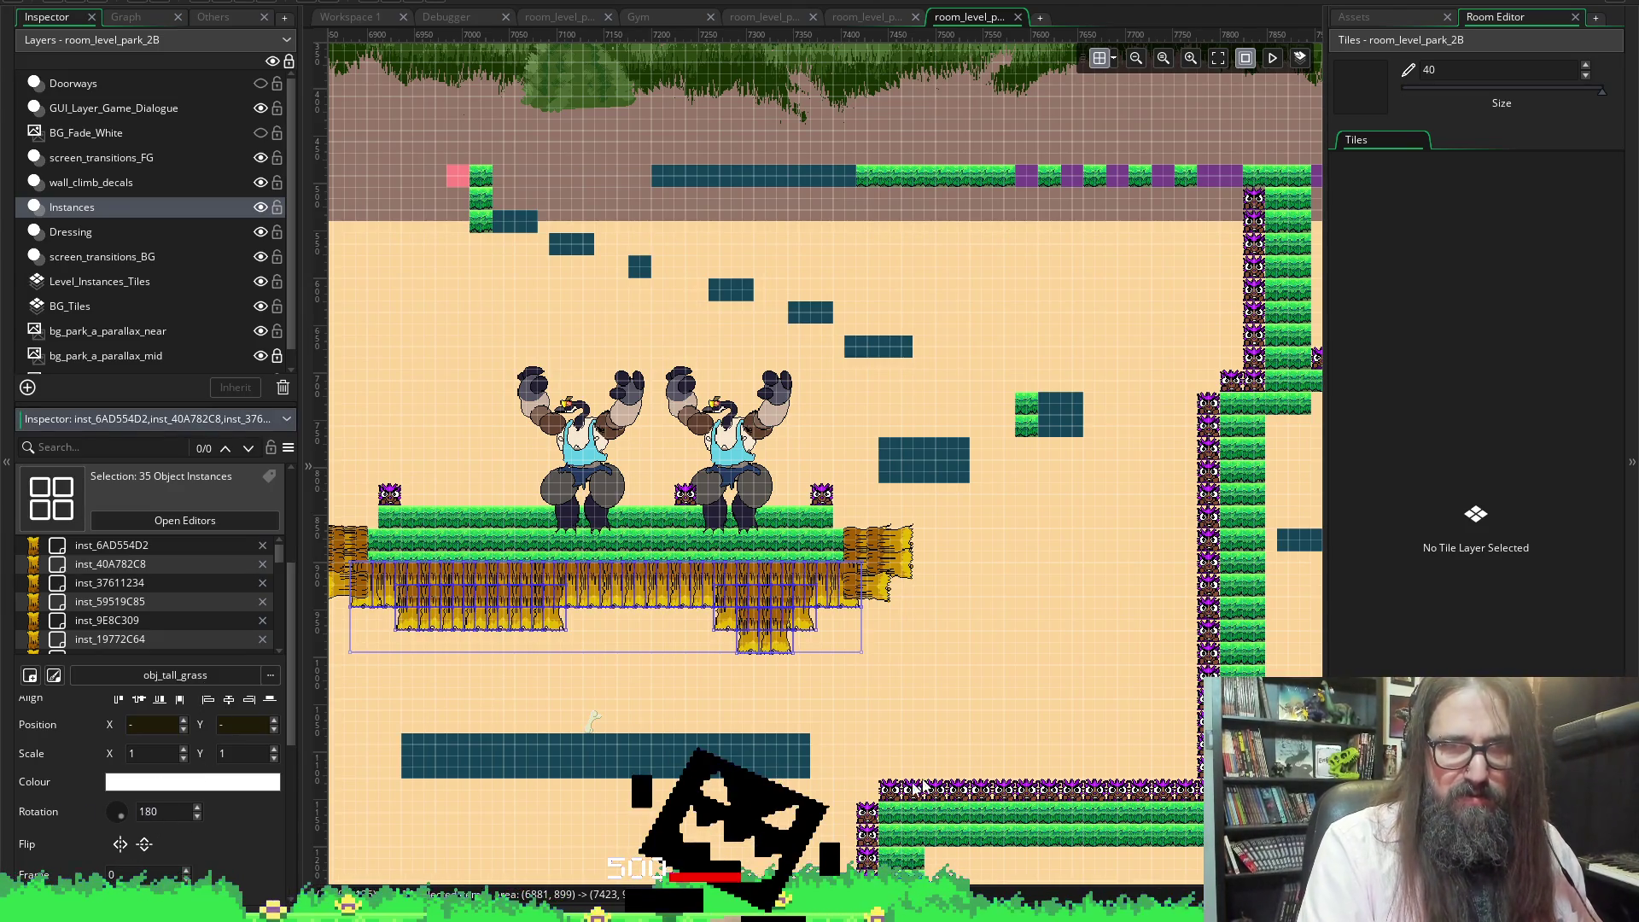
scroll(1010, 595, down, 5)
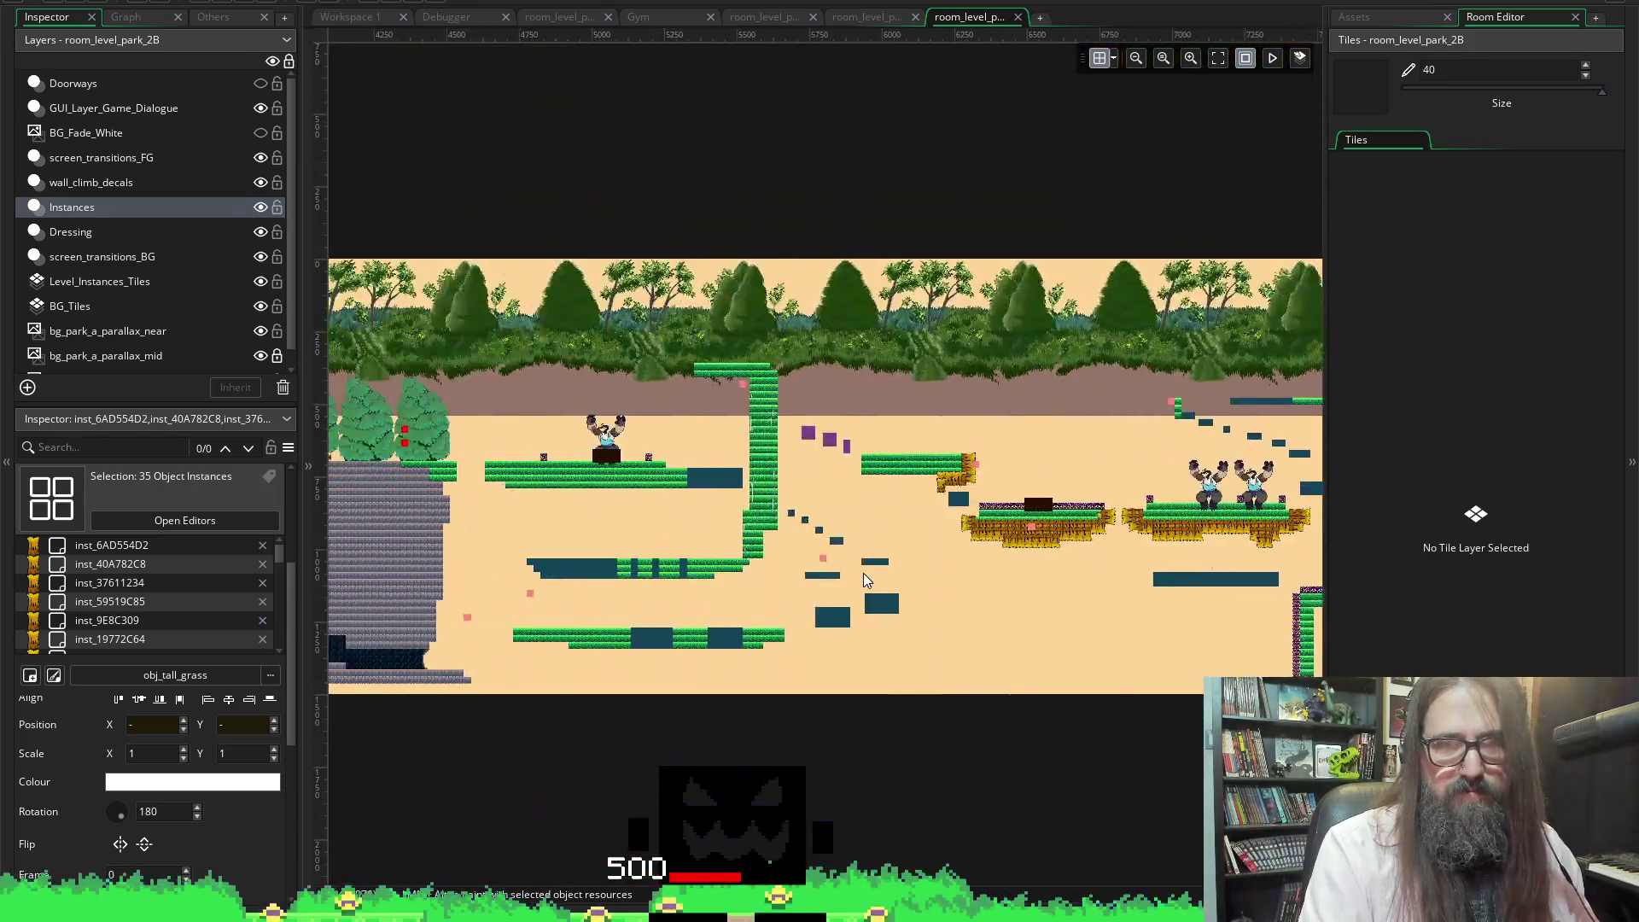
scroll(863, 572, up, 5)
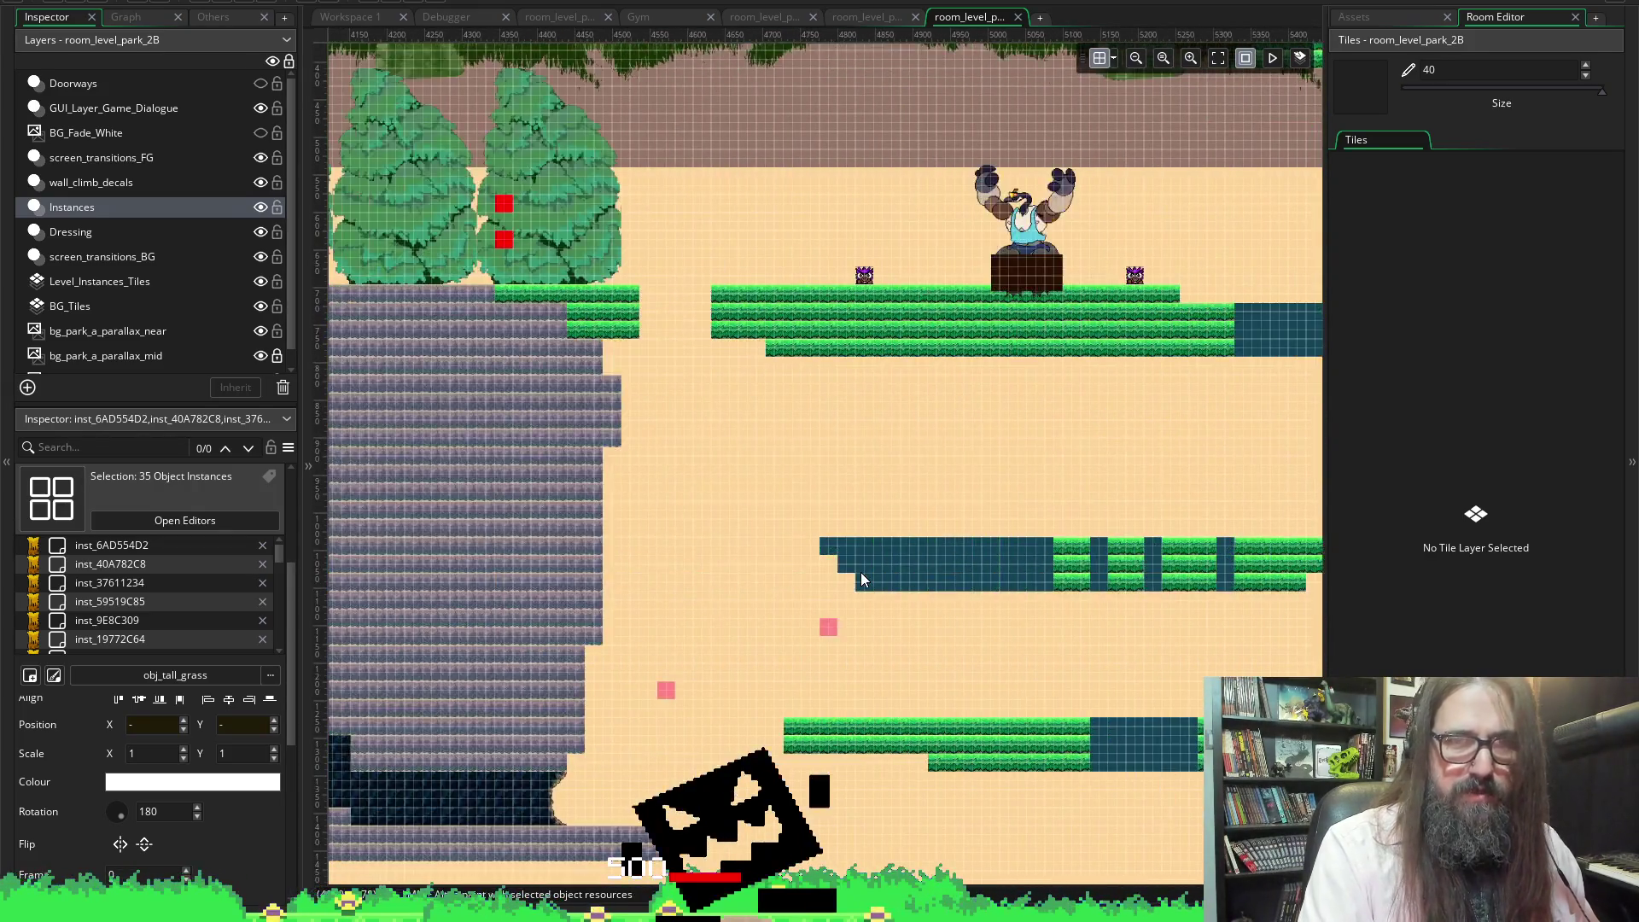
scroll(859, 556, left, 10)
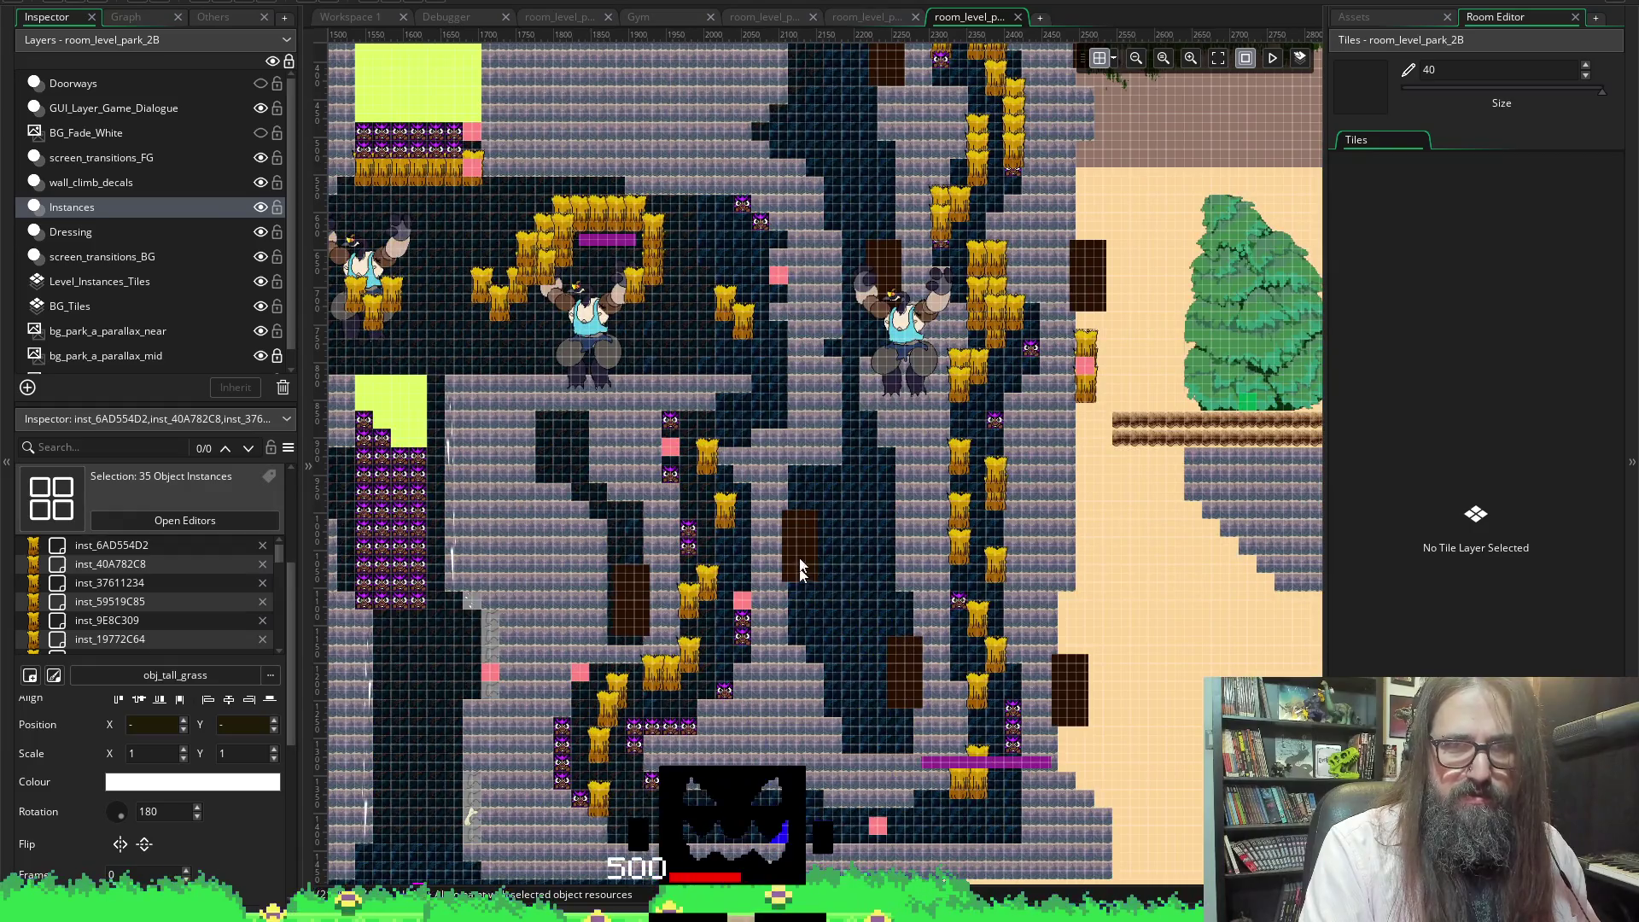
mouse_move(692, 438)
mouse_down()
mouse_move(766, 537)
mouse_move(732, 519)
mouse_up()
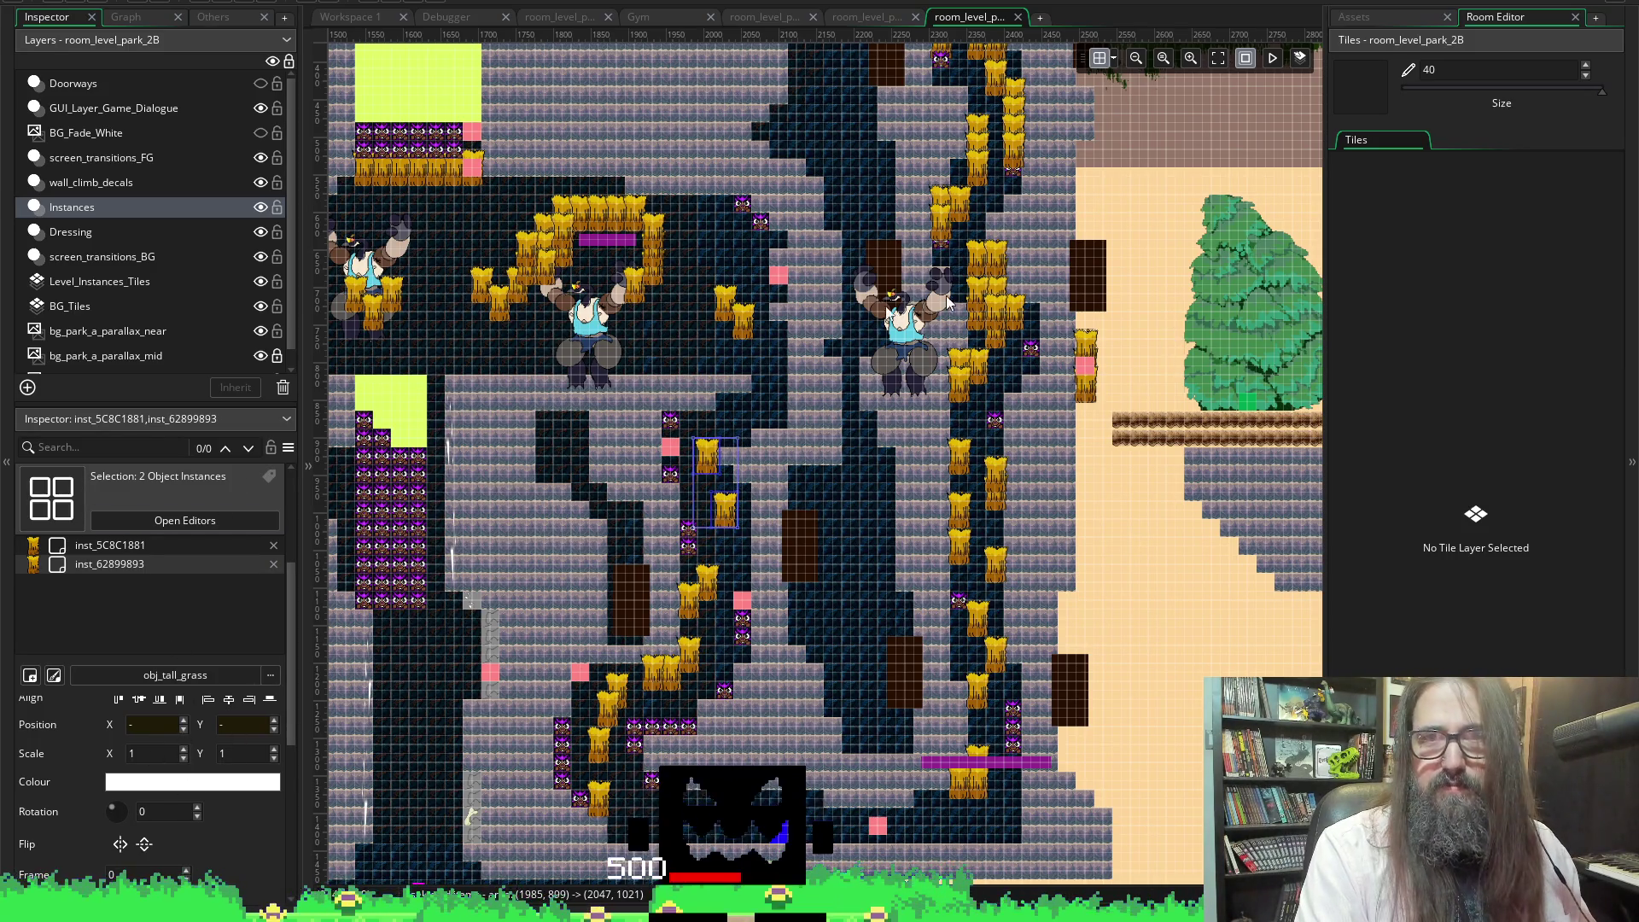
scroll(730, 386, left, 10)
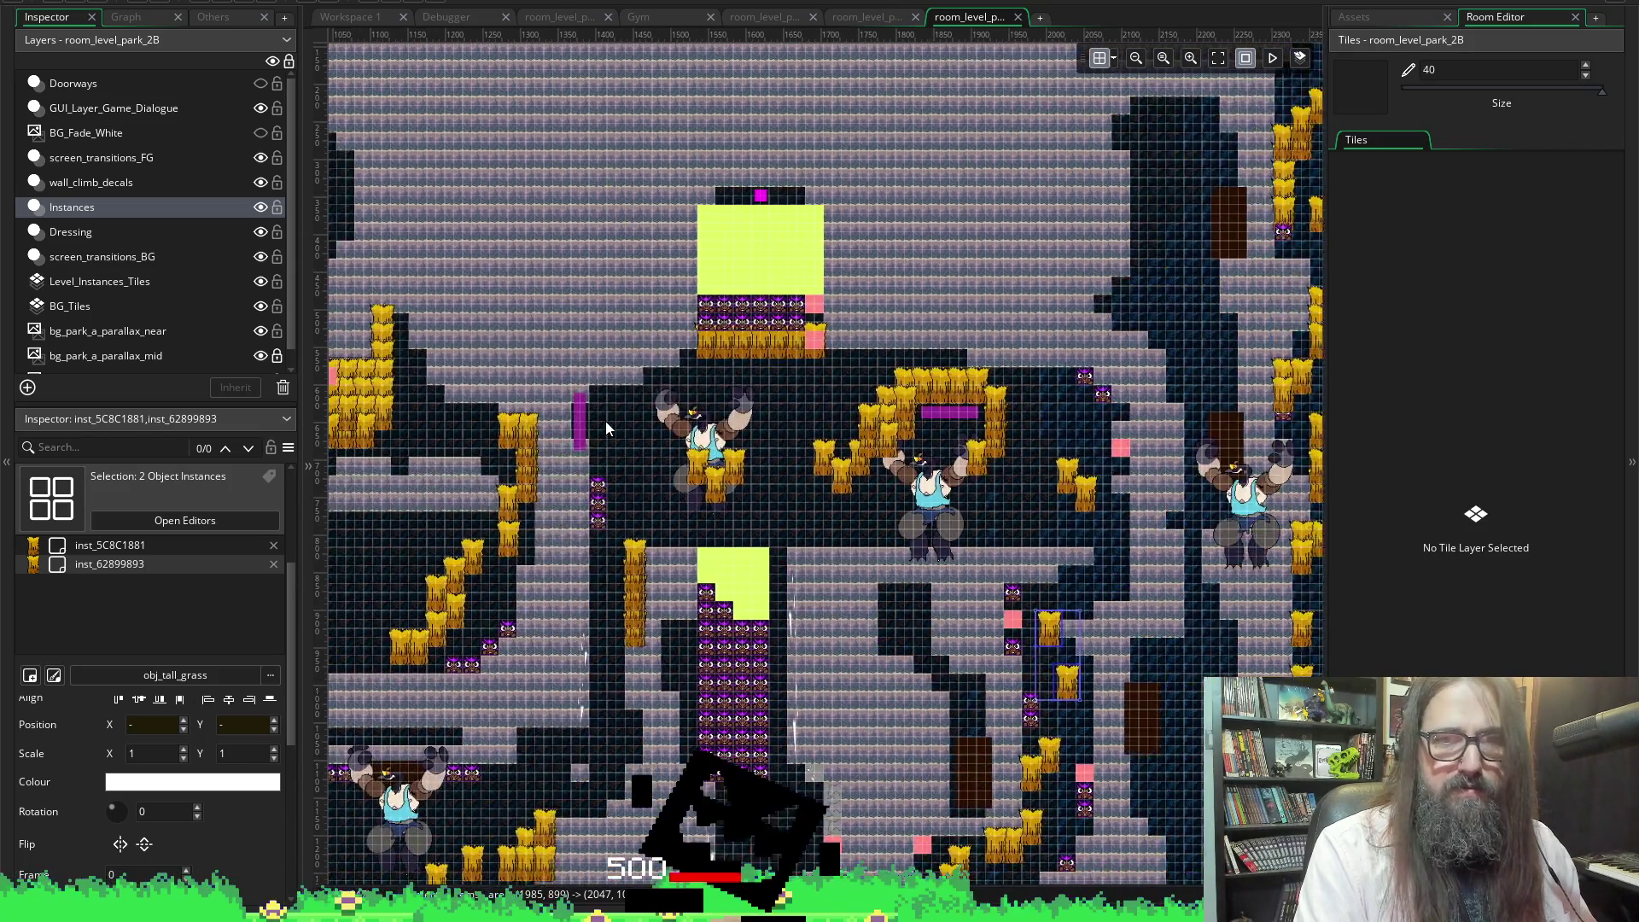
scroll(618, 416, left, 8)
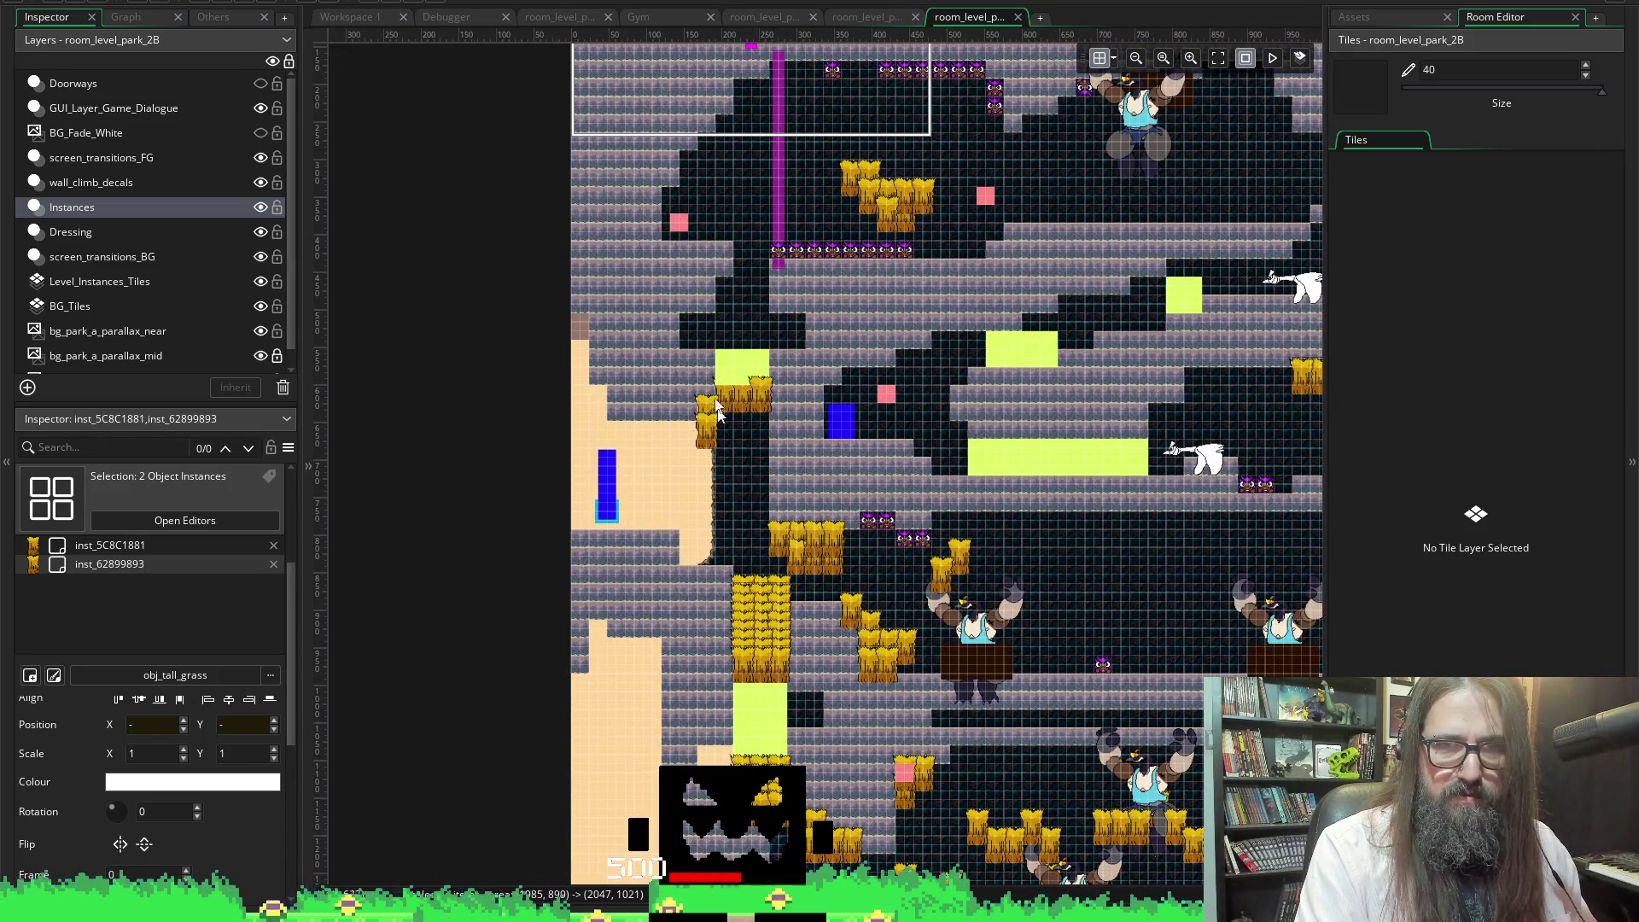
scroll(869, 416, right, 7)
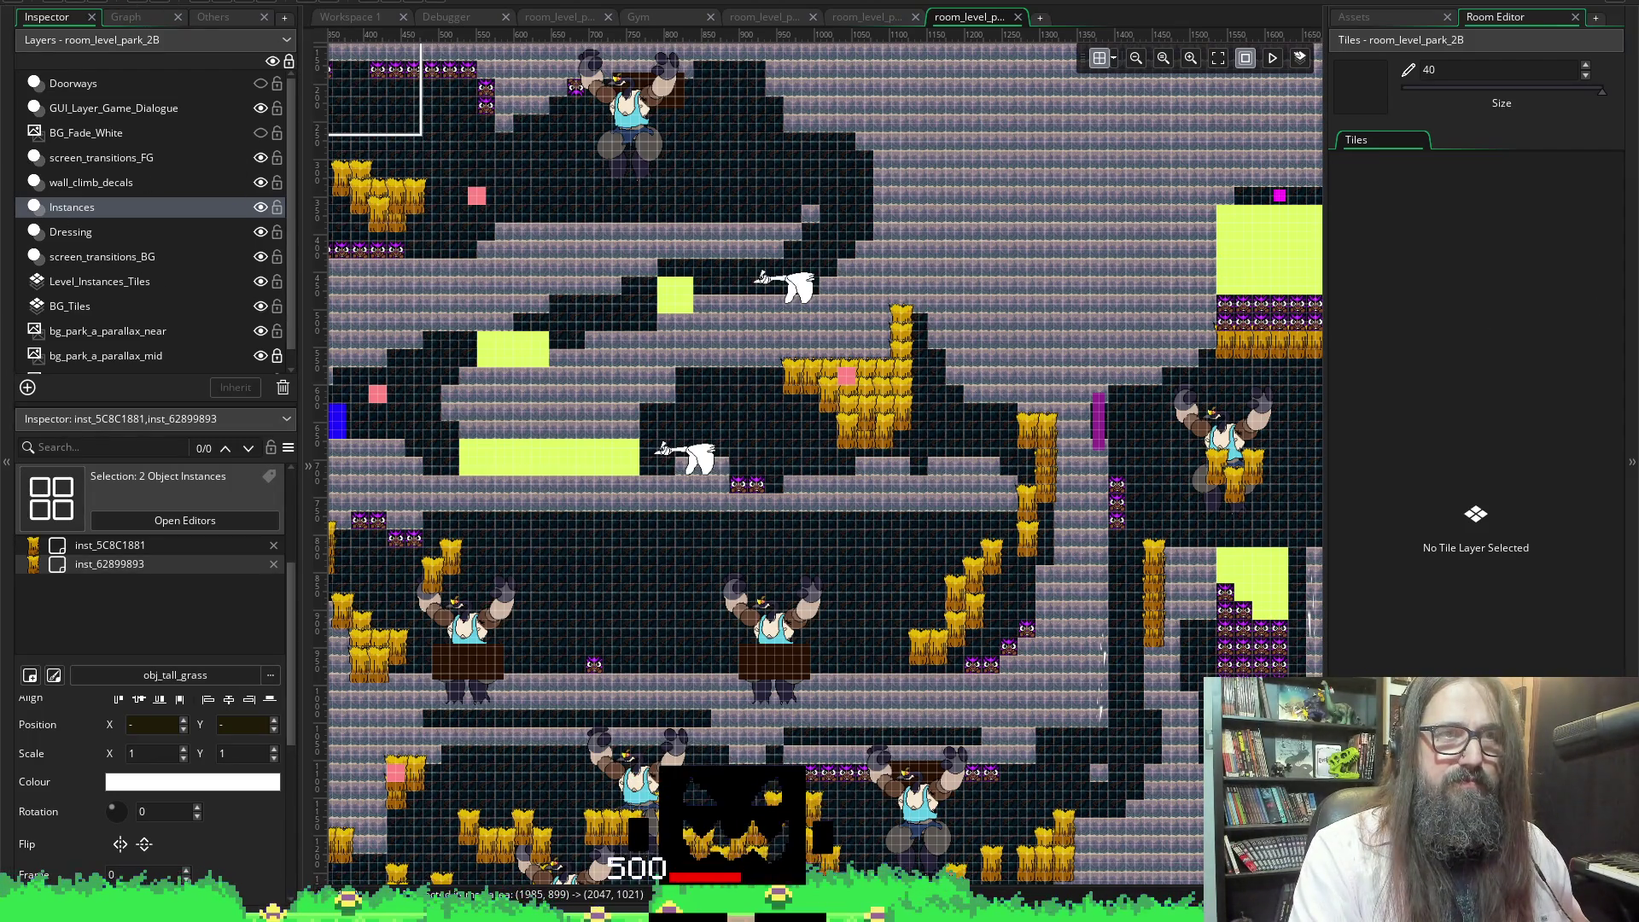
click(217, 2)
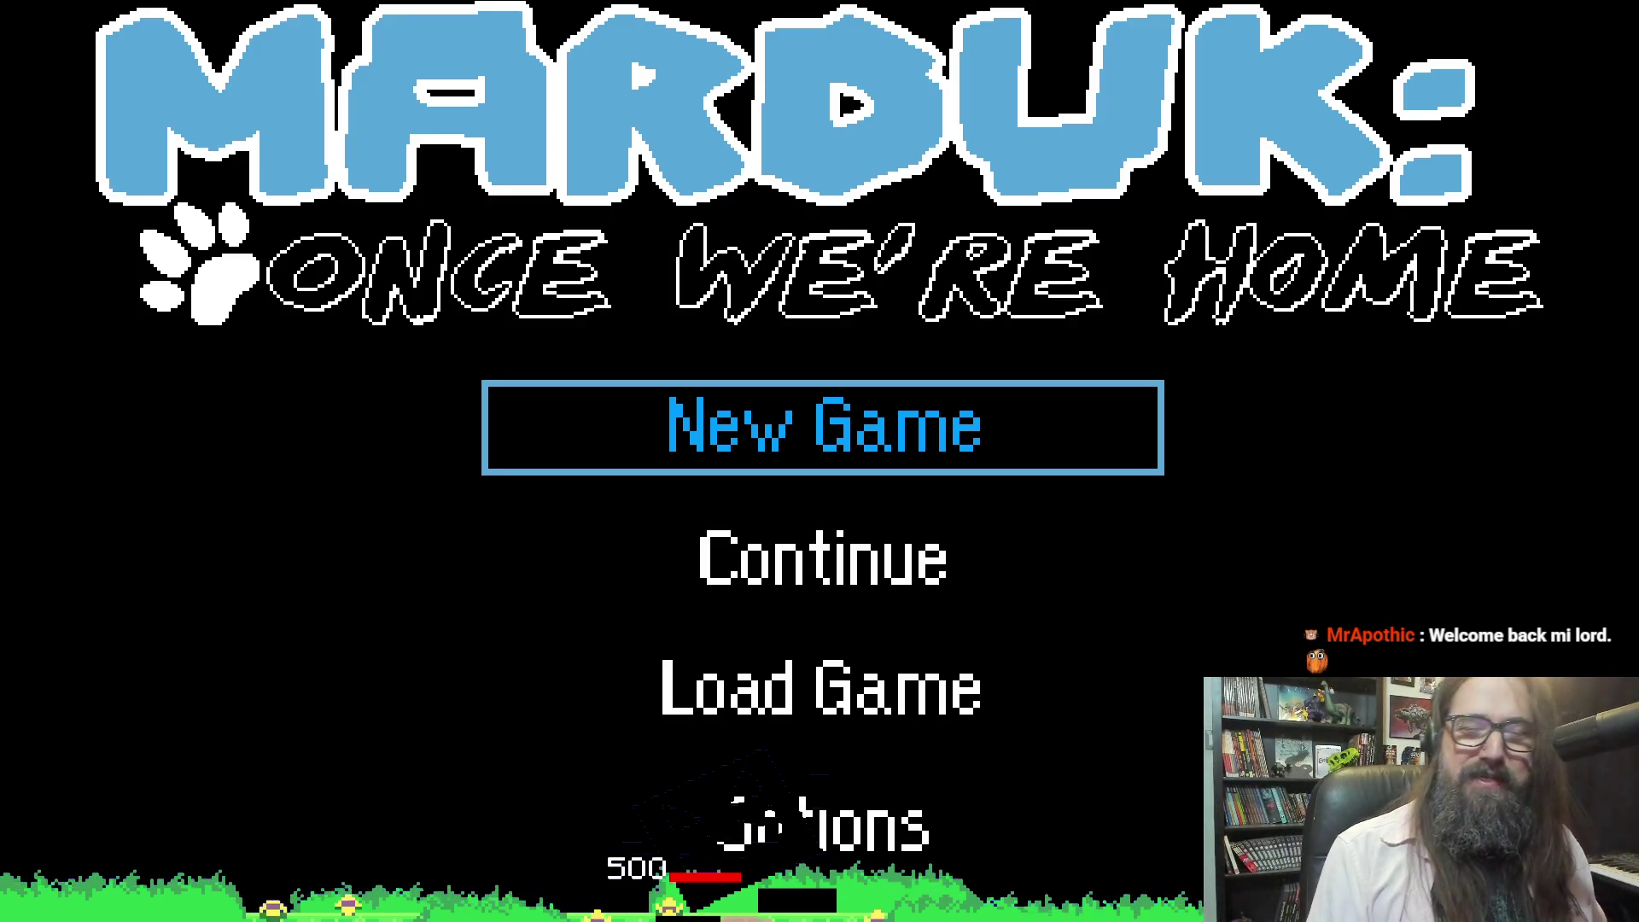
Start the game from Continue on the title menu
key(Down)
key(Down)
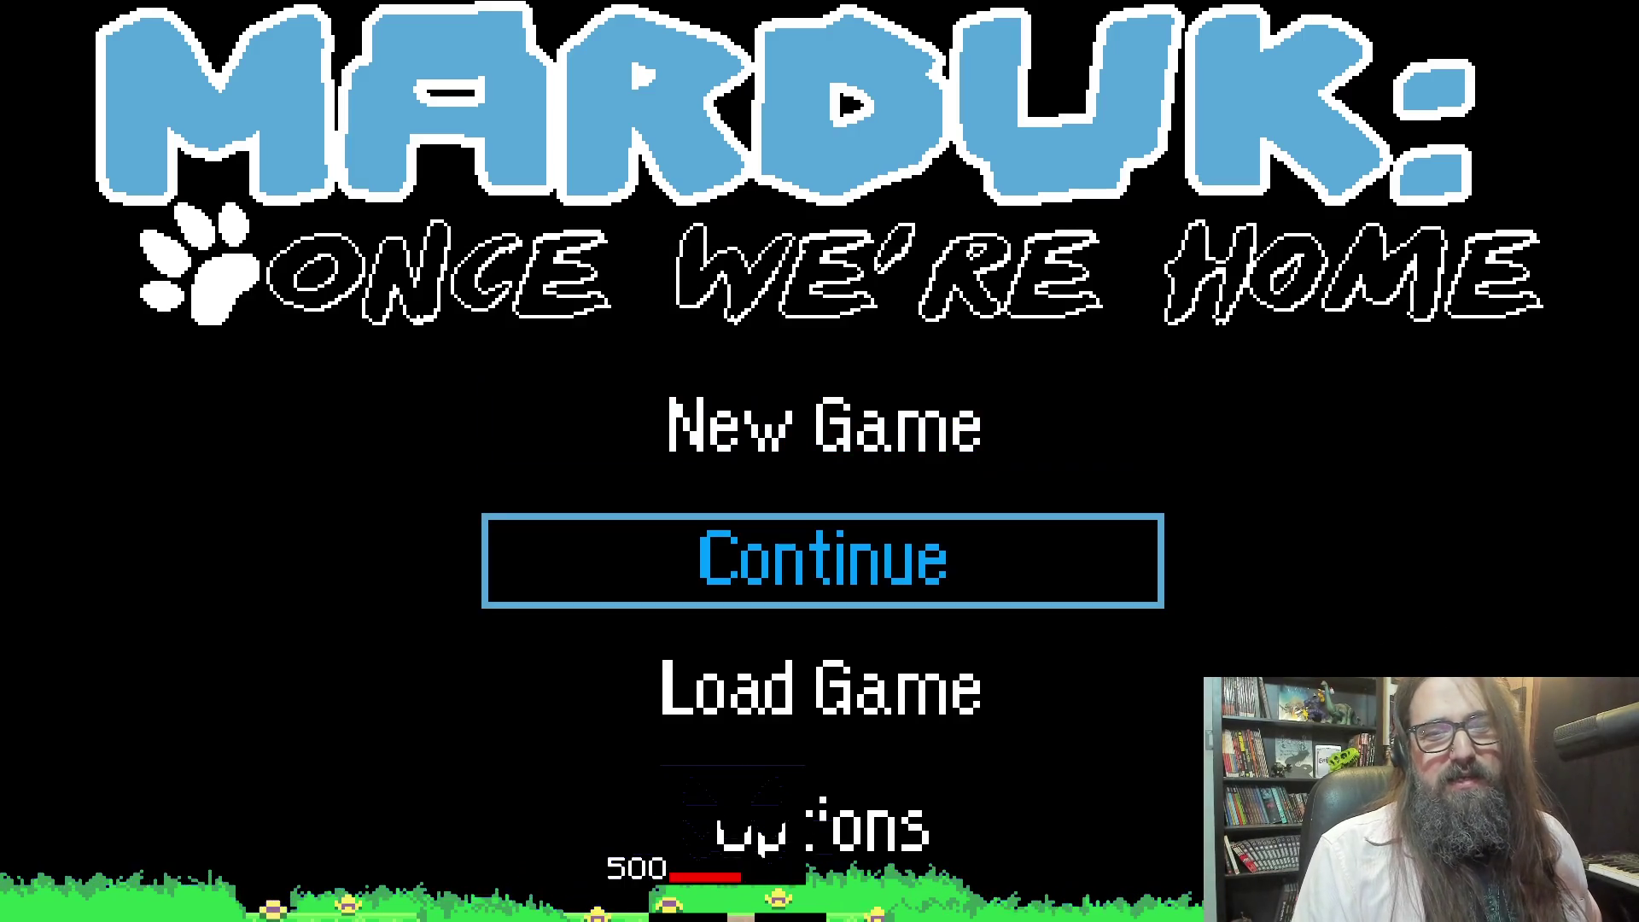
key(Up)
key(Return)
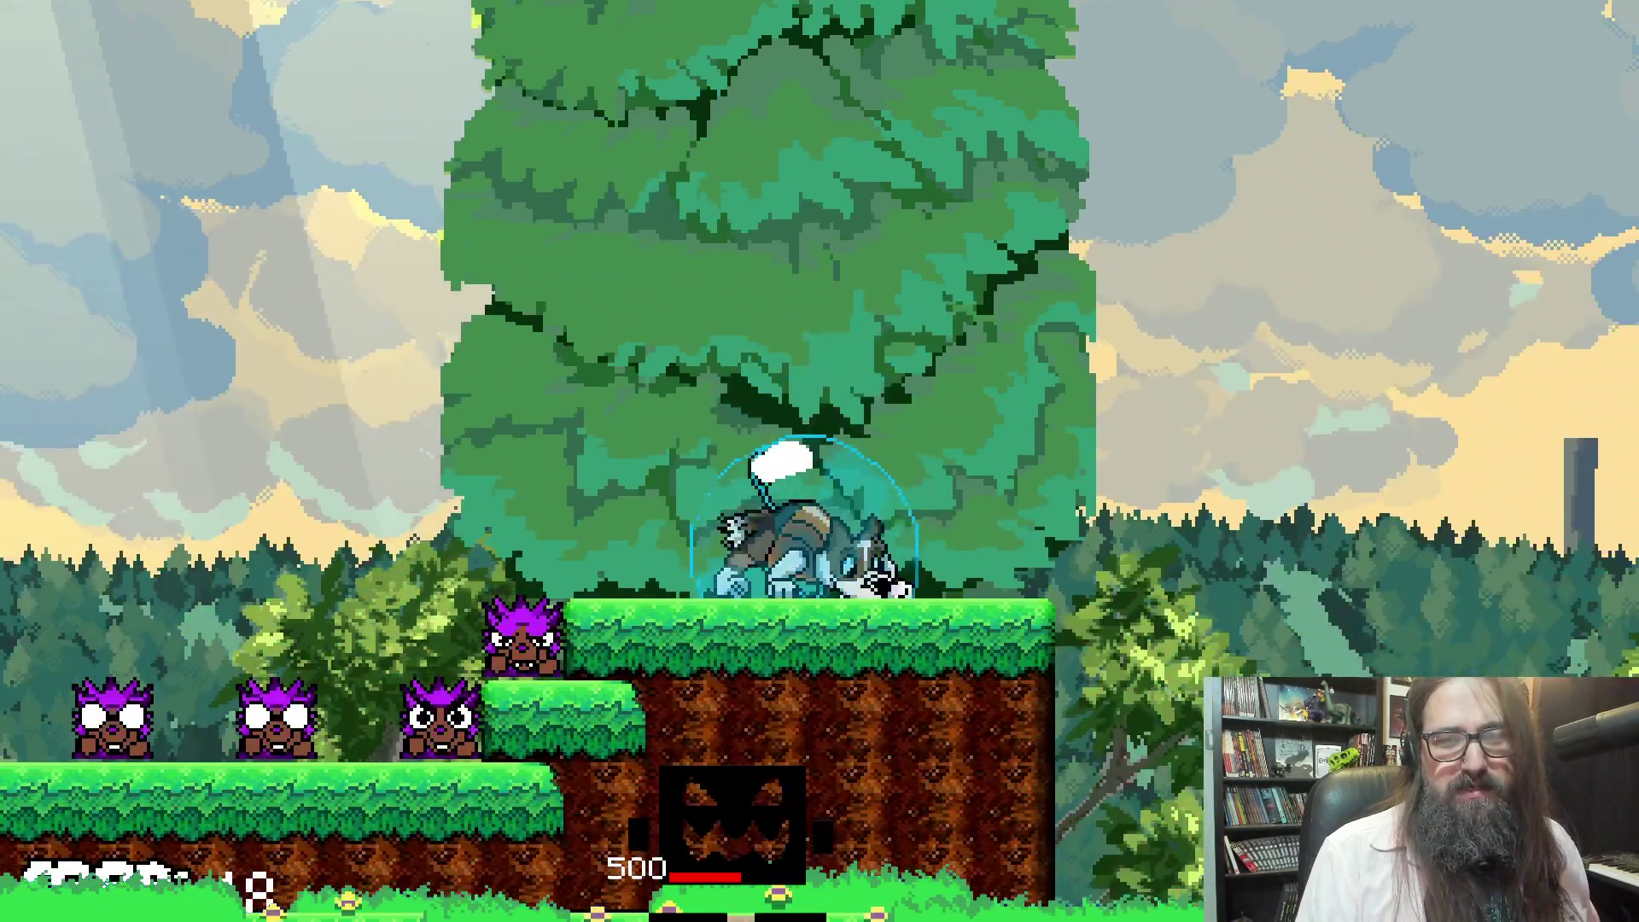
Browse the map's level list between 1-1B and 1-2A, then resume playing
key(Escape)
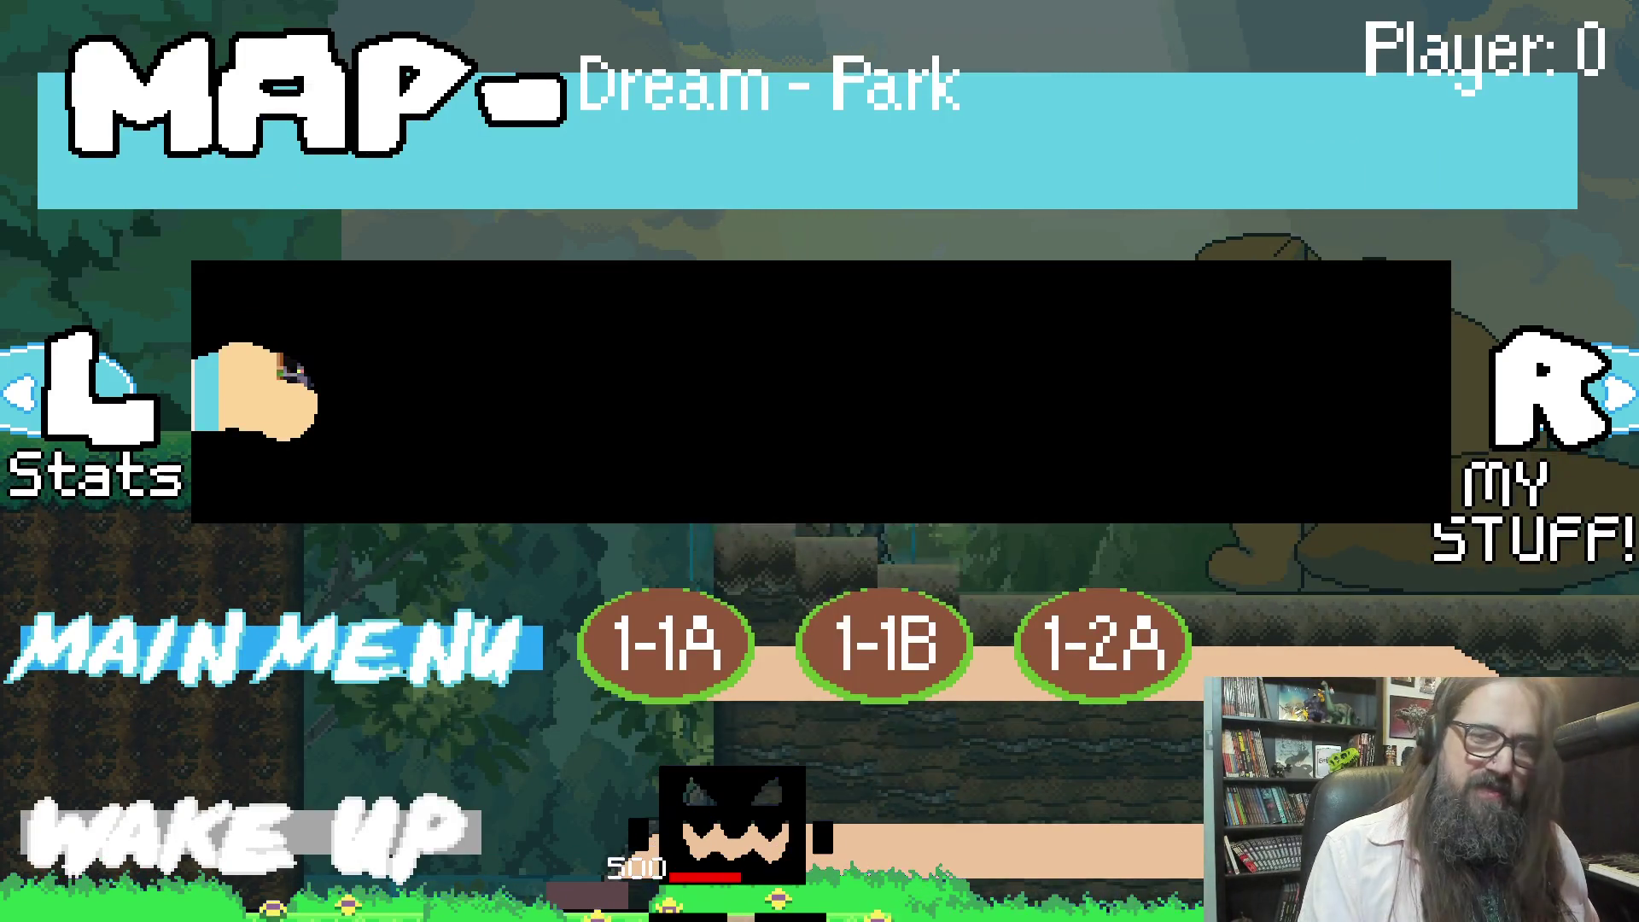
key(Right)
key(Right)
key(Right)
key(Left)
key(Left)
key(Right)
key(Left)
key(Right)
key(Right)
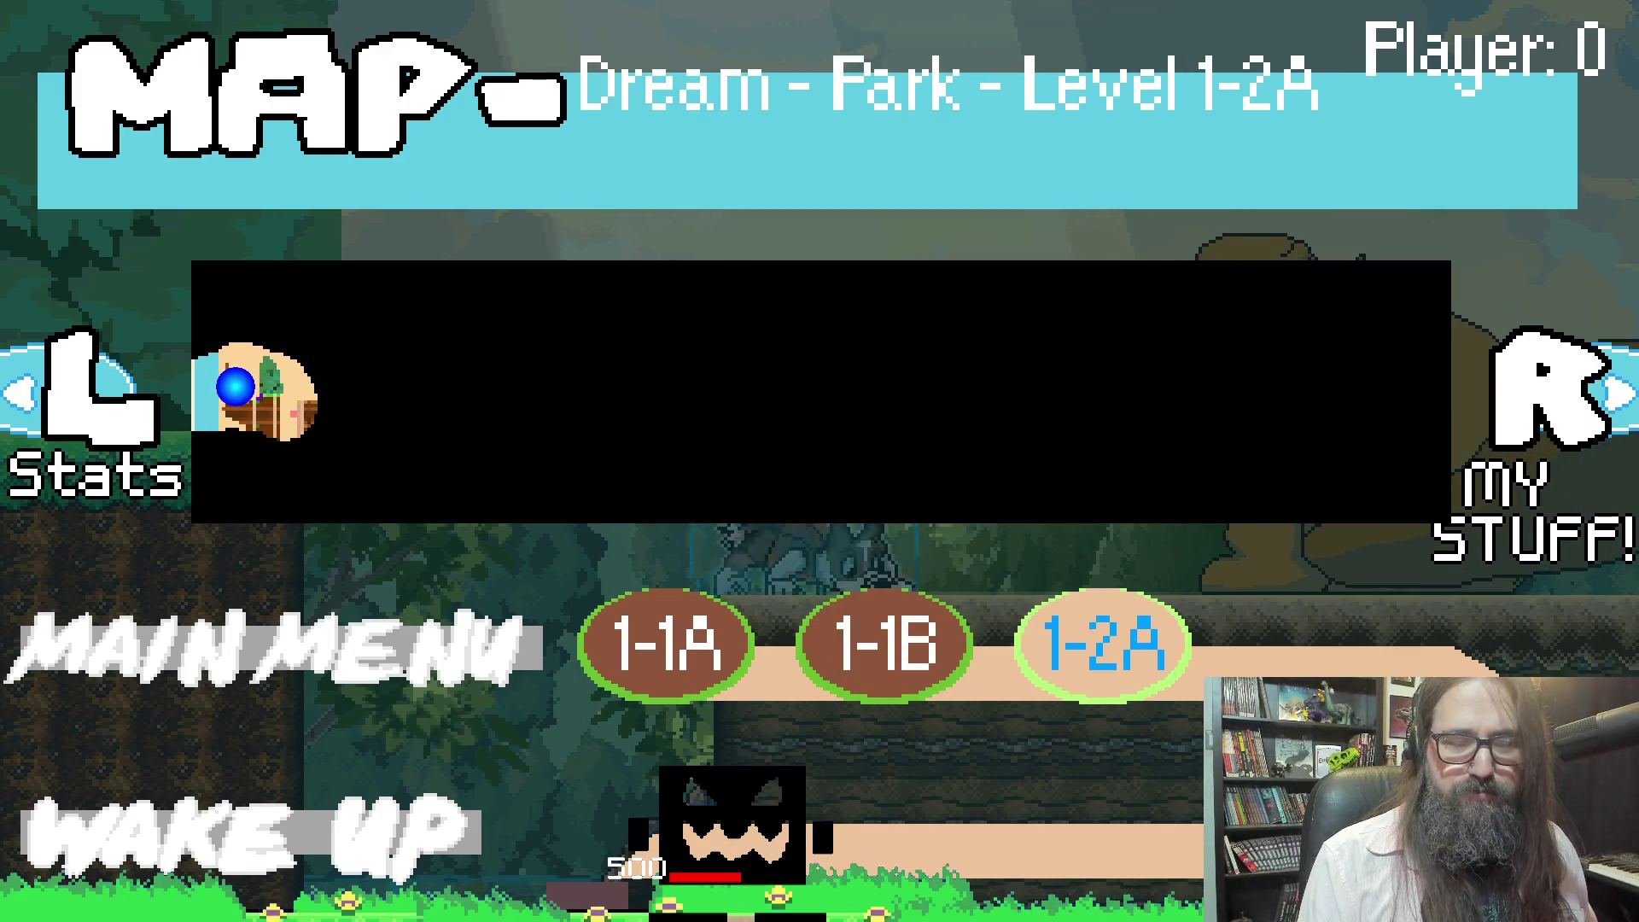
key(Left)
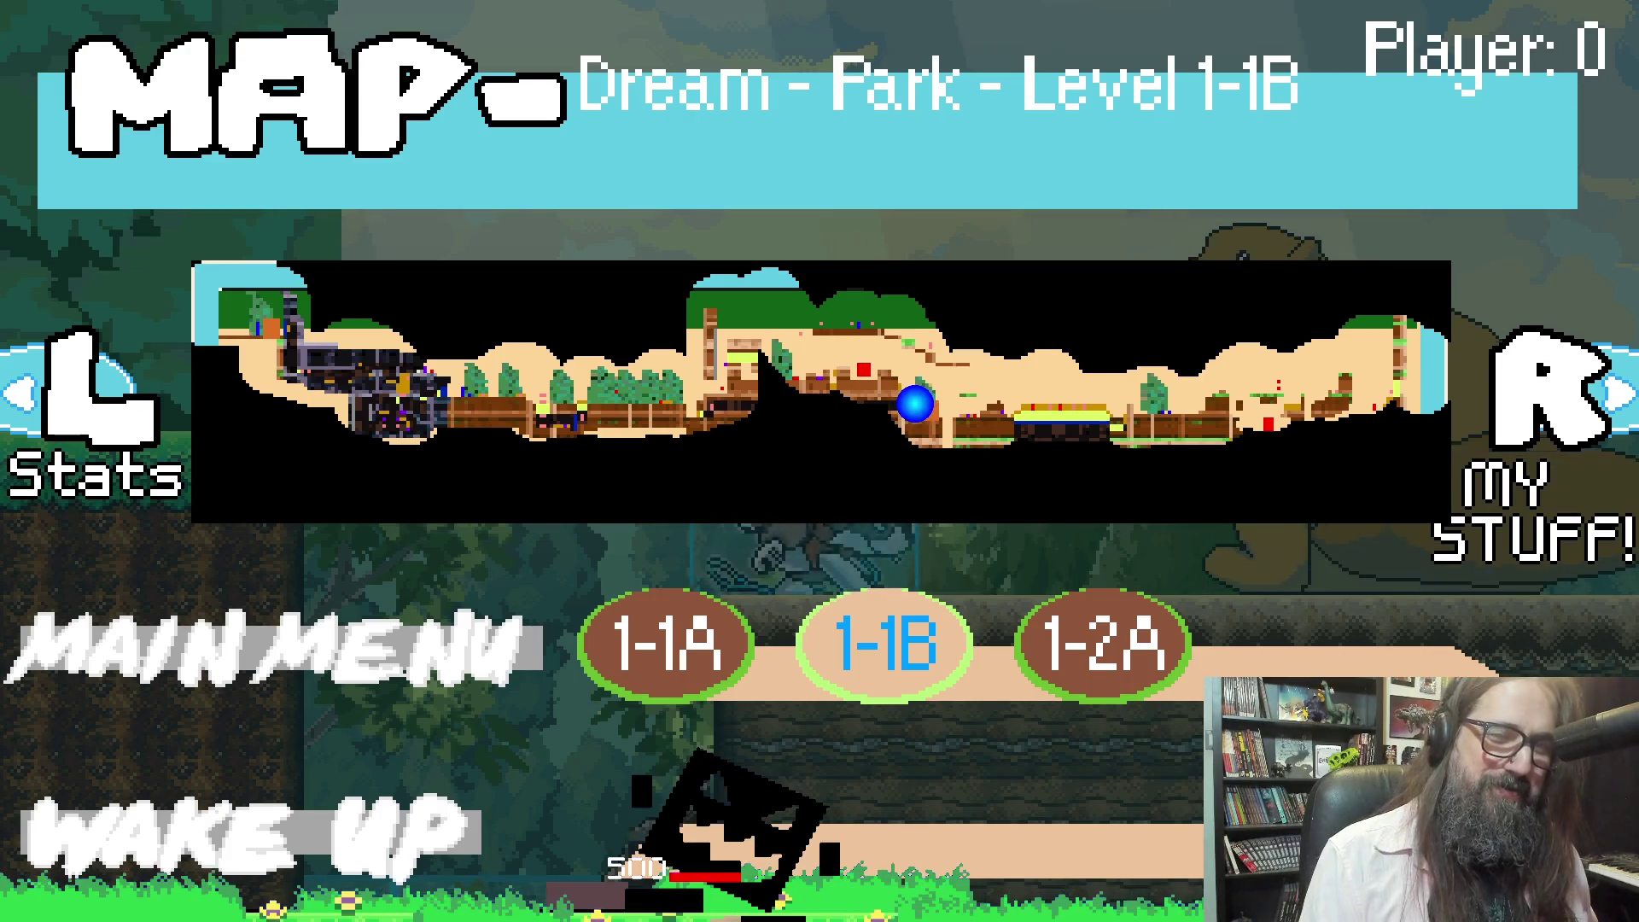
key(Escape)
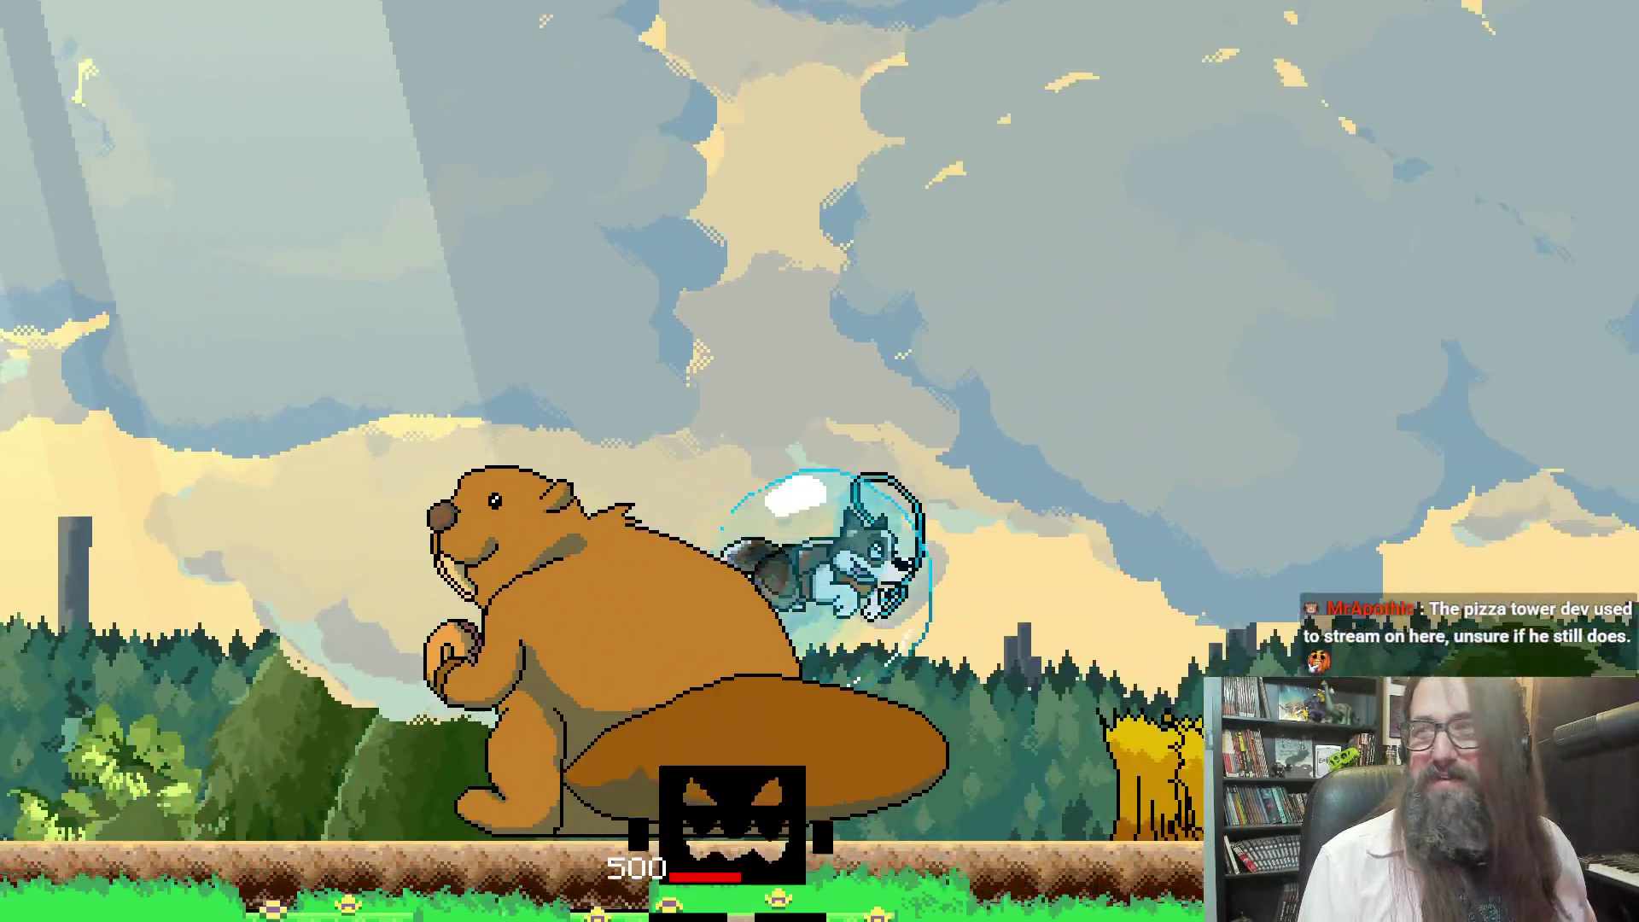
Guide the dog right through the cave, past the beaver and grass-lined ledges
key(Right)
key(Right)
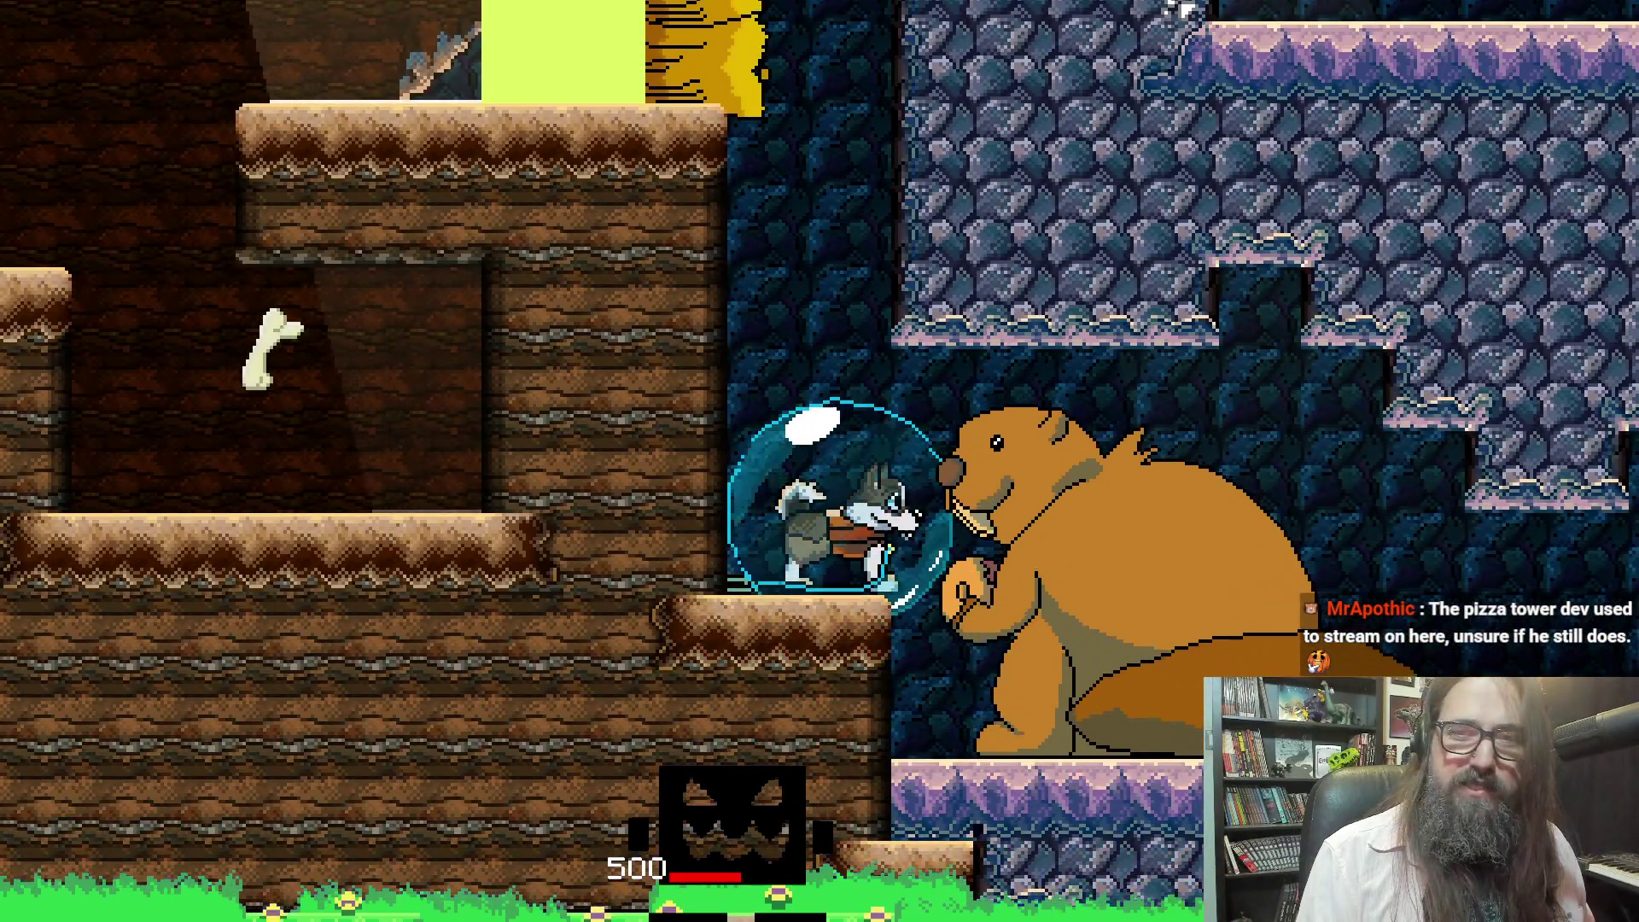
key(Right)
key(Right)
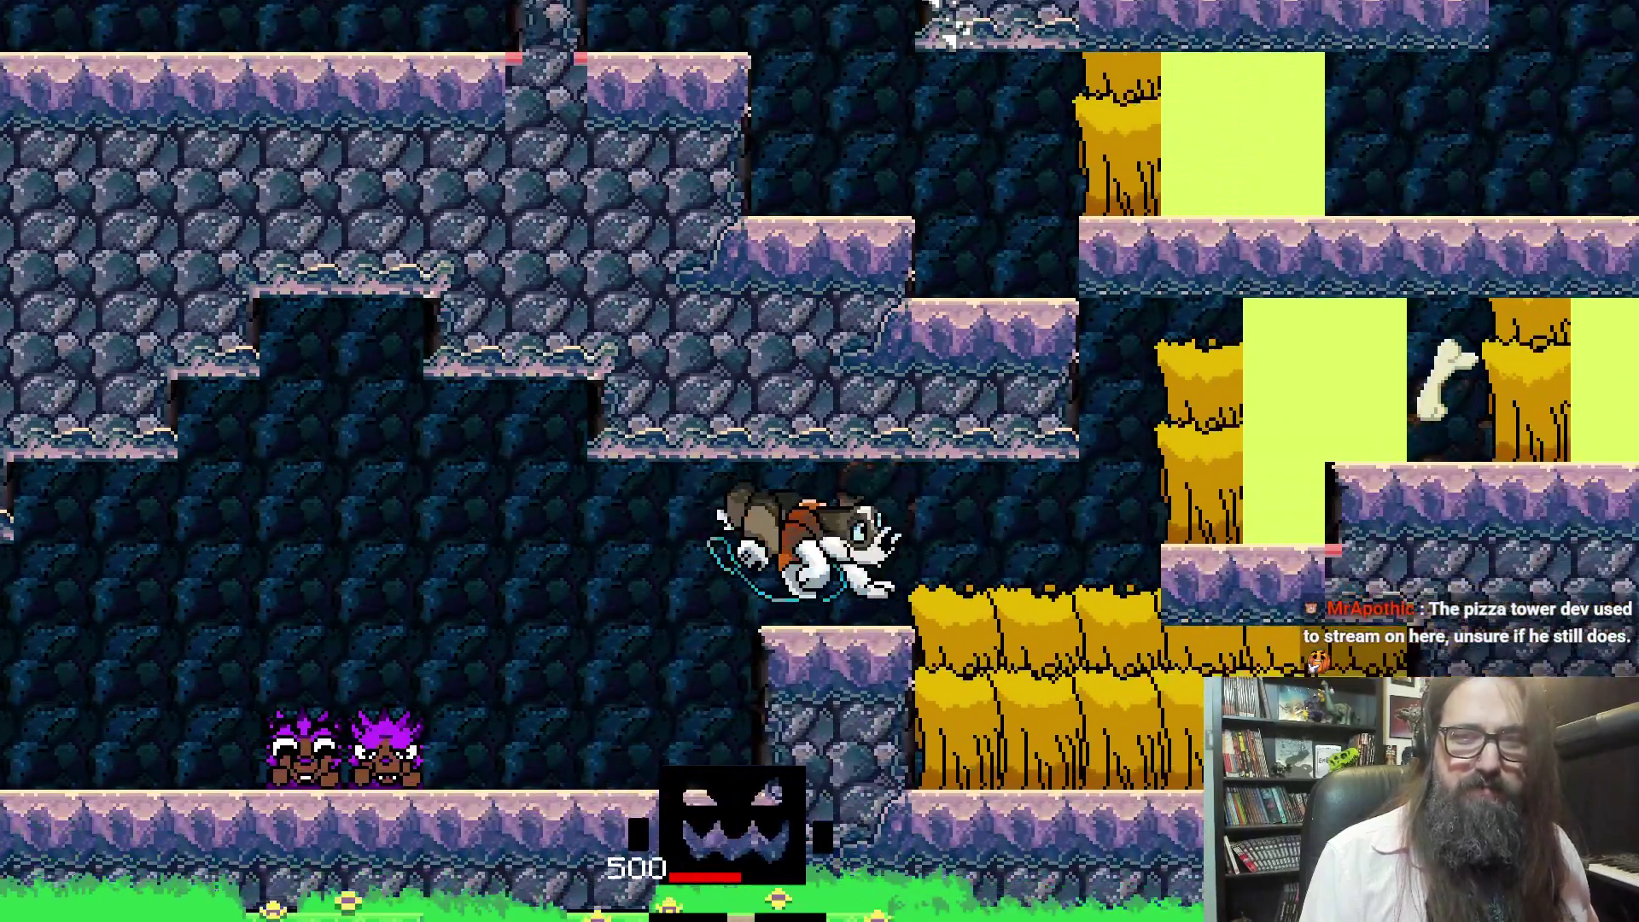
key(Right)
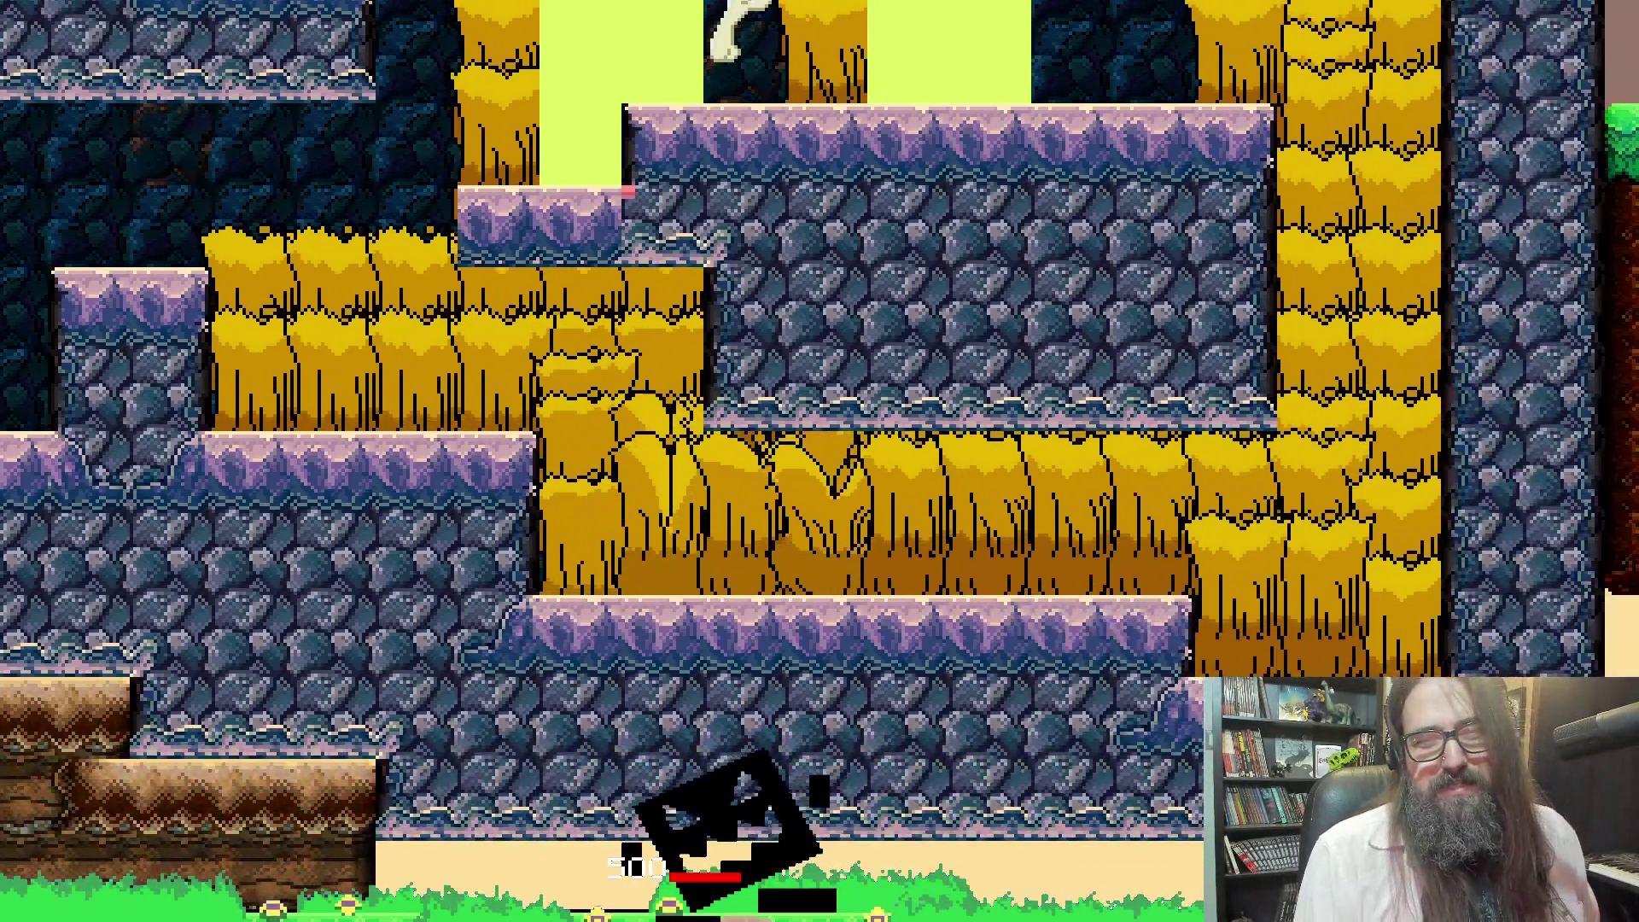
key(Right)
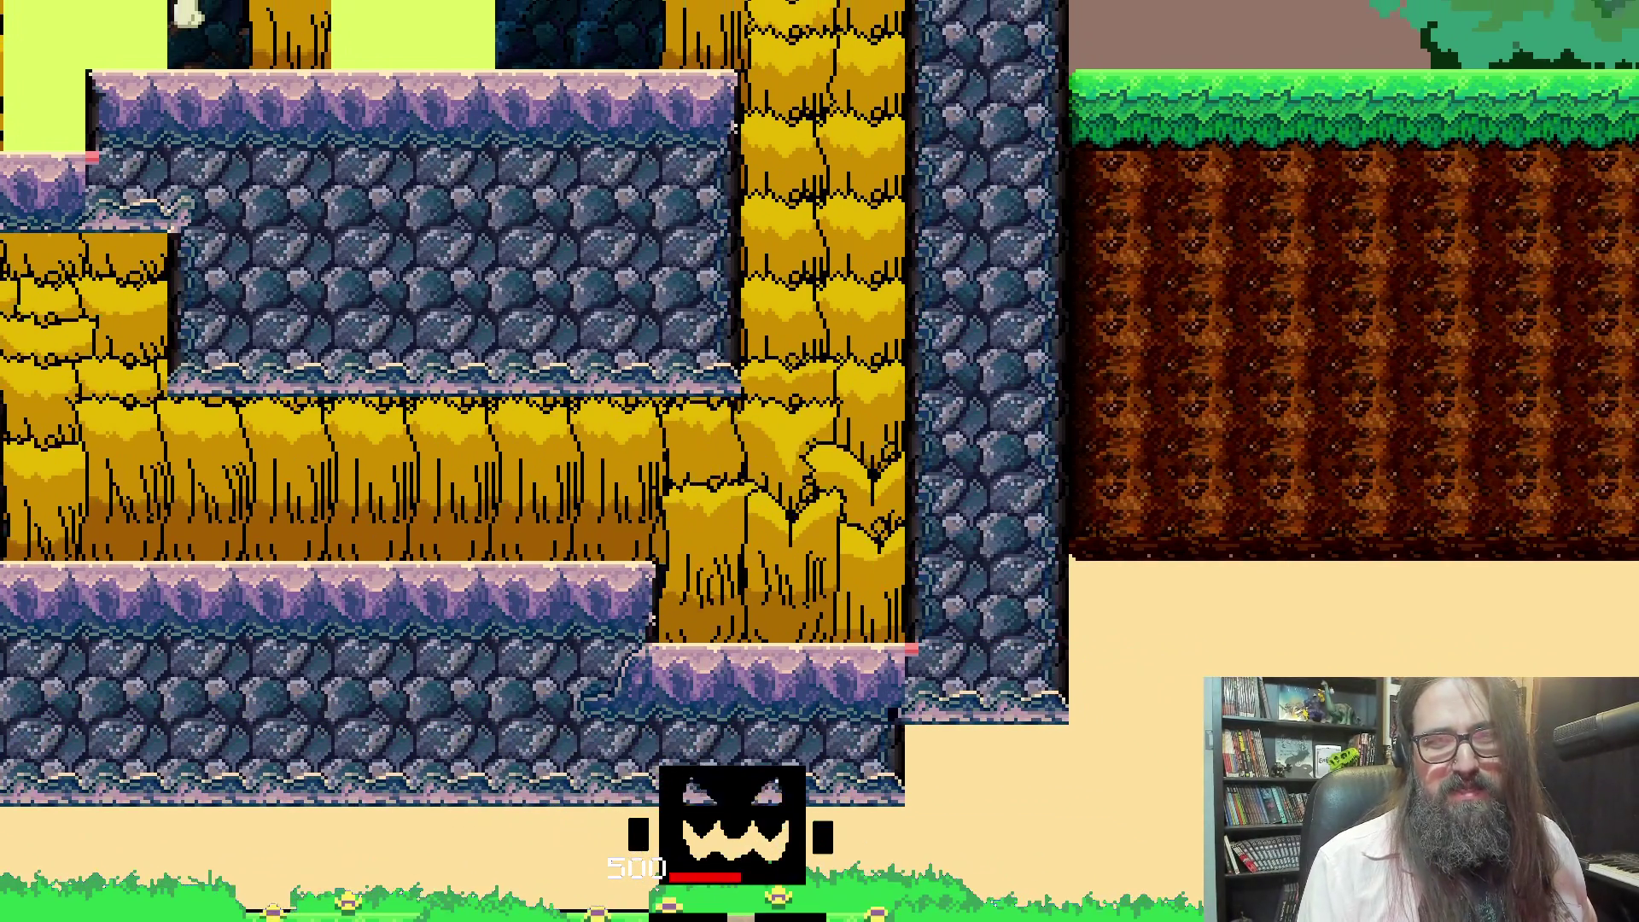
key(space)
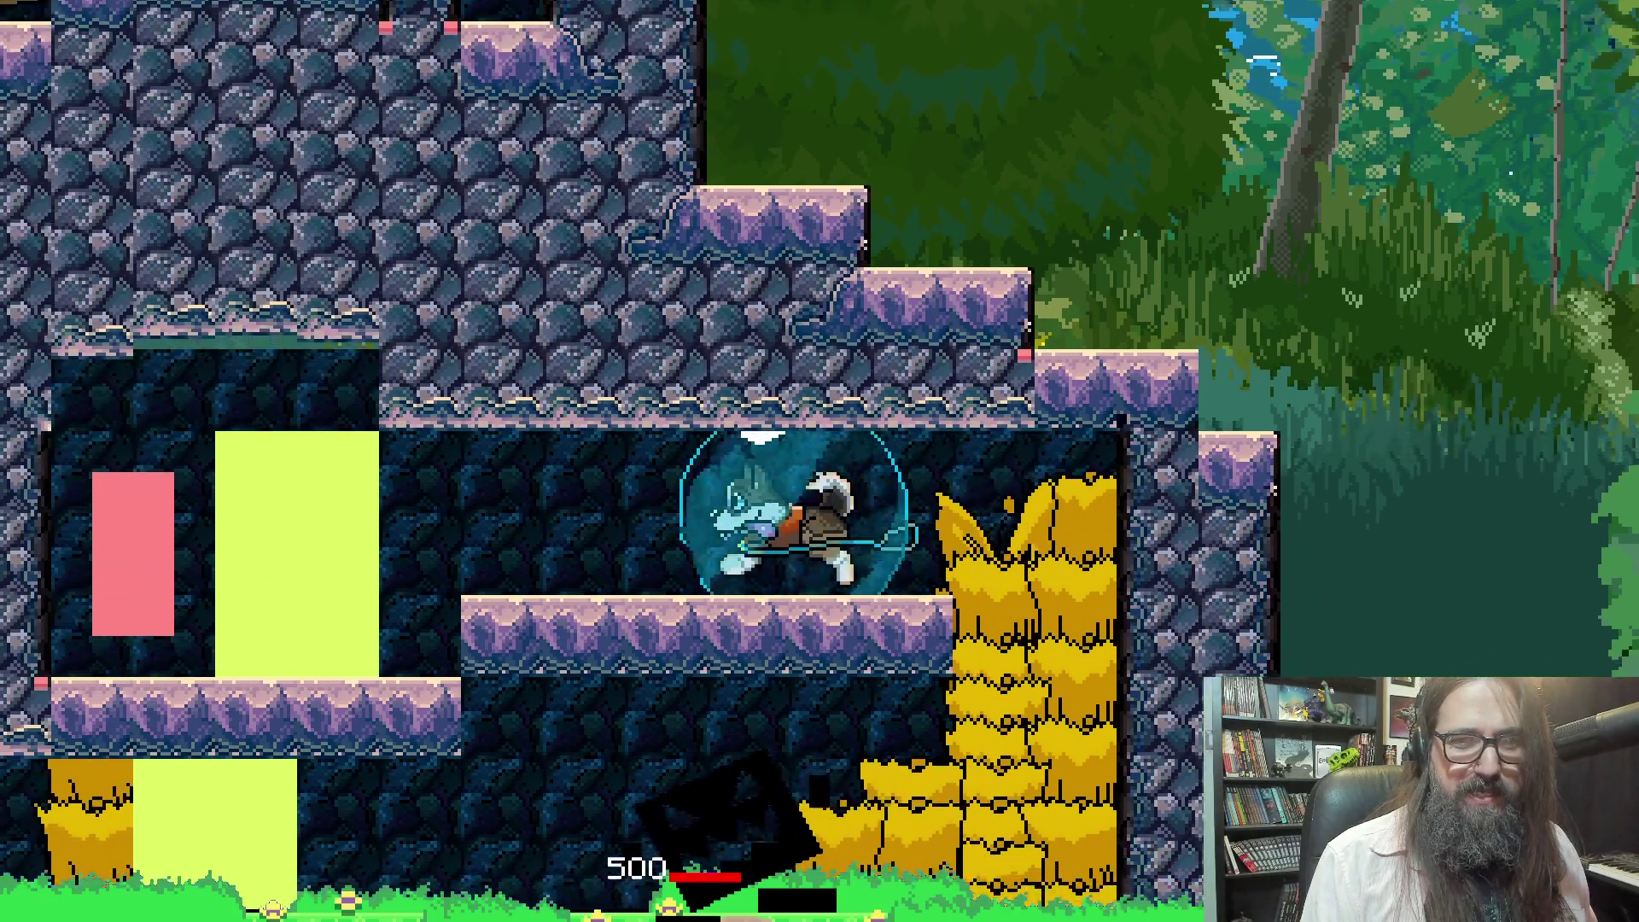
key(Down)
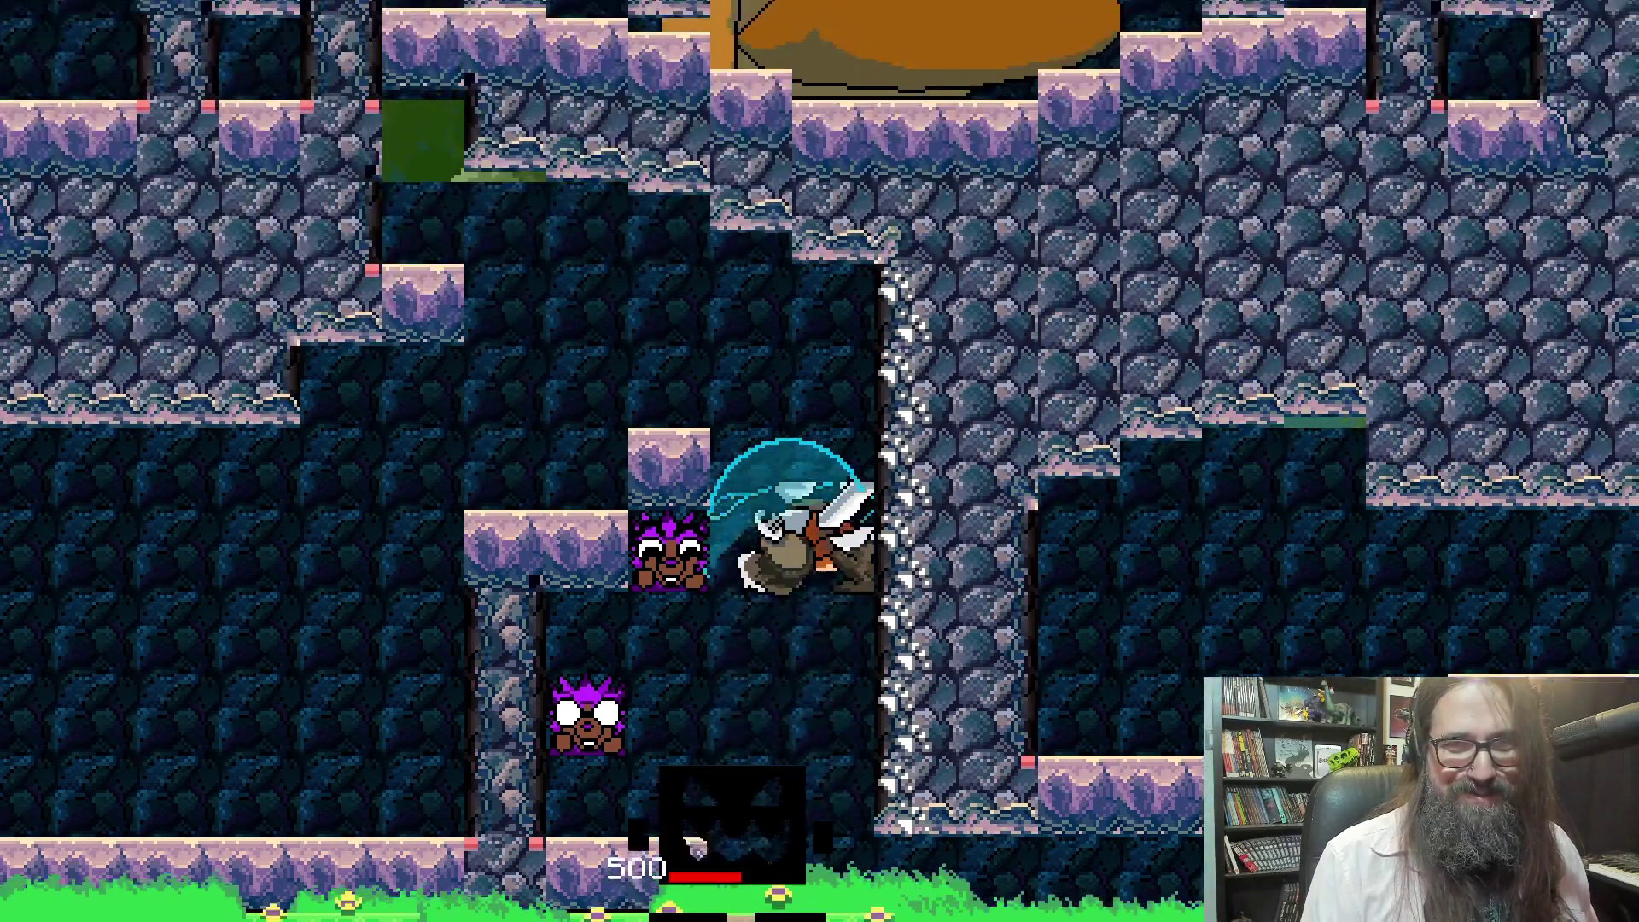
key(Left)
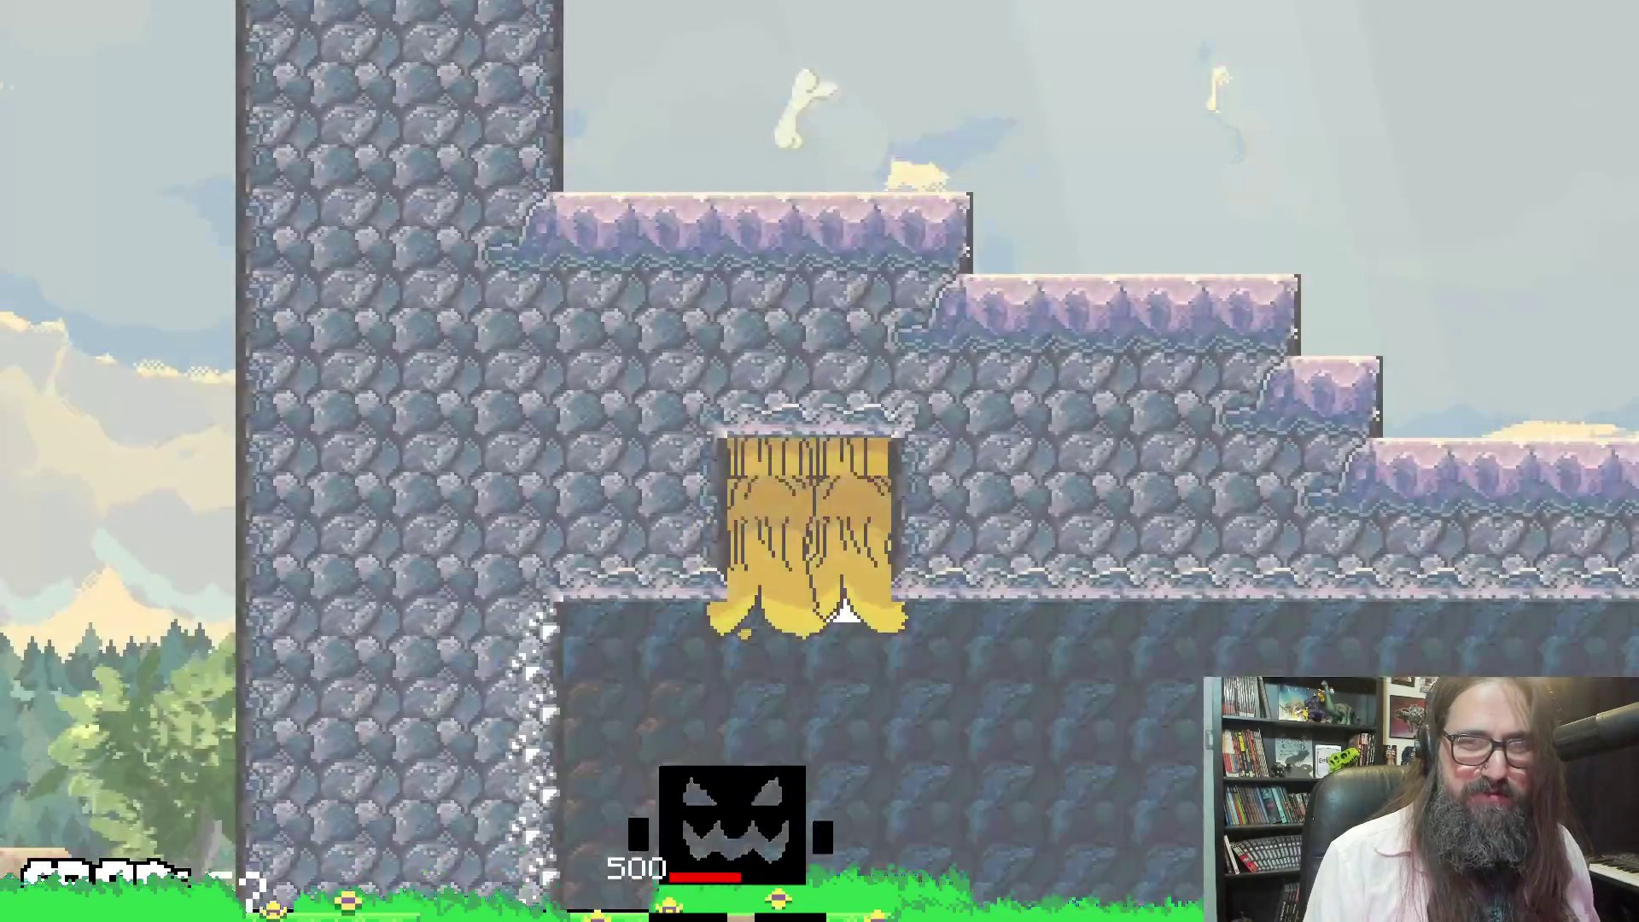
key(Right)
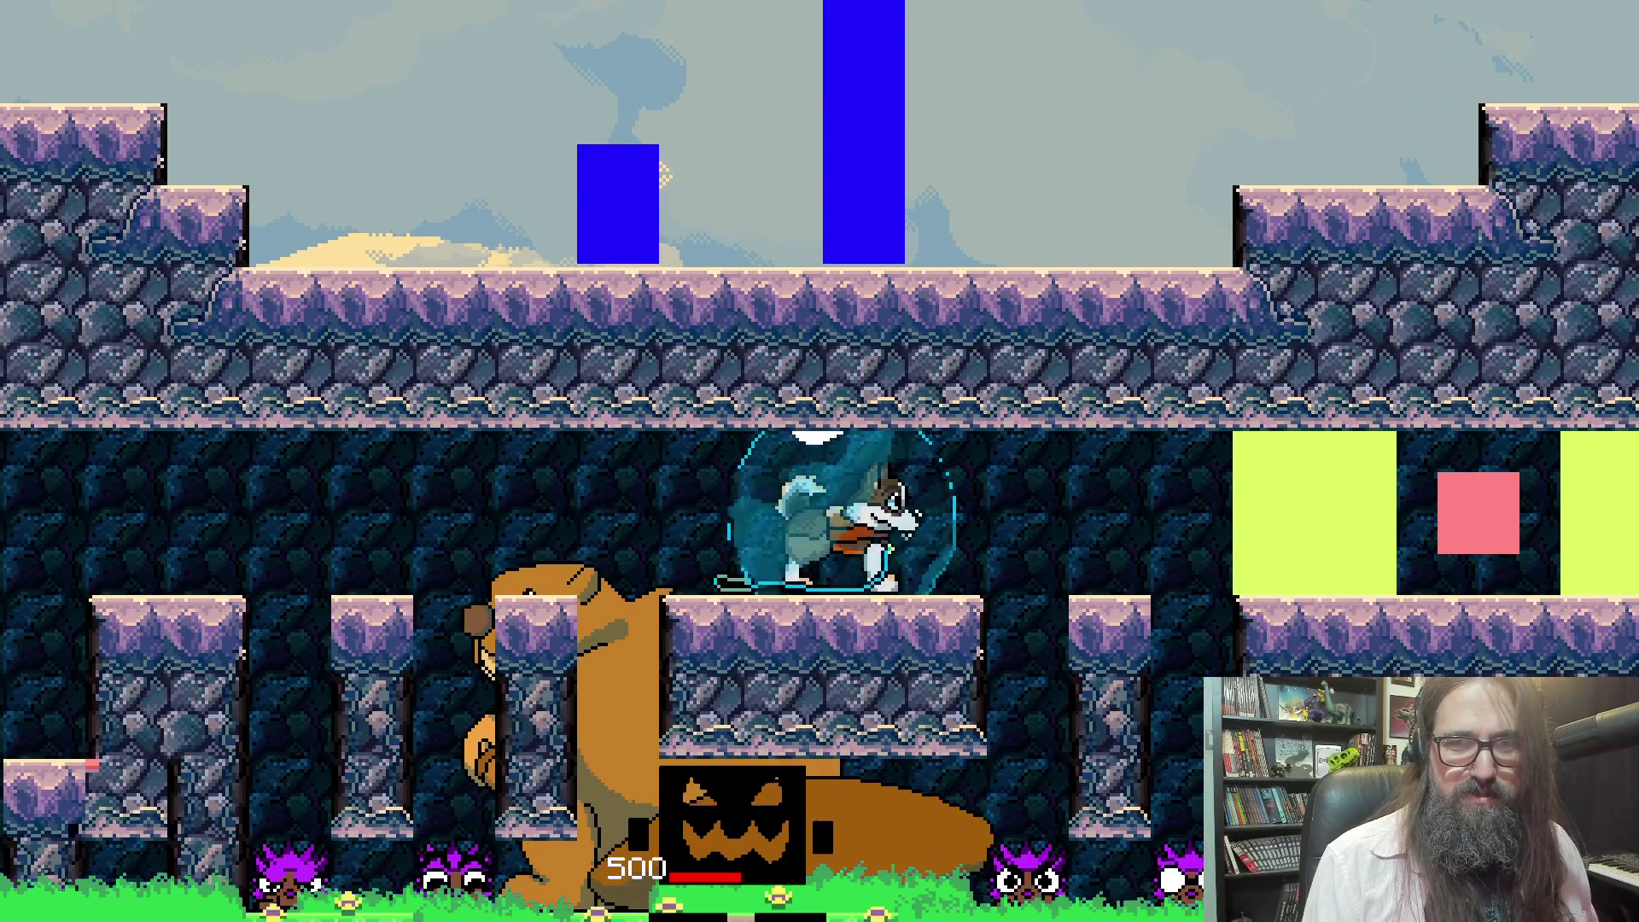
key(Right)
key(Right)
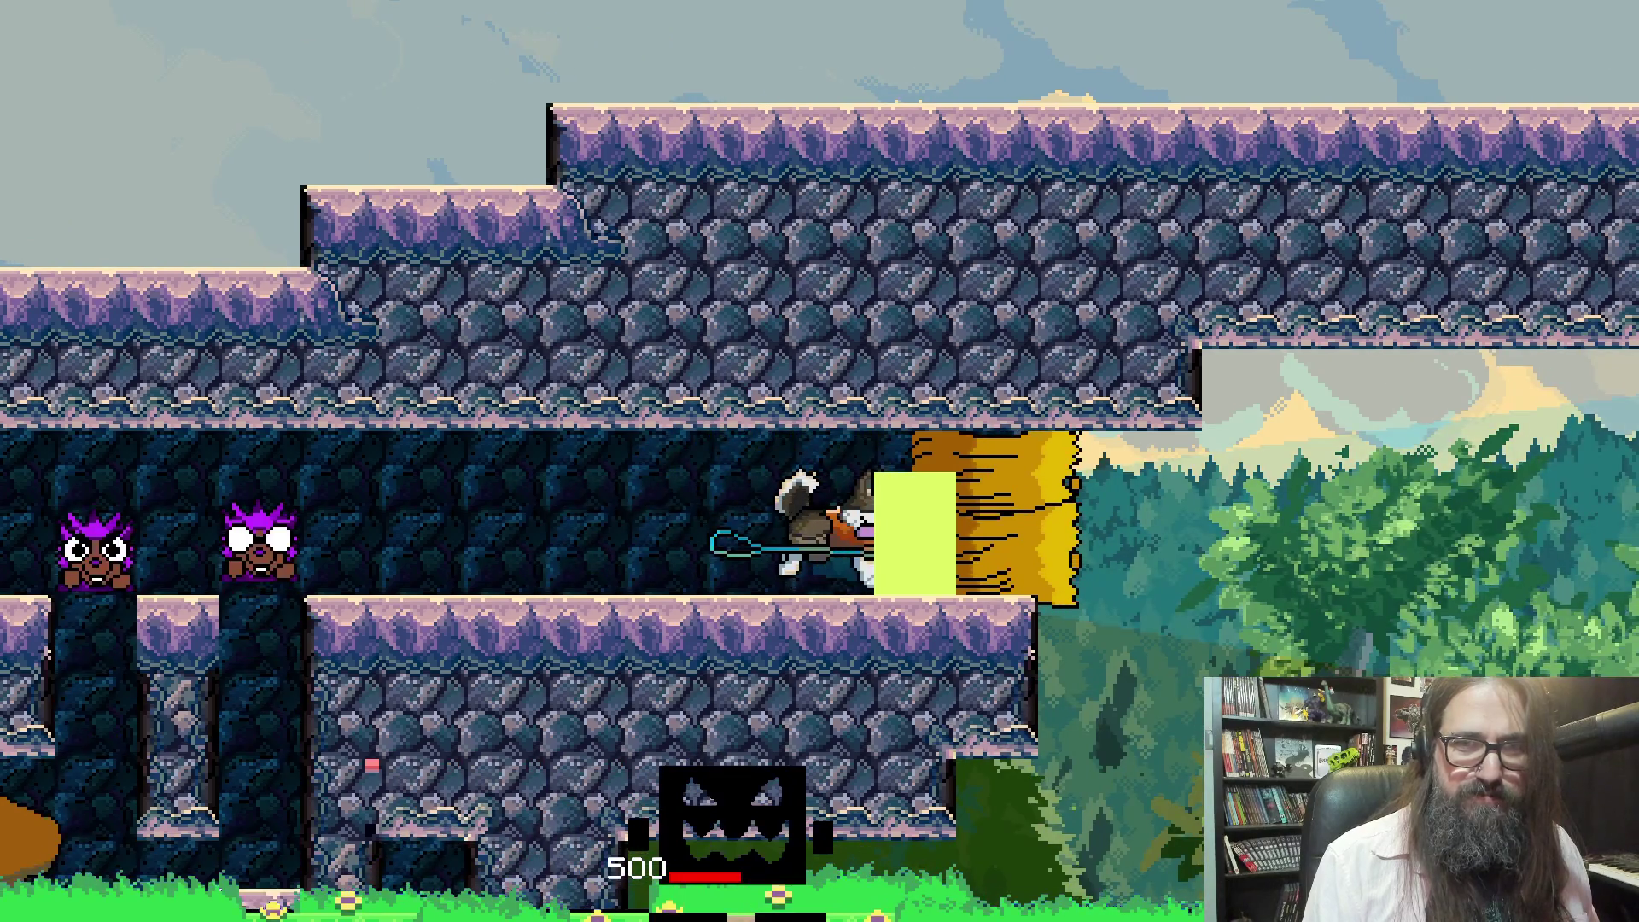
Dash into the forest, grapple the orange block, and reach the blue blocks
key(Right)
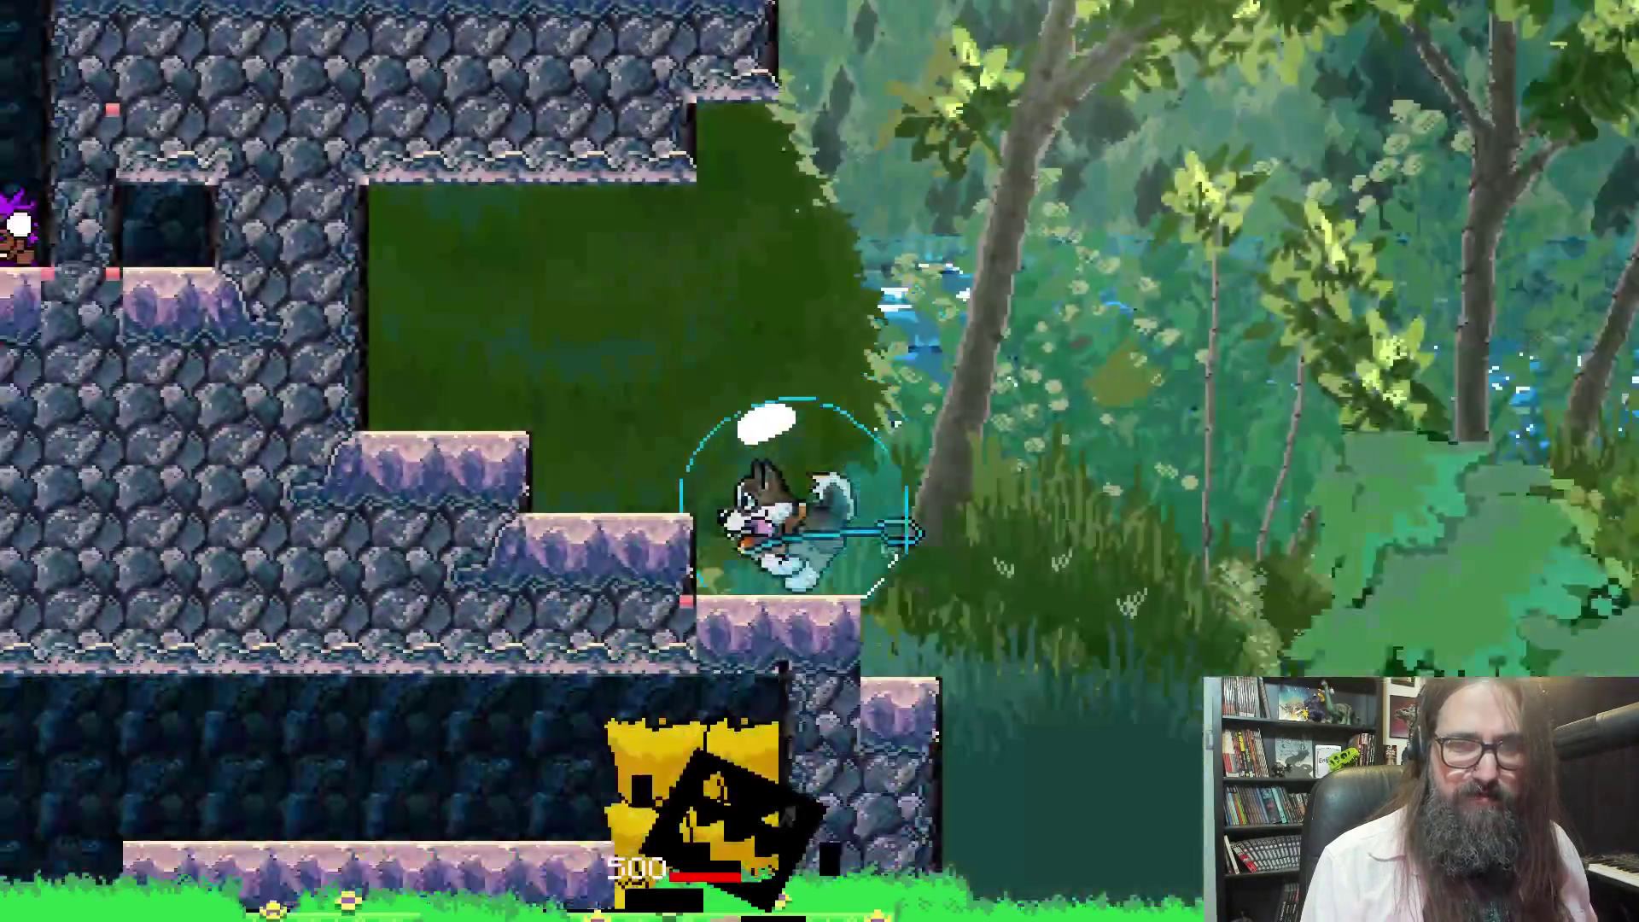
key(Left)
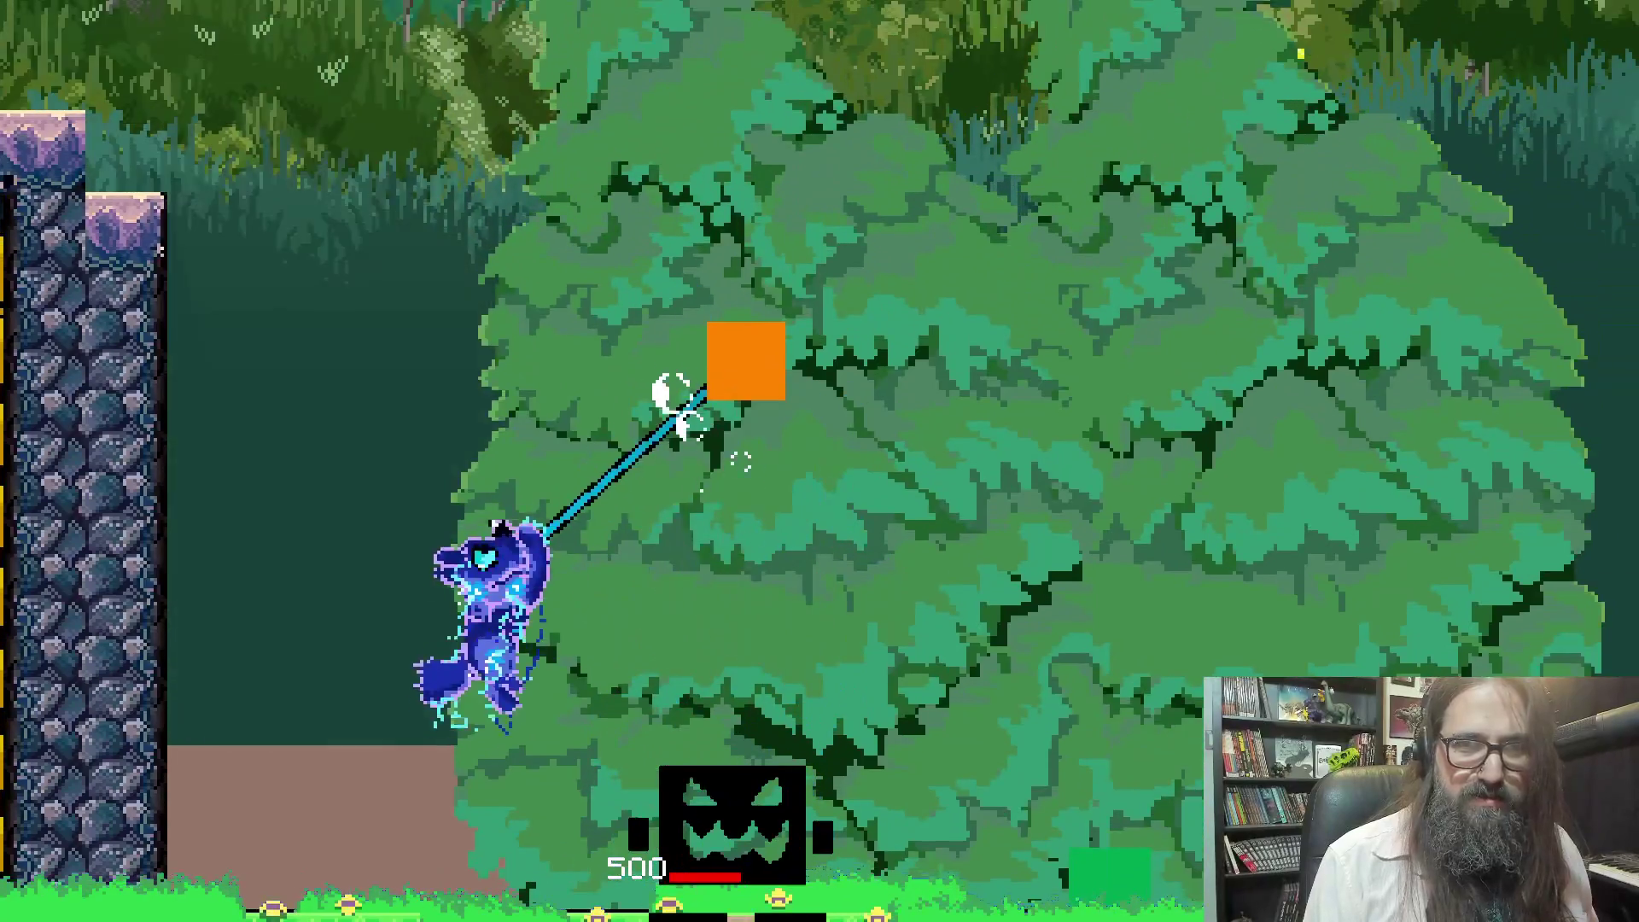
key(Up)
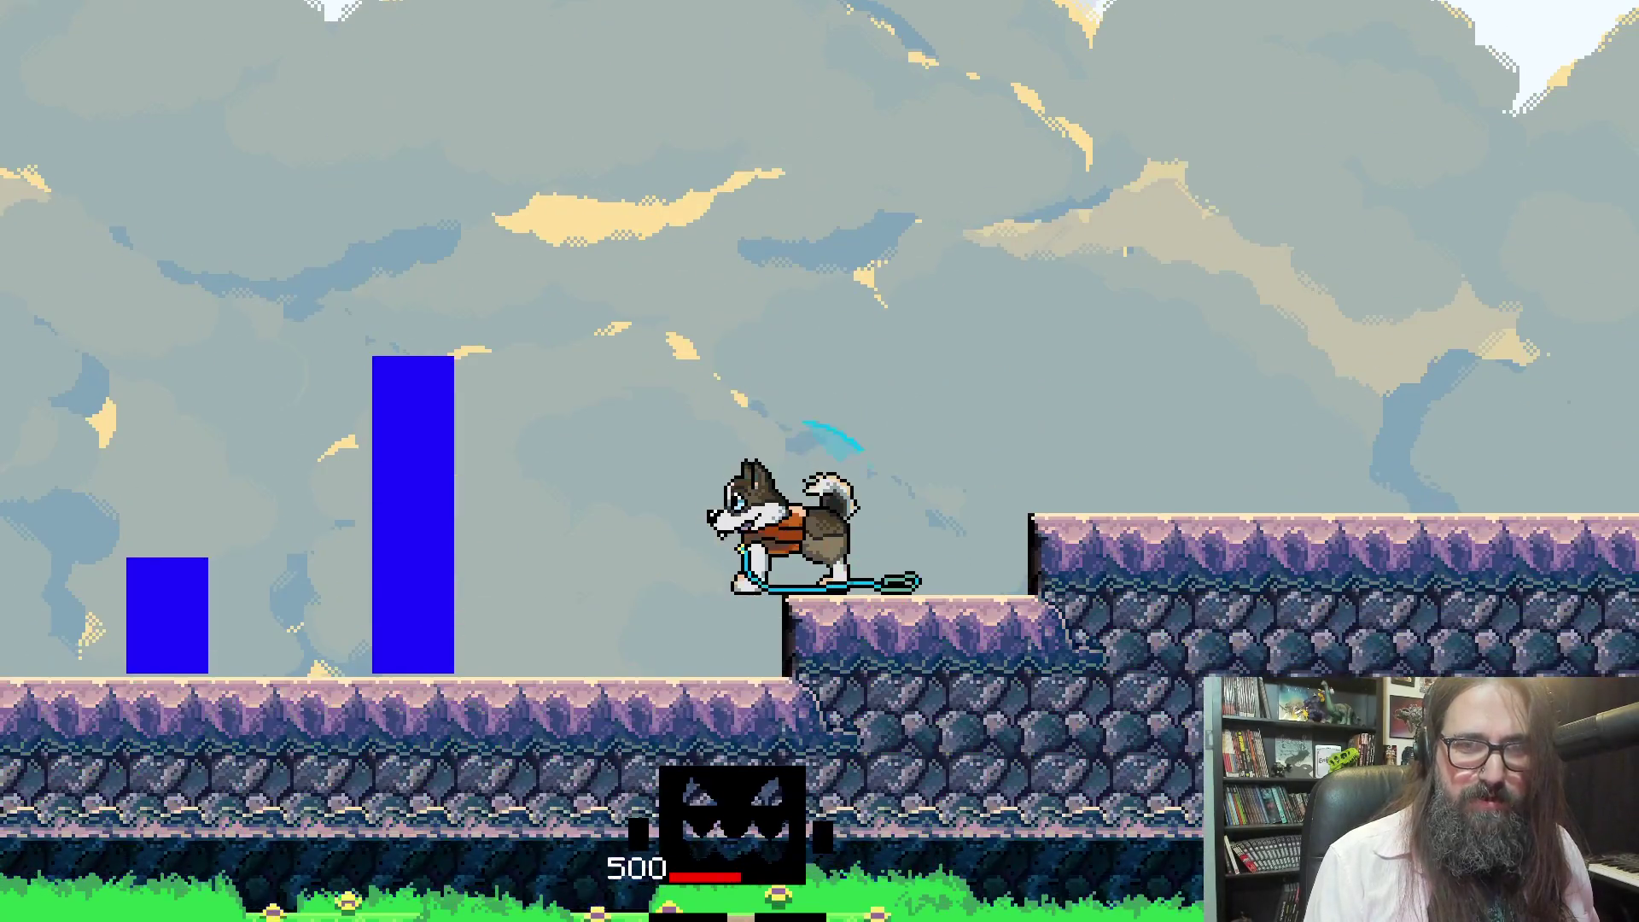
key(Left)
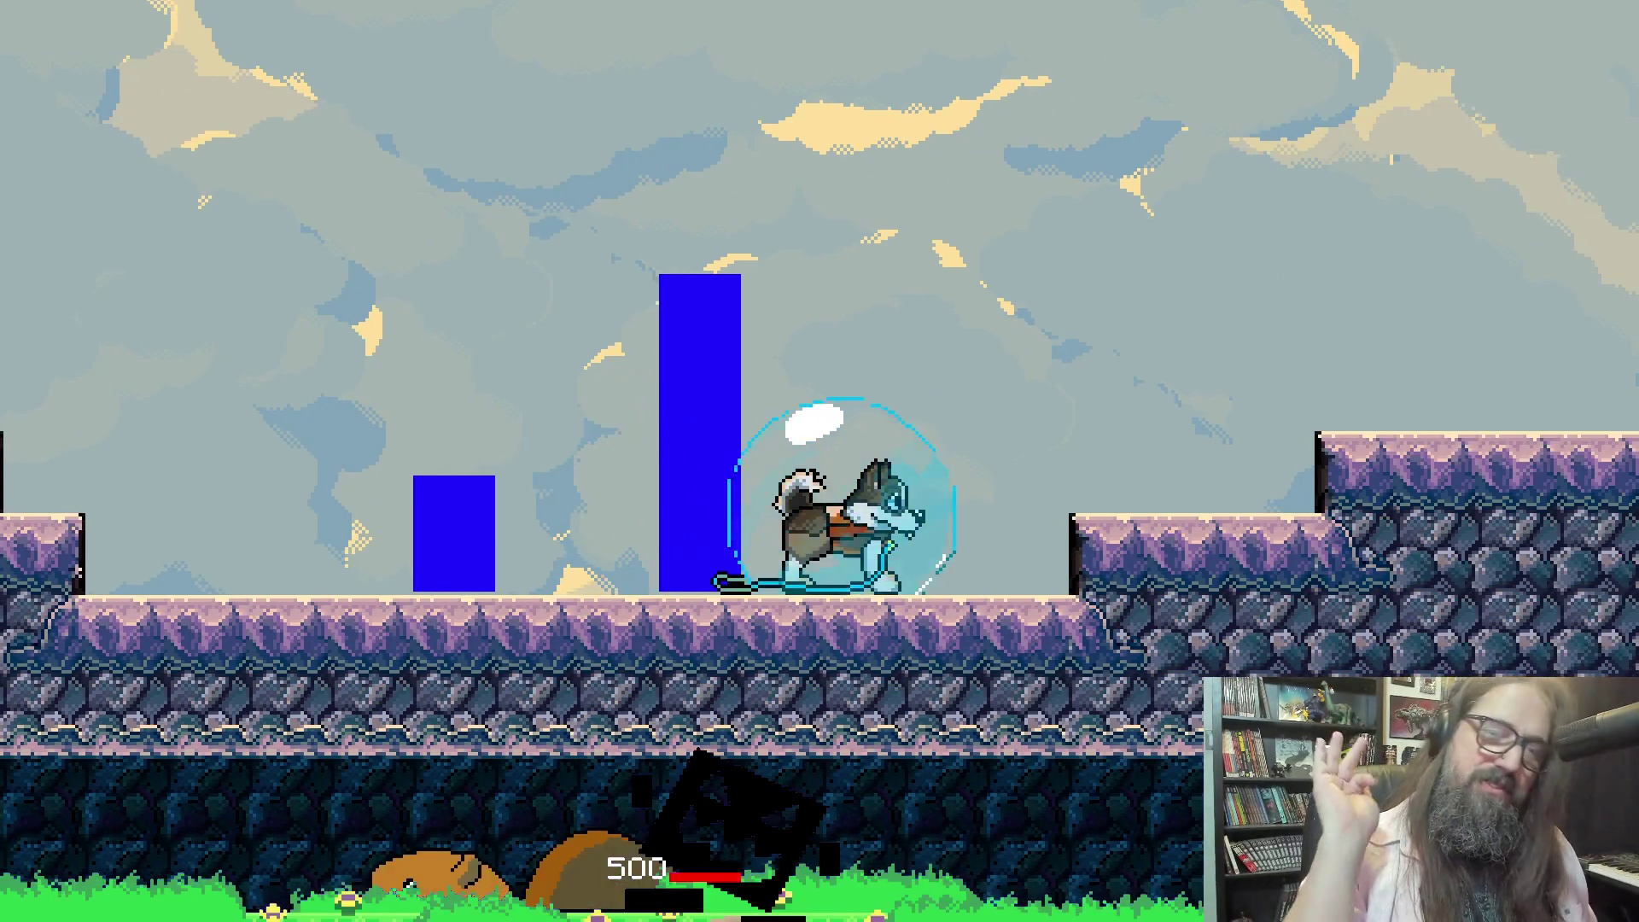
key(Left)
key(Right)
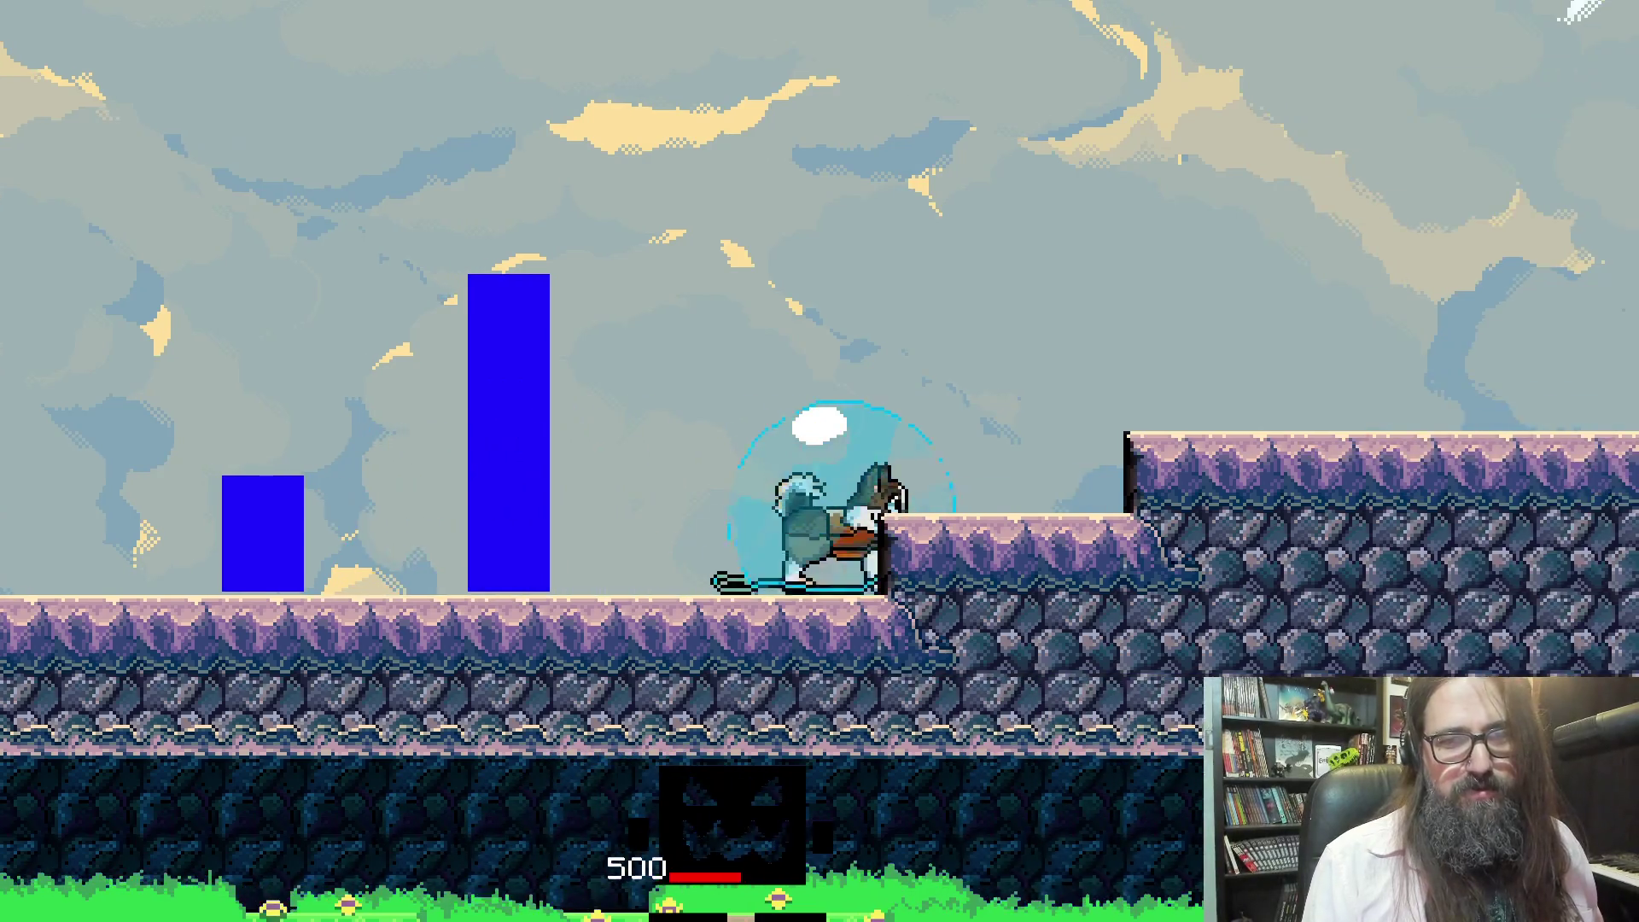
Read the 'want pets?' conversation through and walk left
key(z)
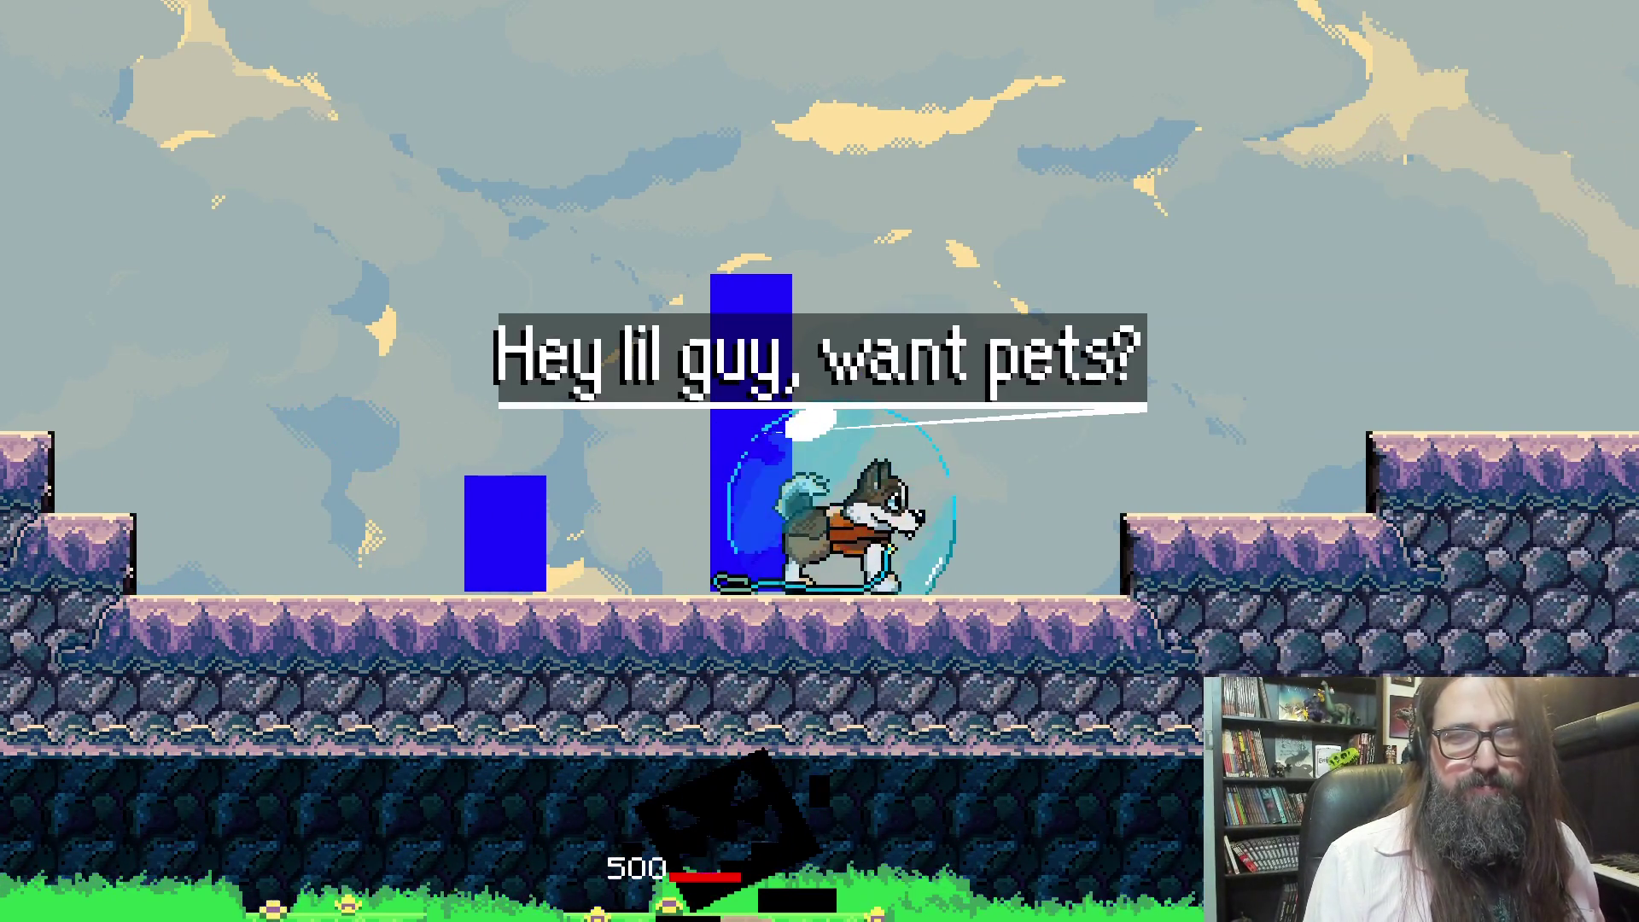
key(z)
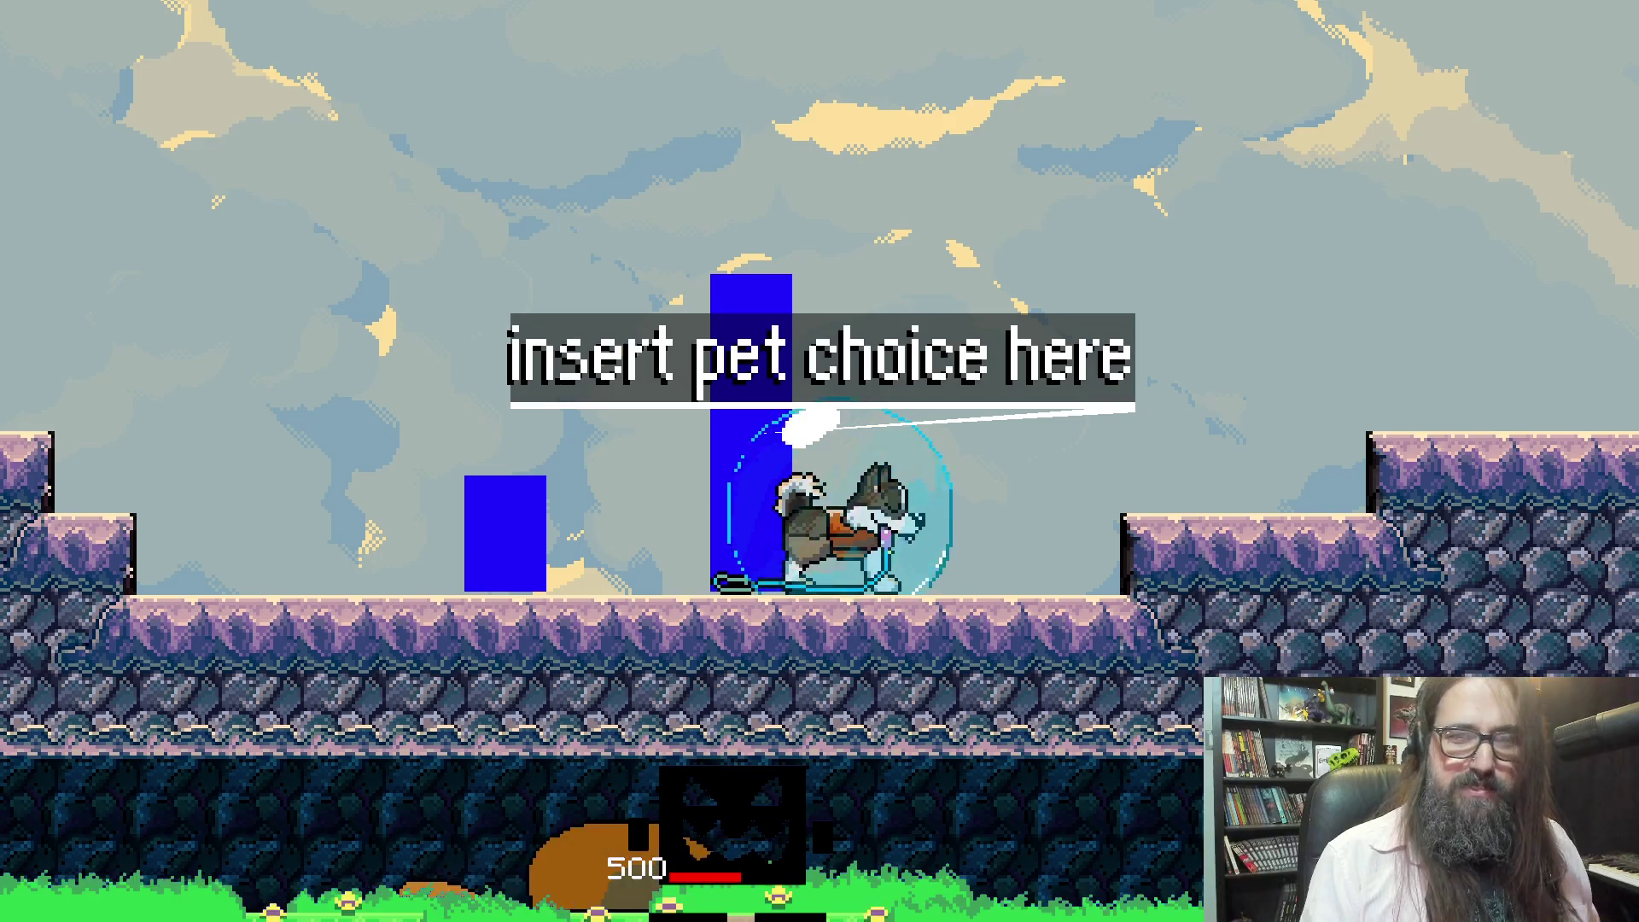
key(z)
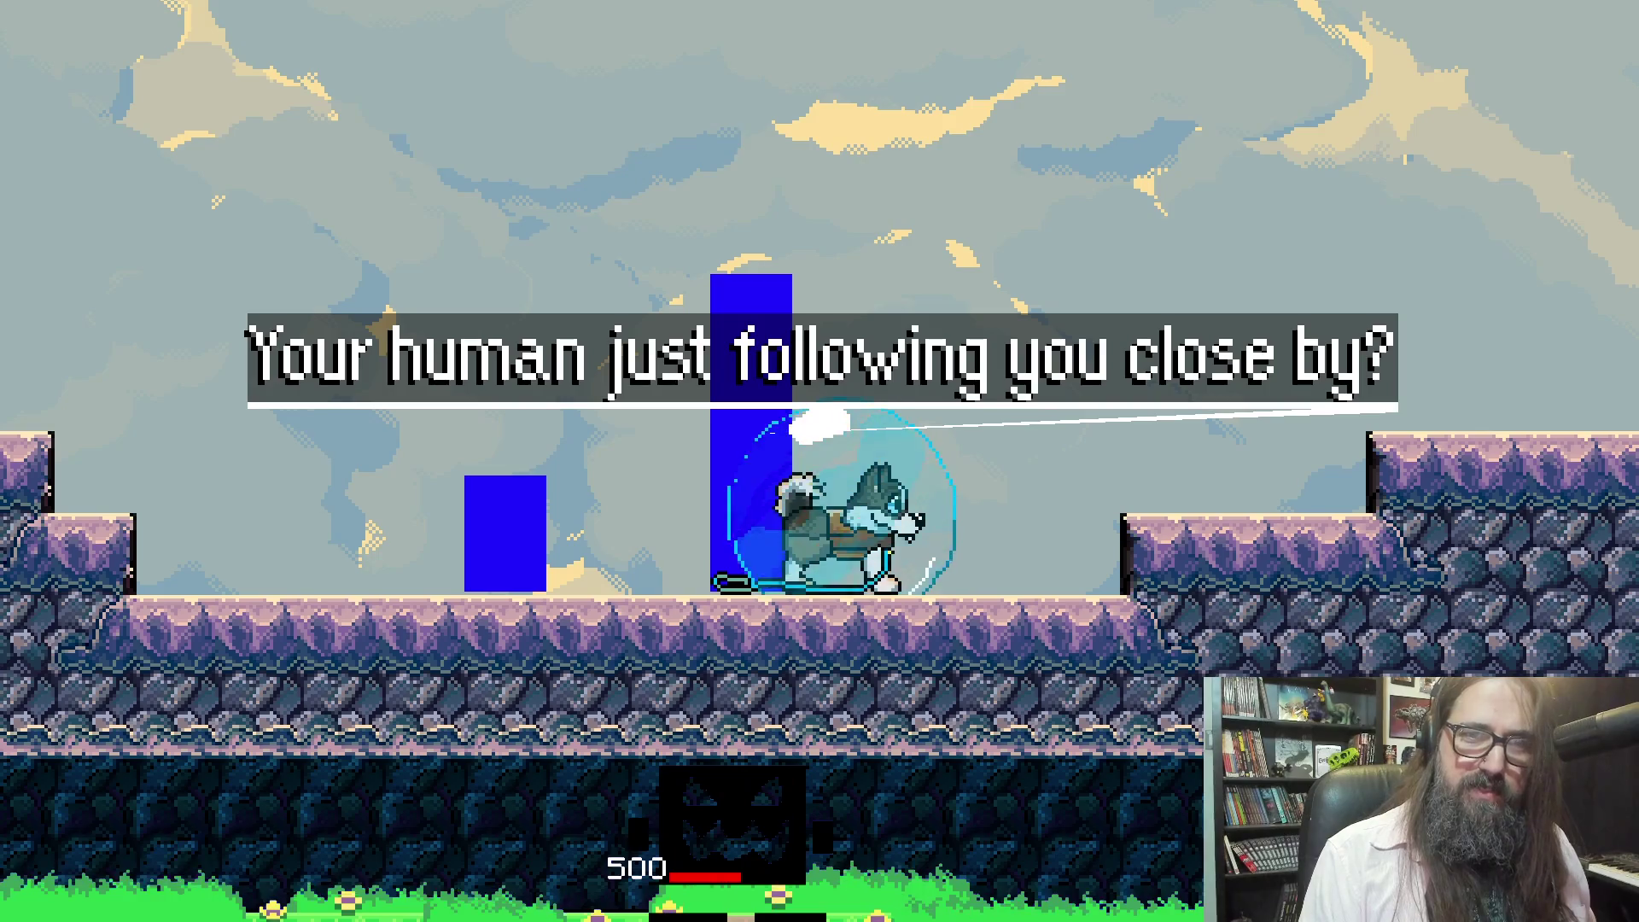
key(z)
key(Left)
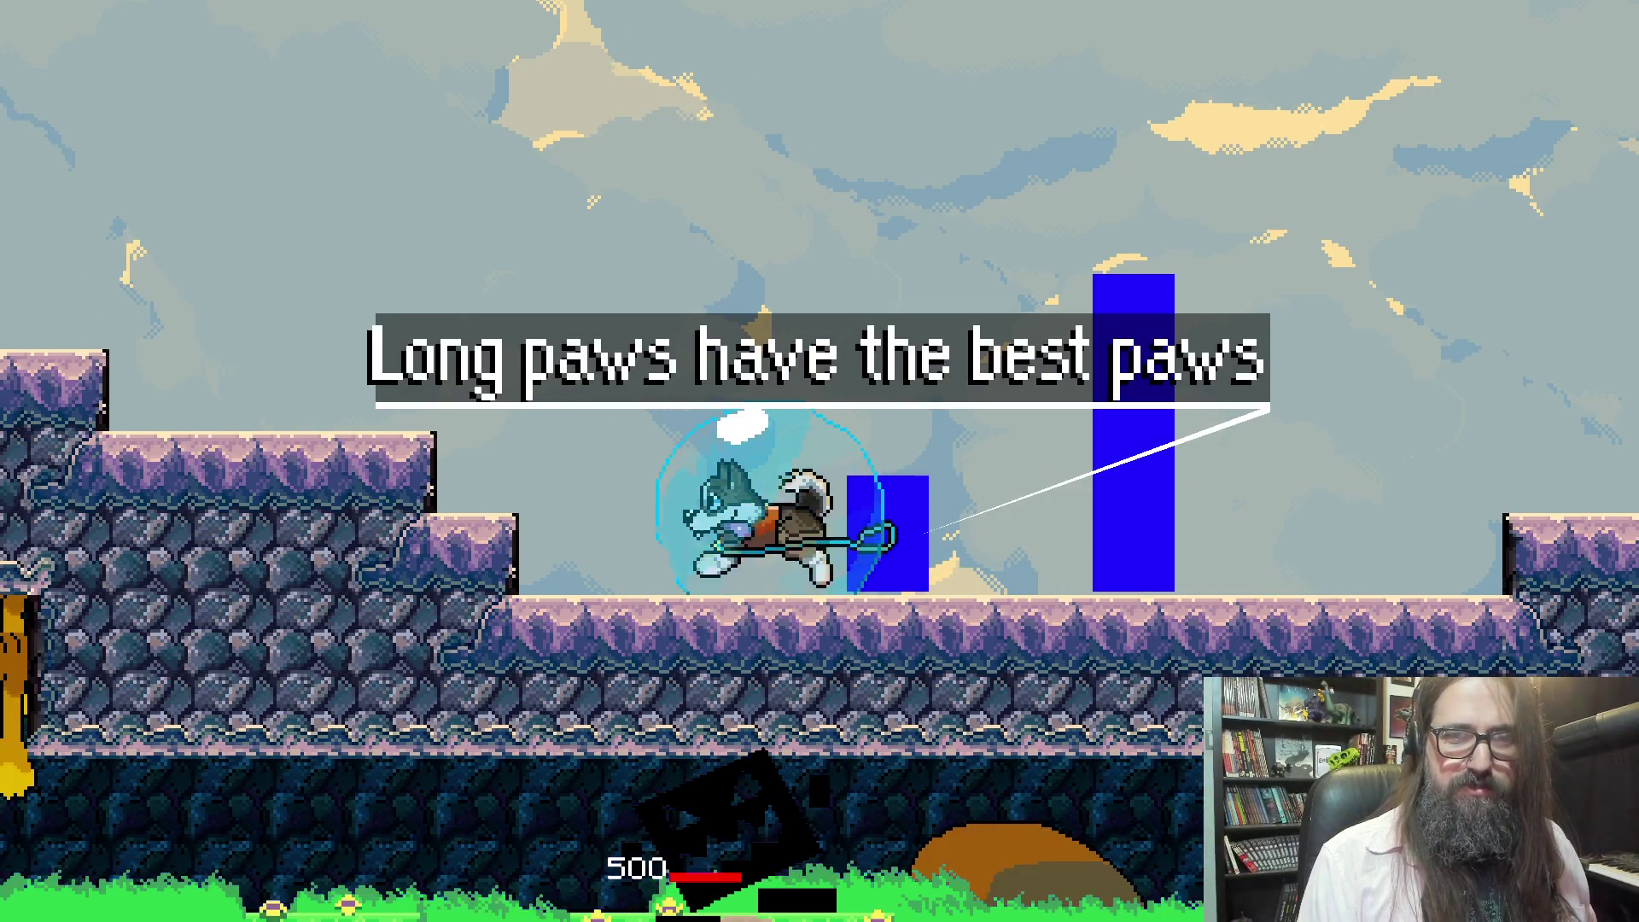
Advance the remaining dialogue lines to close it and head right
key(z)
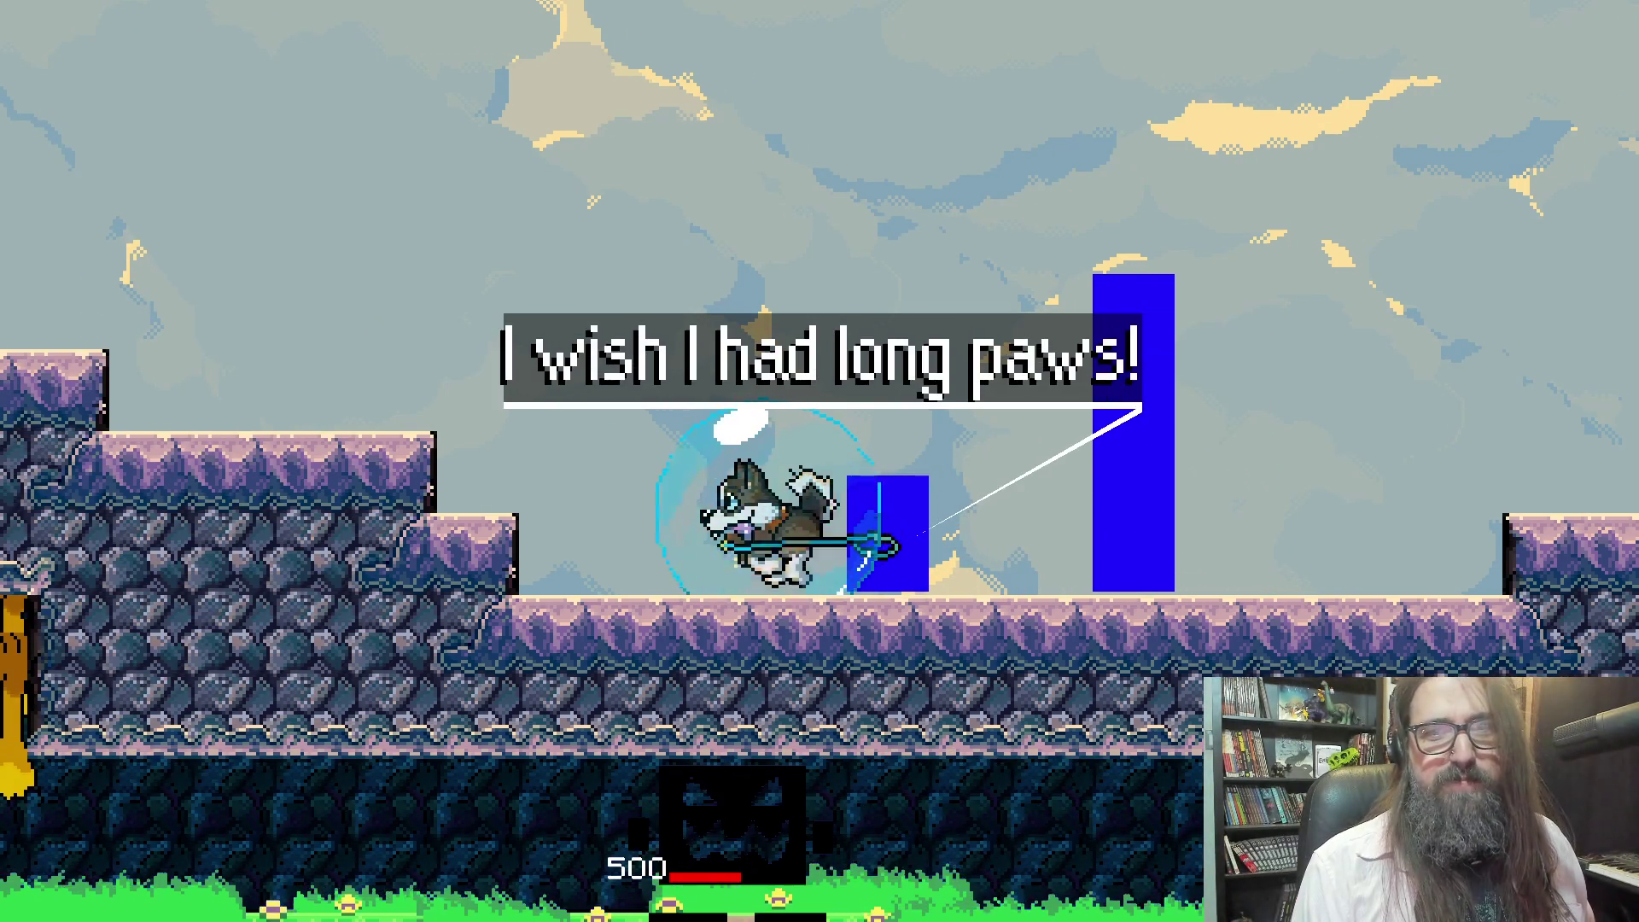
key(z)
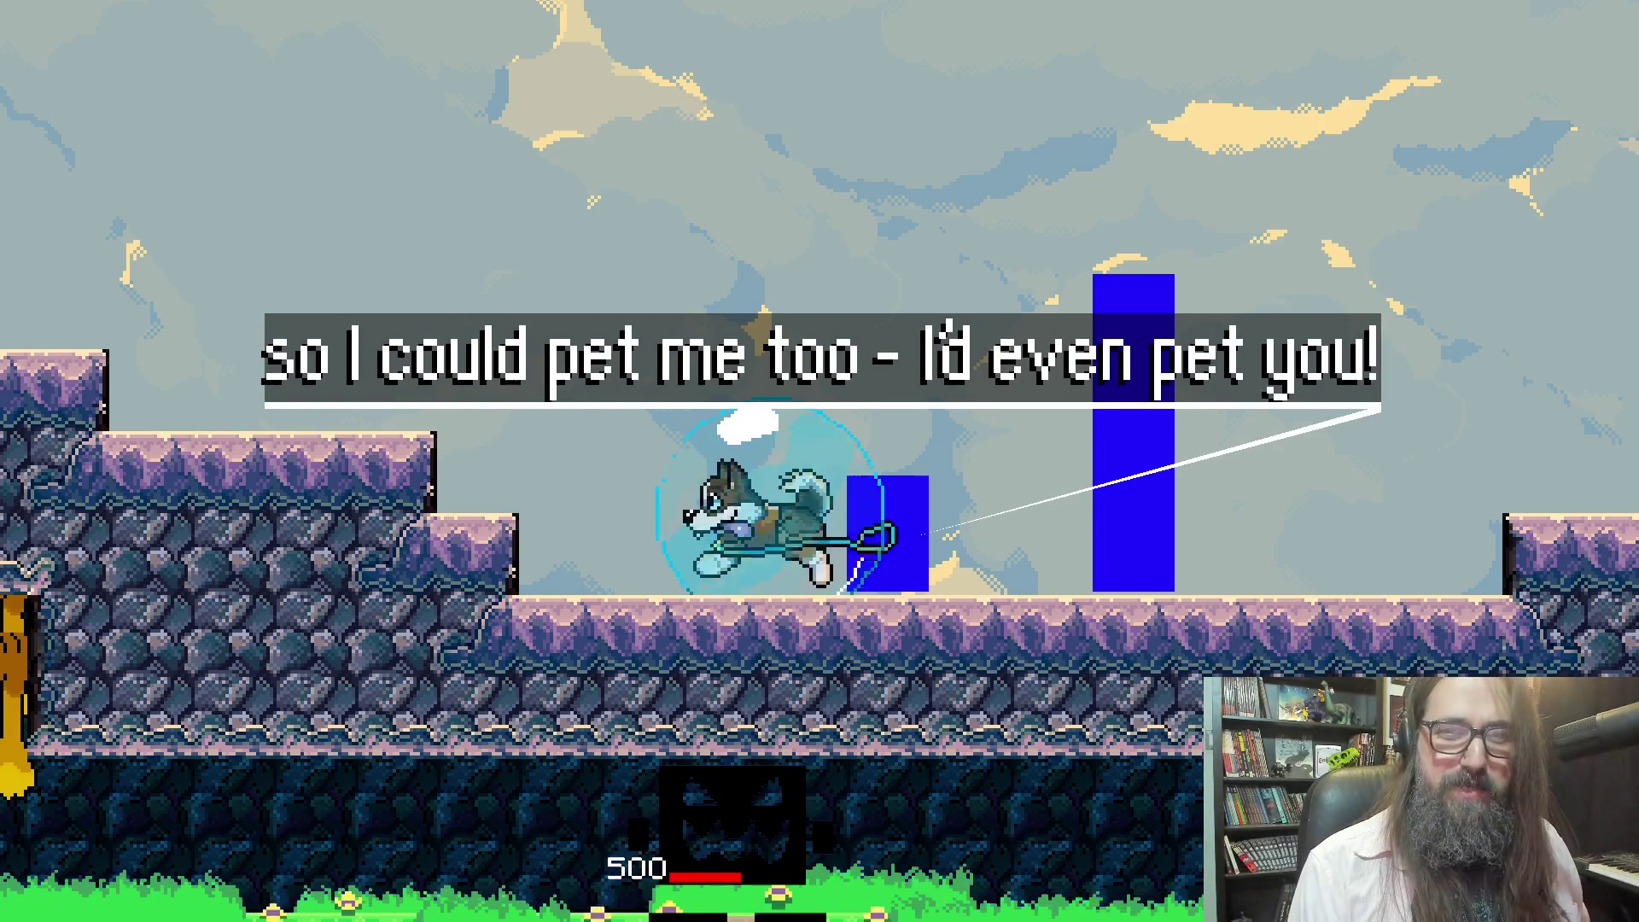
key(z)
key(z)
key(Right)
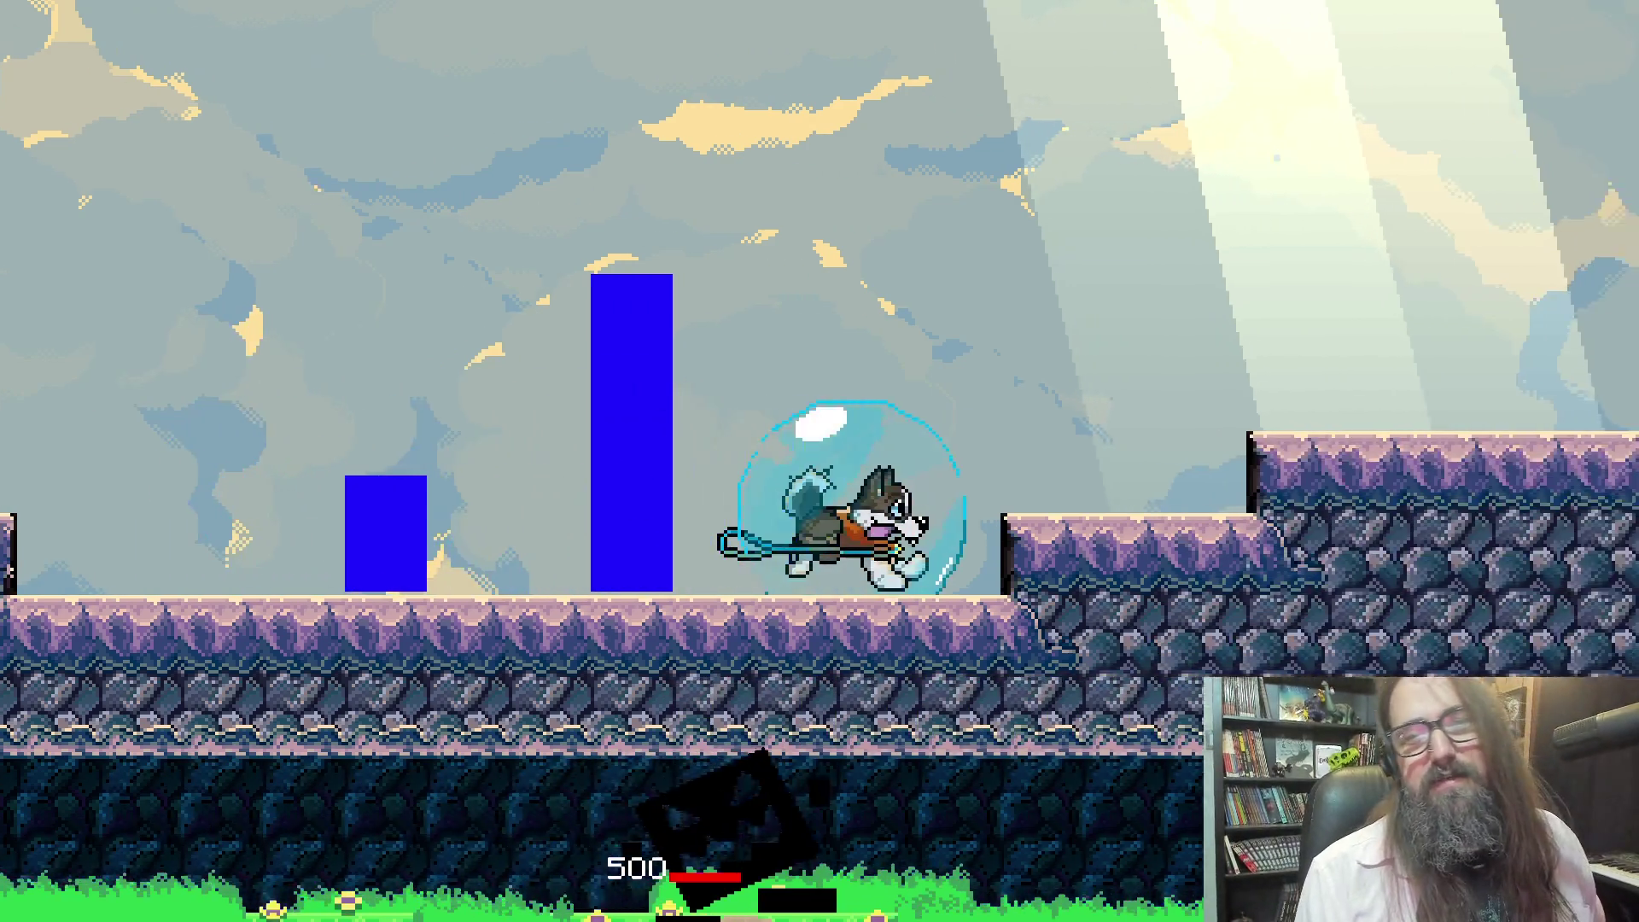
key(Right)
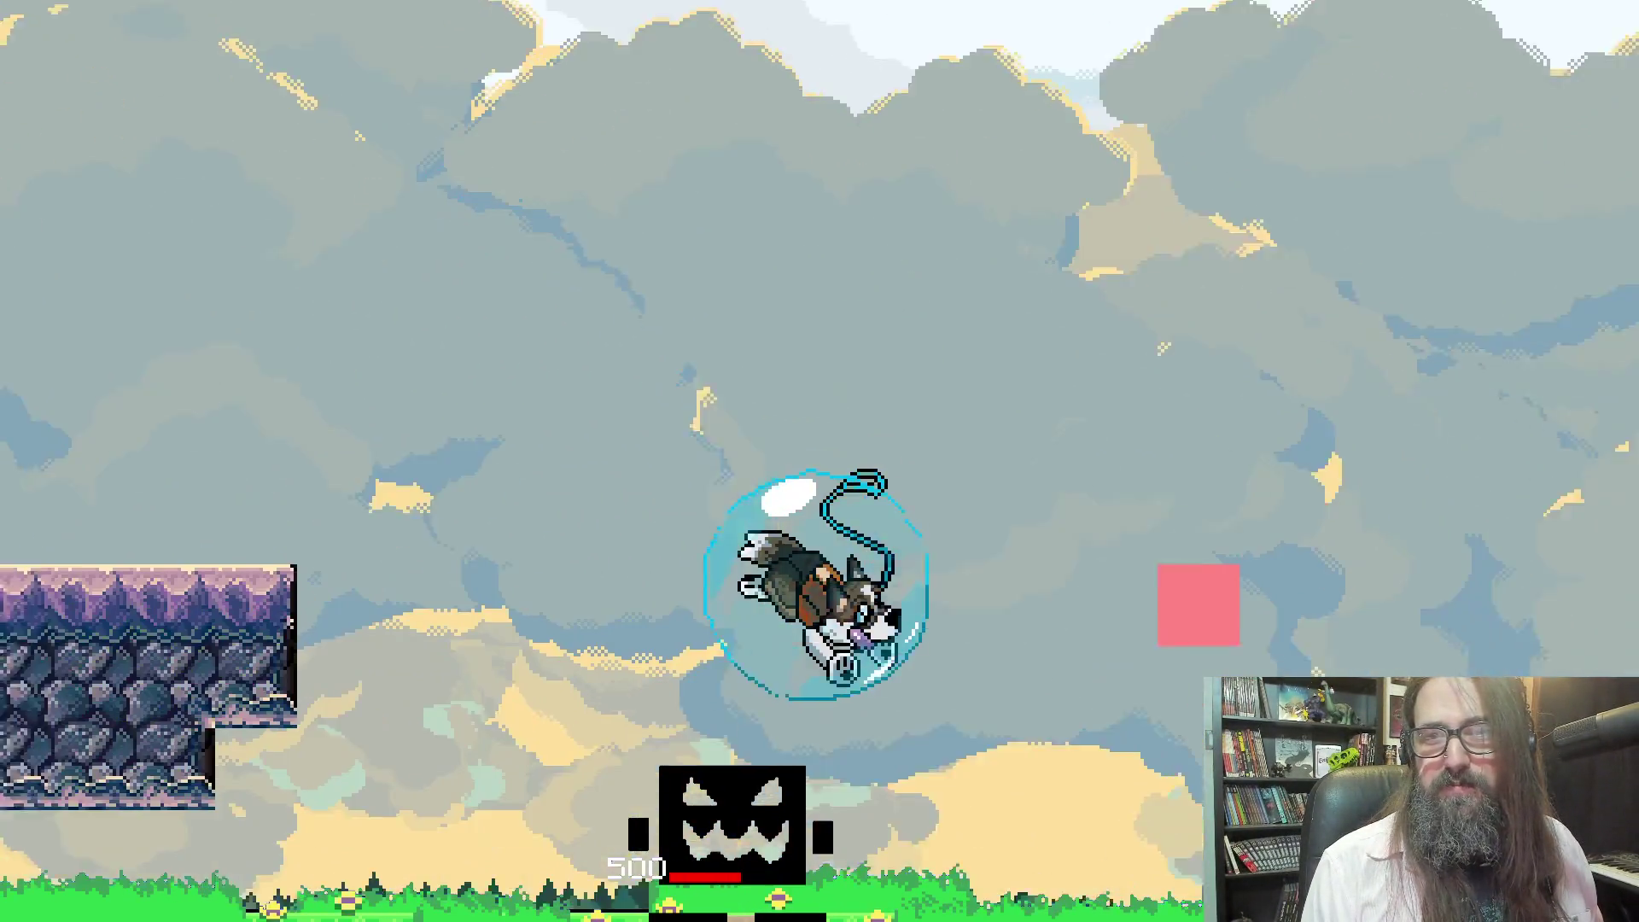
Leap out of the bubble and spin down onto the grass
key(z)
key(z)
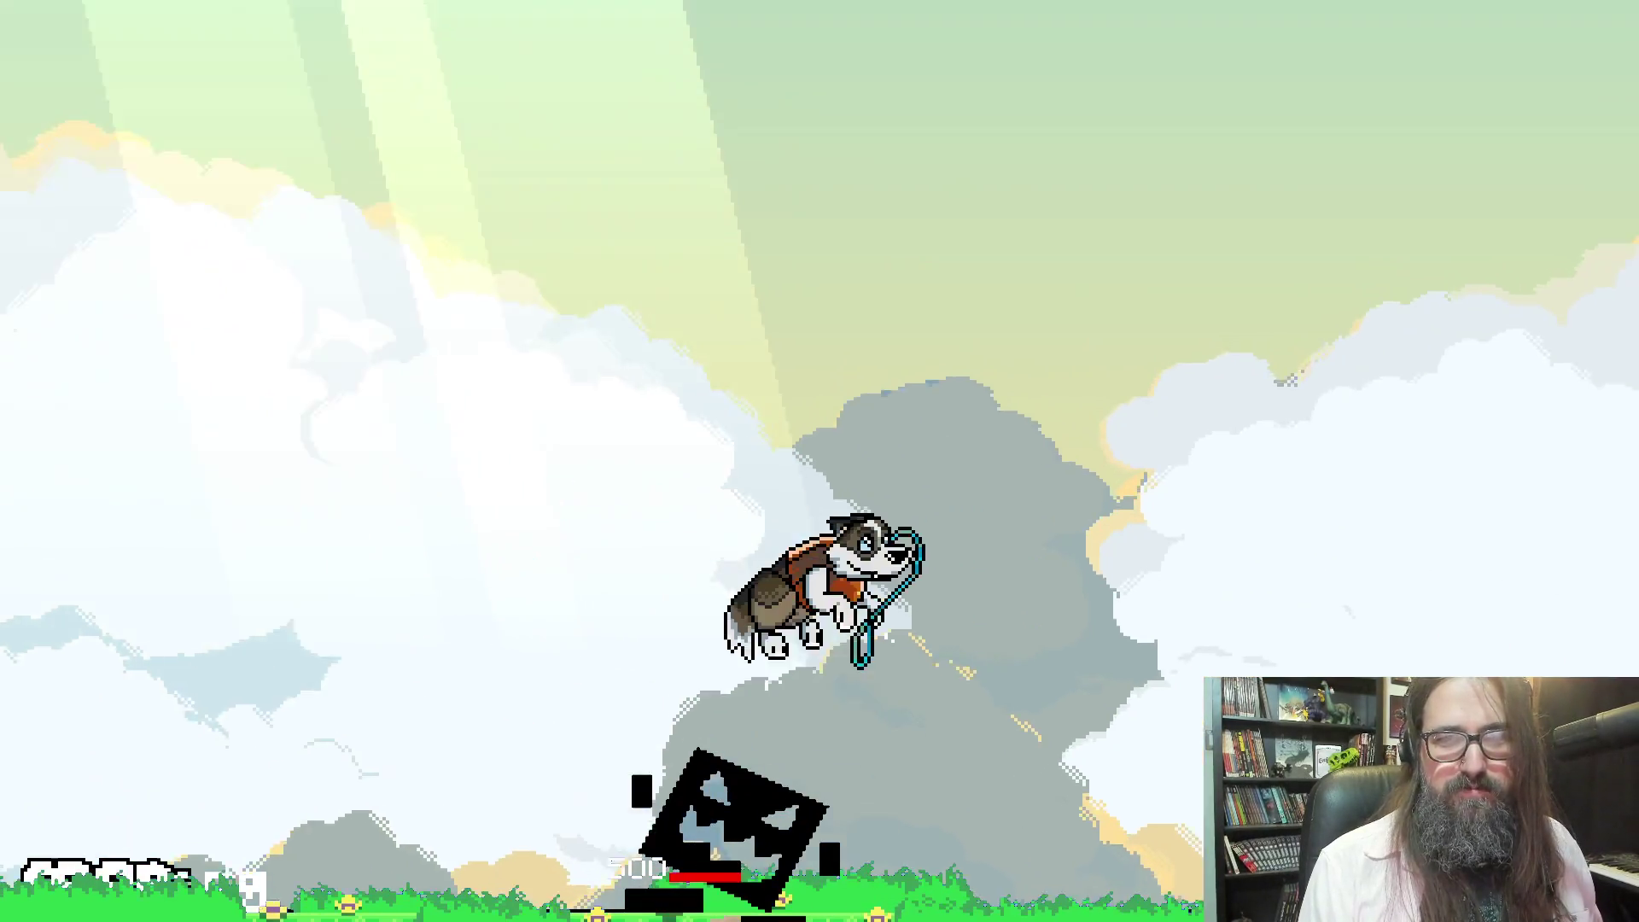
key(z)
key(Right)
key(z)
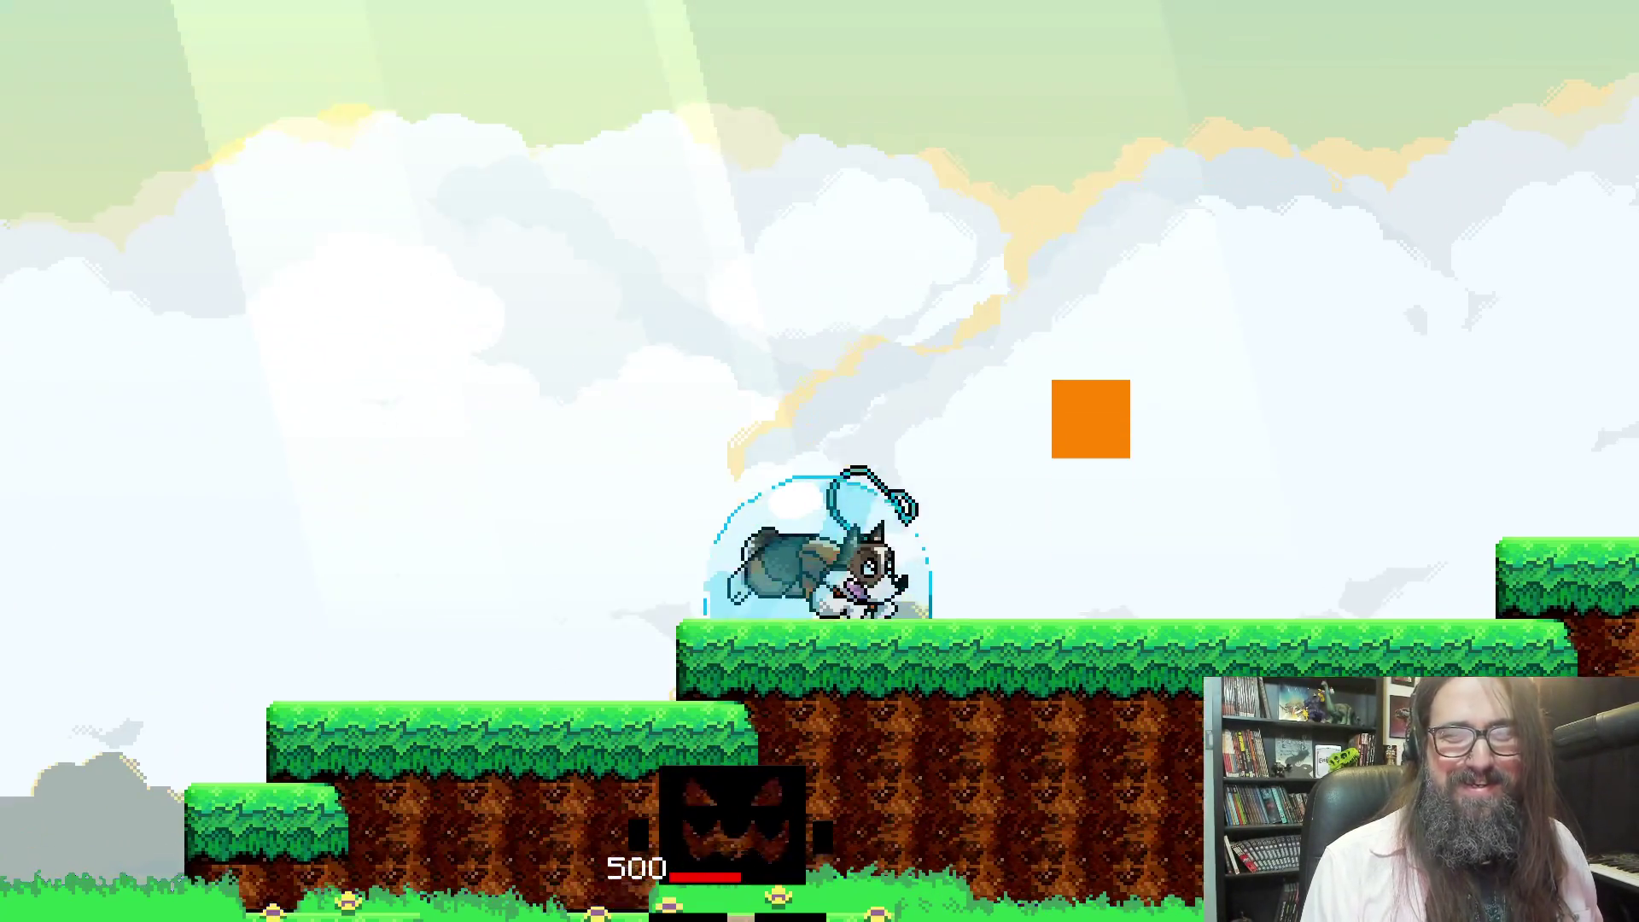
Pause to view the PAWS!! Dash stats page, then resume play
key(Escape)
key(q)
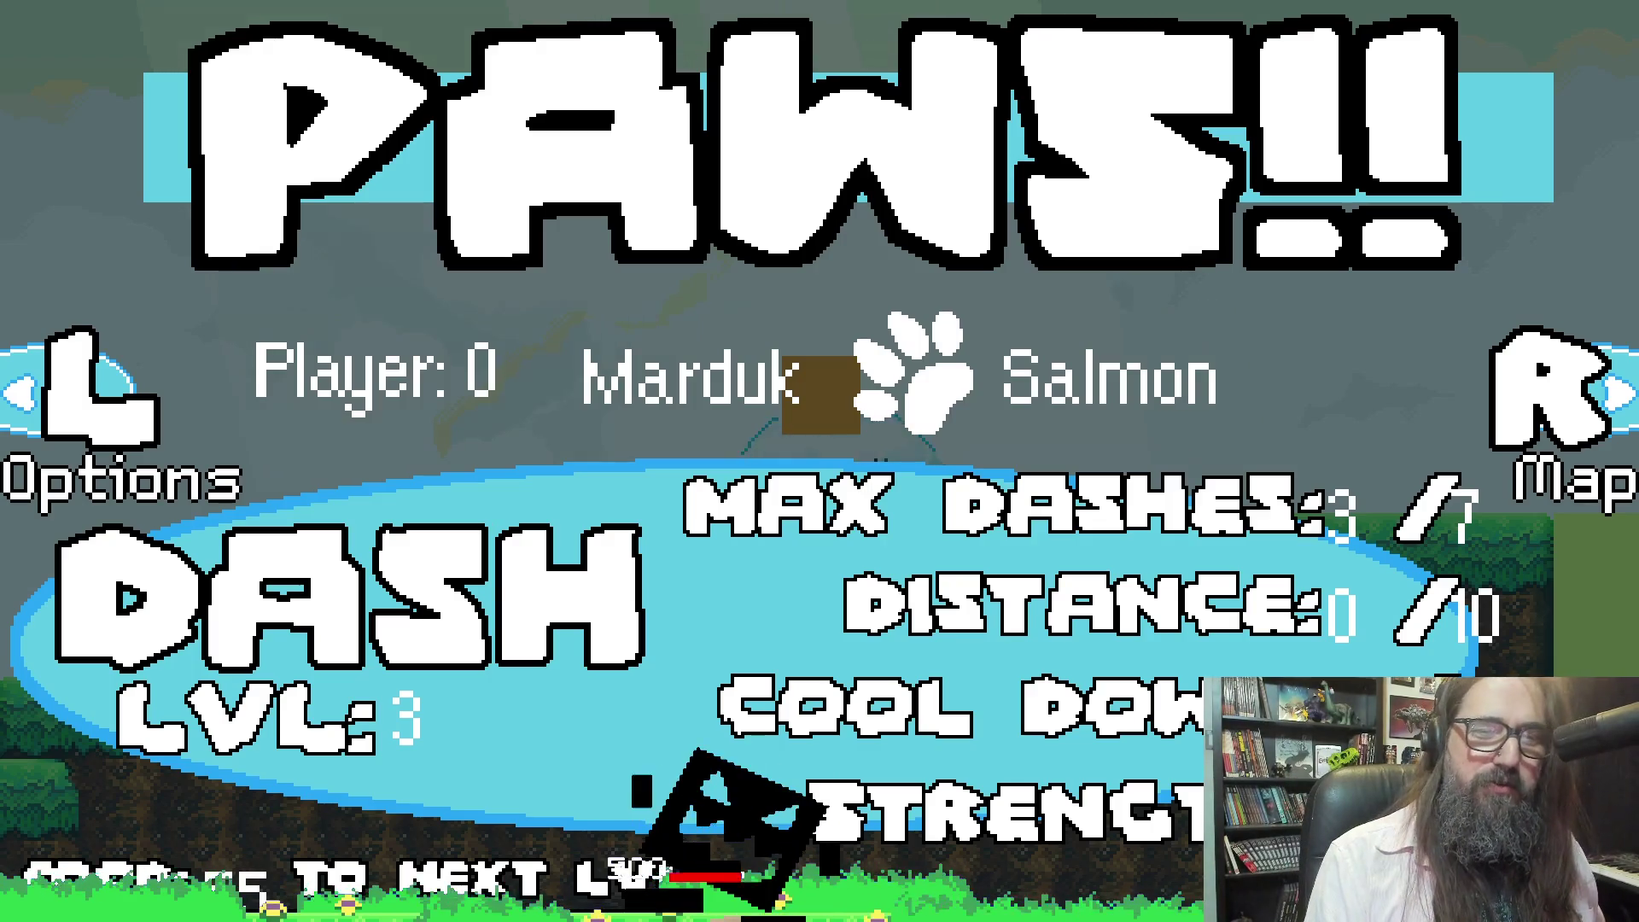
key(Escape)
key(Right)
Cross the grassy terrain beside the rock wall toward the yellow block
key(Left)
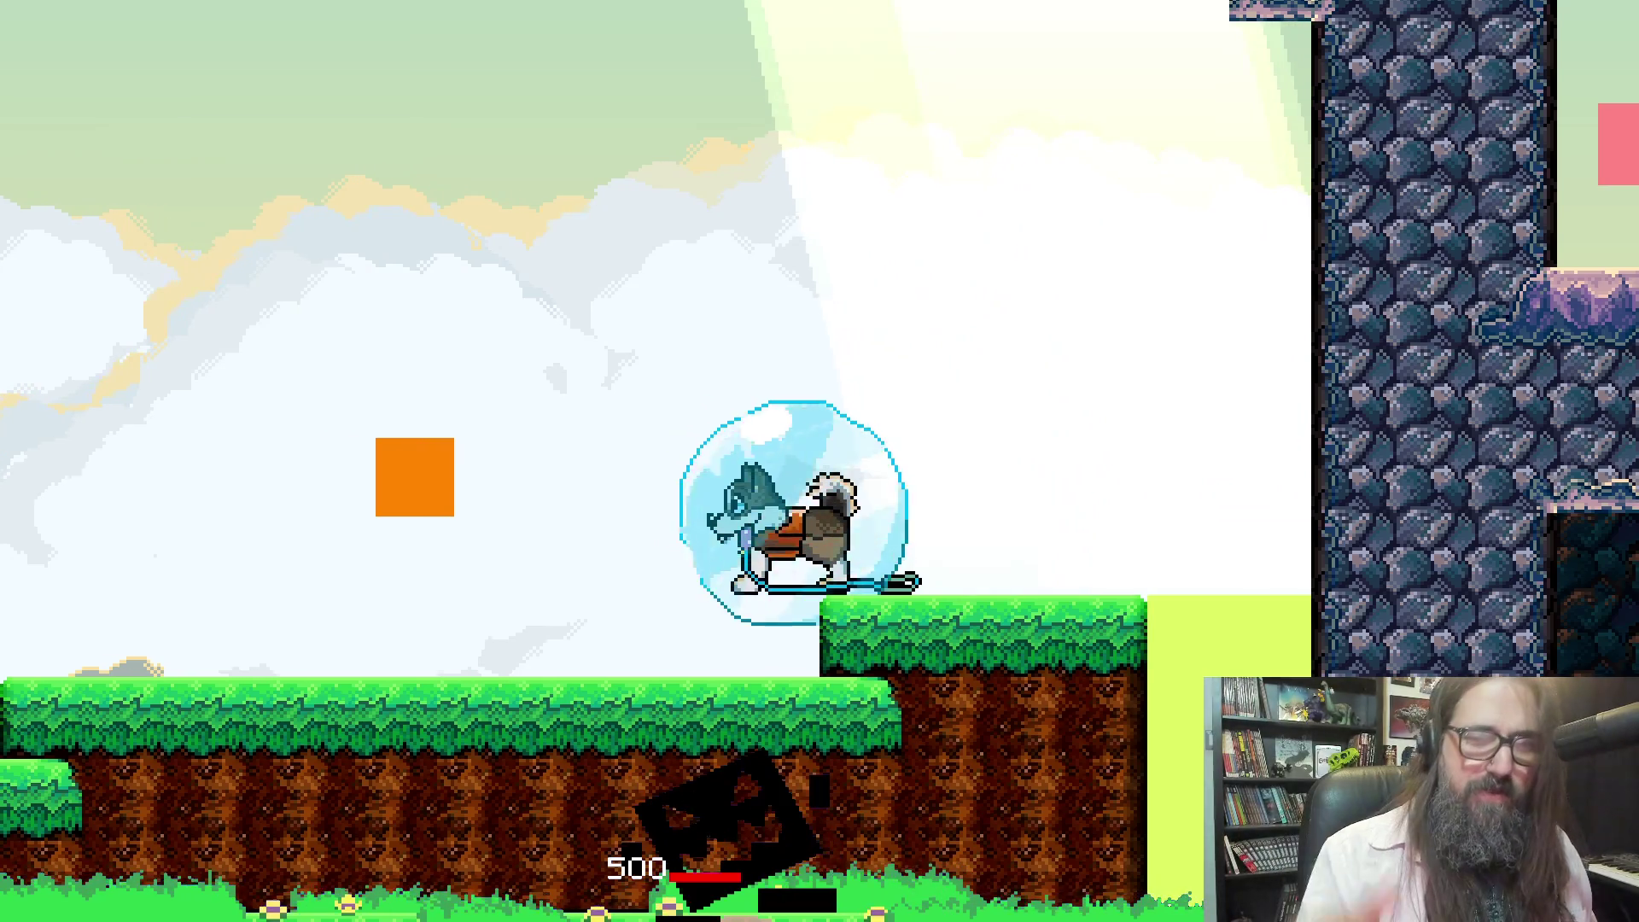
key(space)
key(Right)
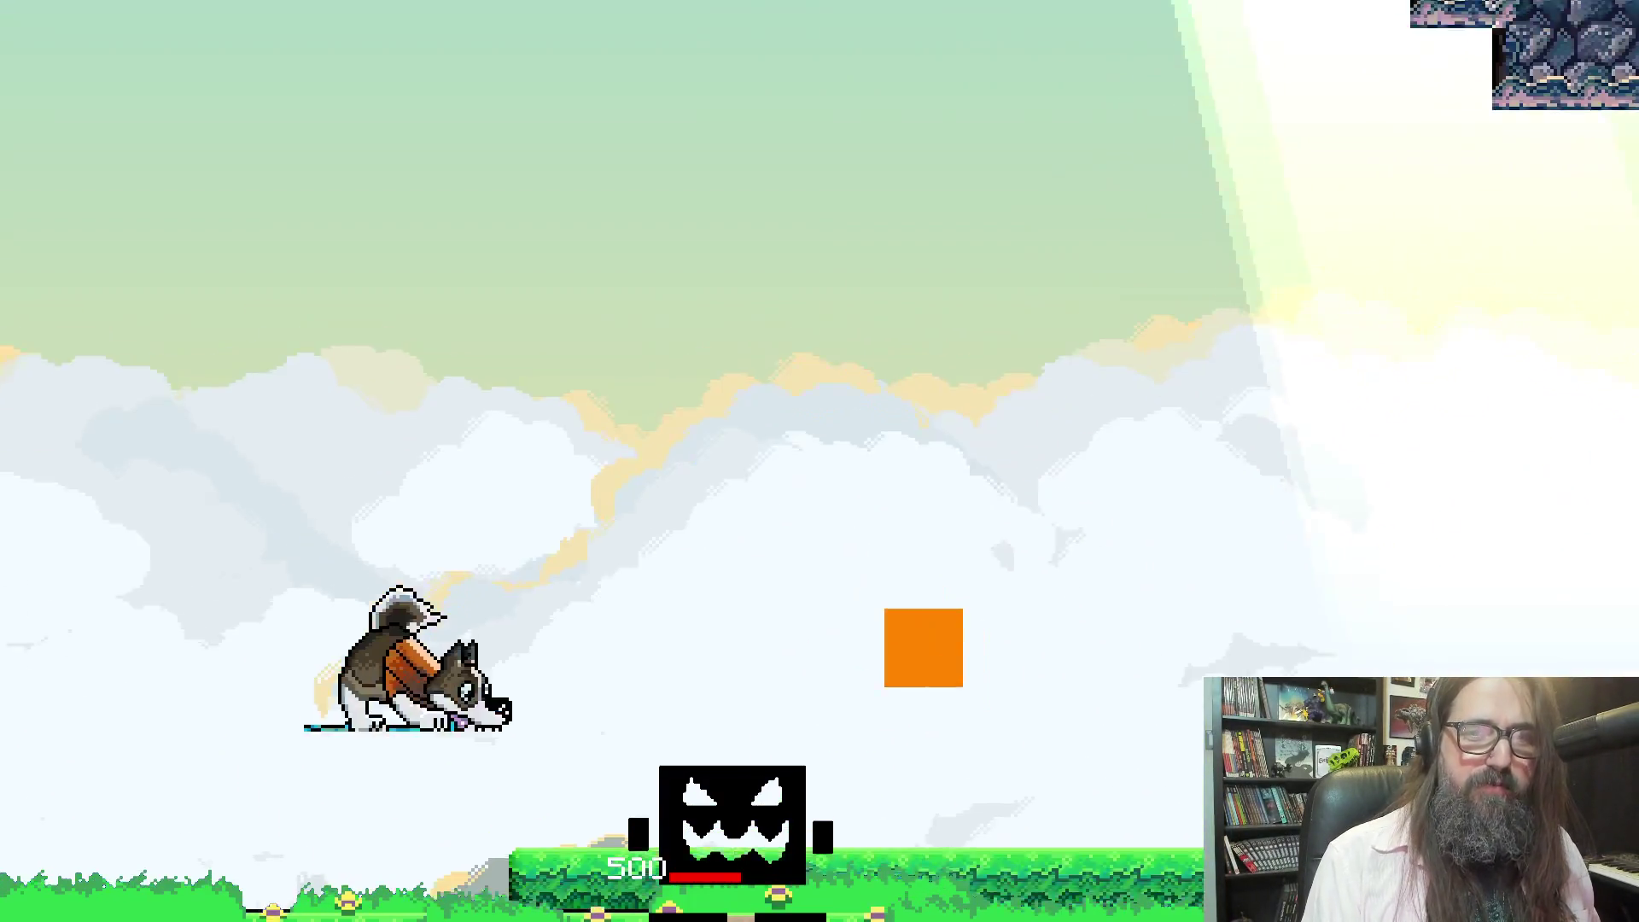
key(Right)
key(space)
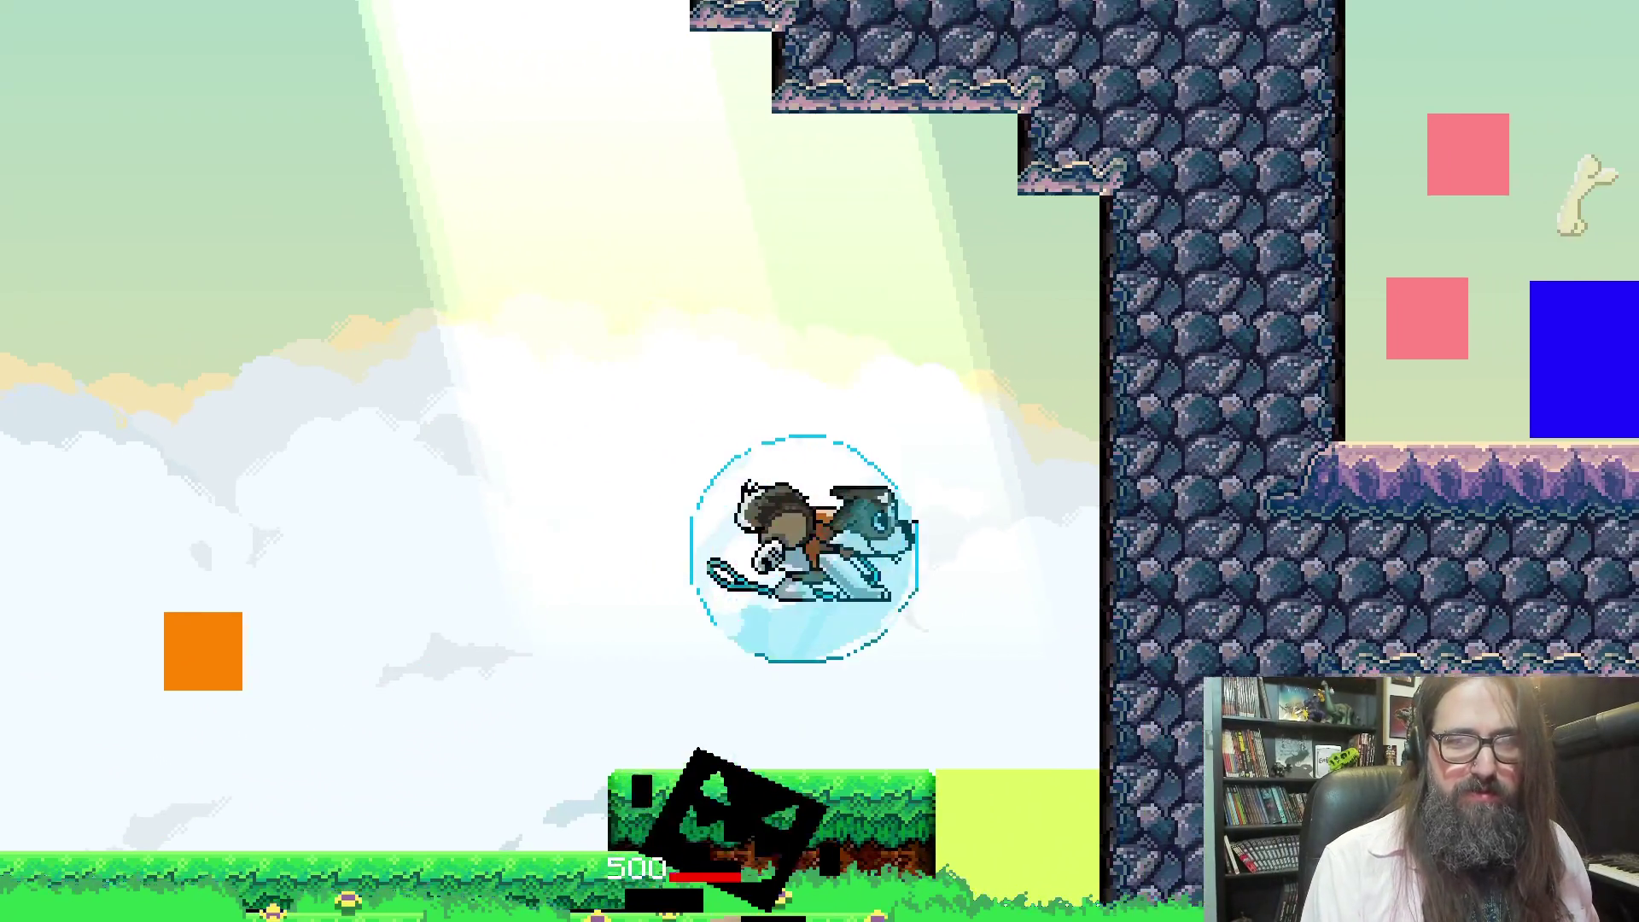
key(Left)
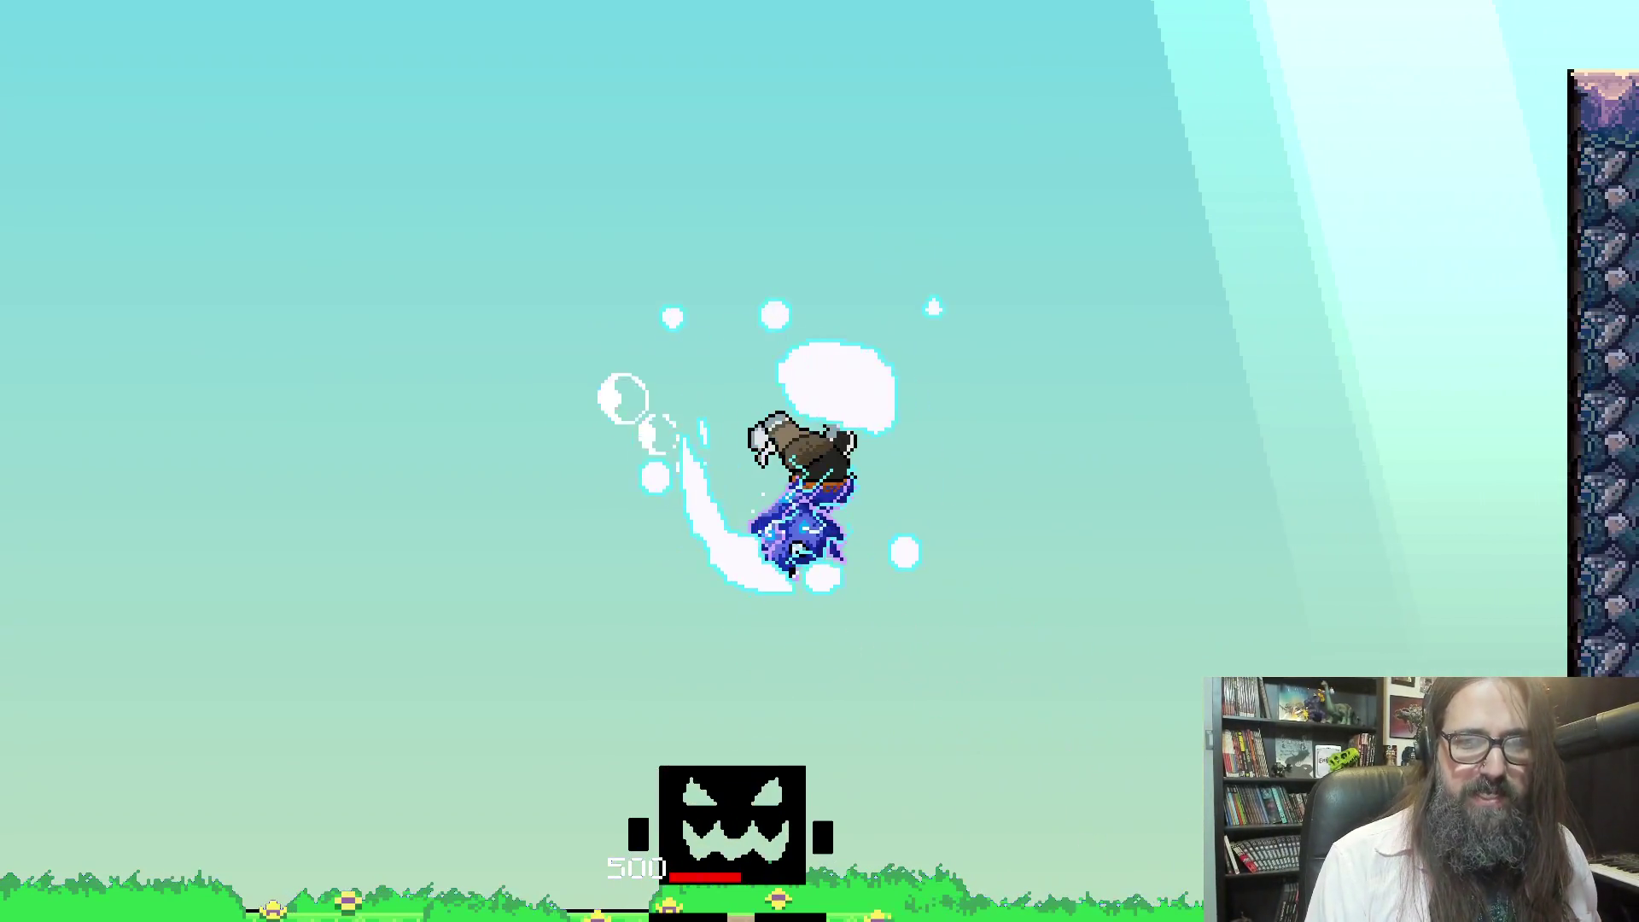
key(Right)
key(Right)
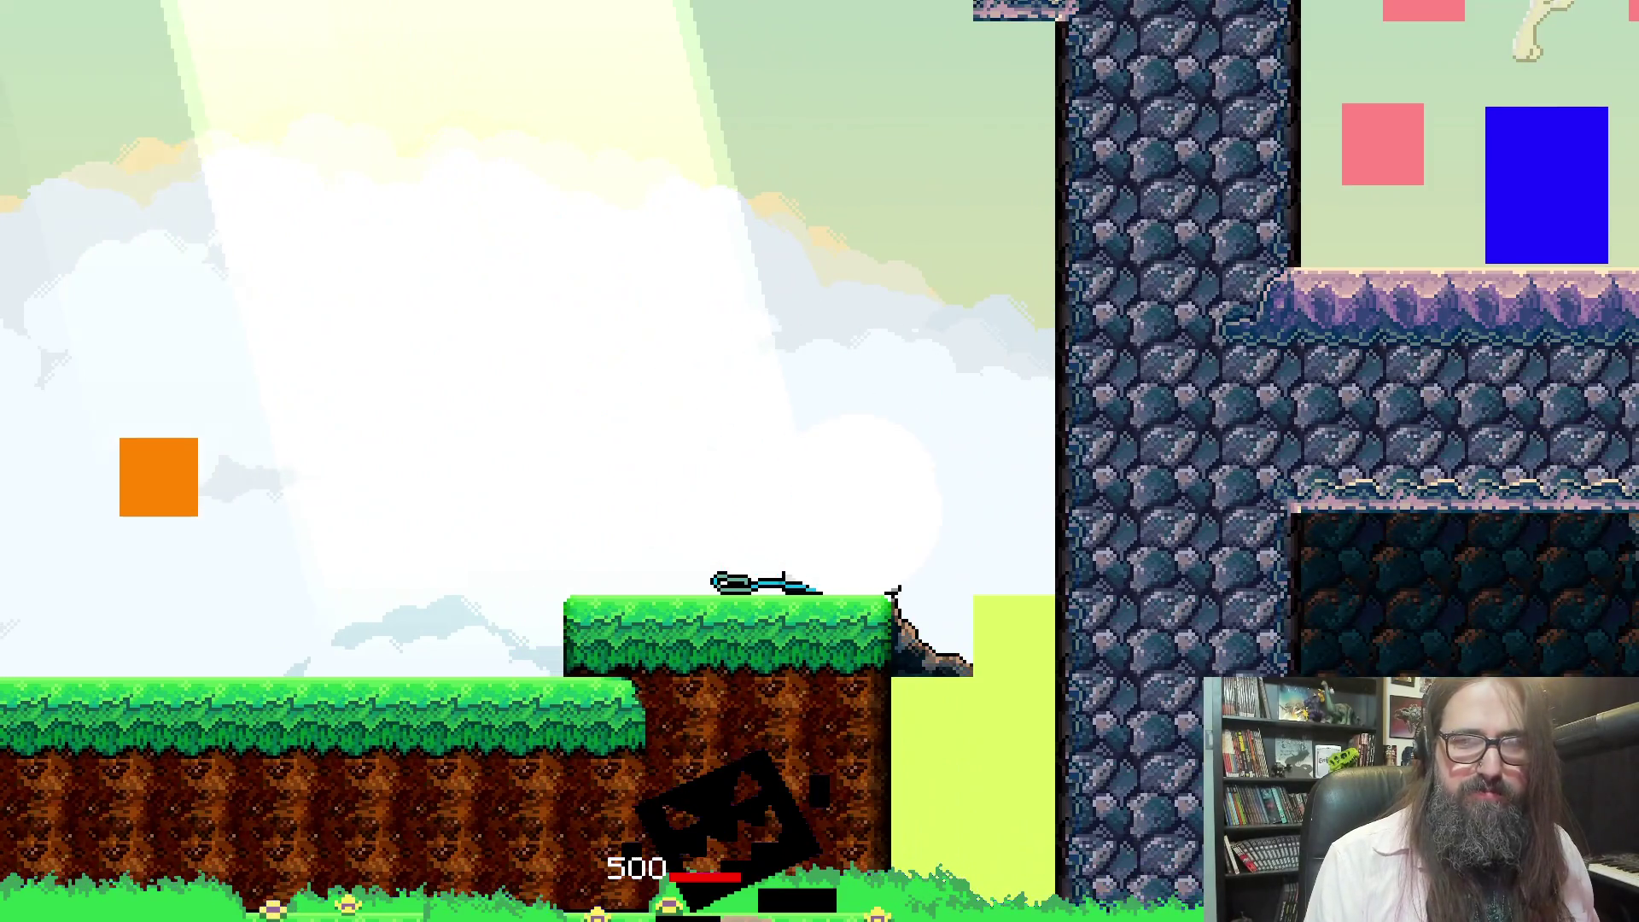
key(space)
Drop down the shaft and dash along the stone ledges into the boss cavern
key(Down)
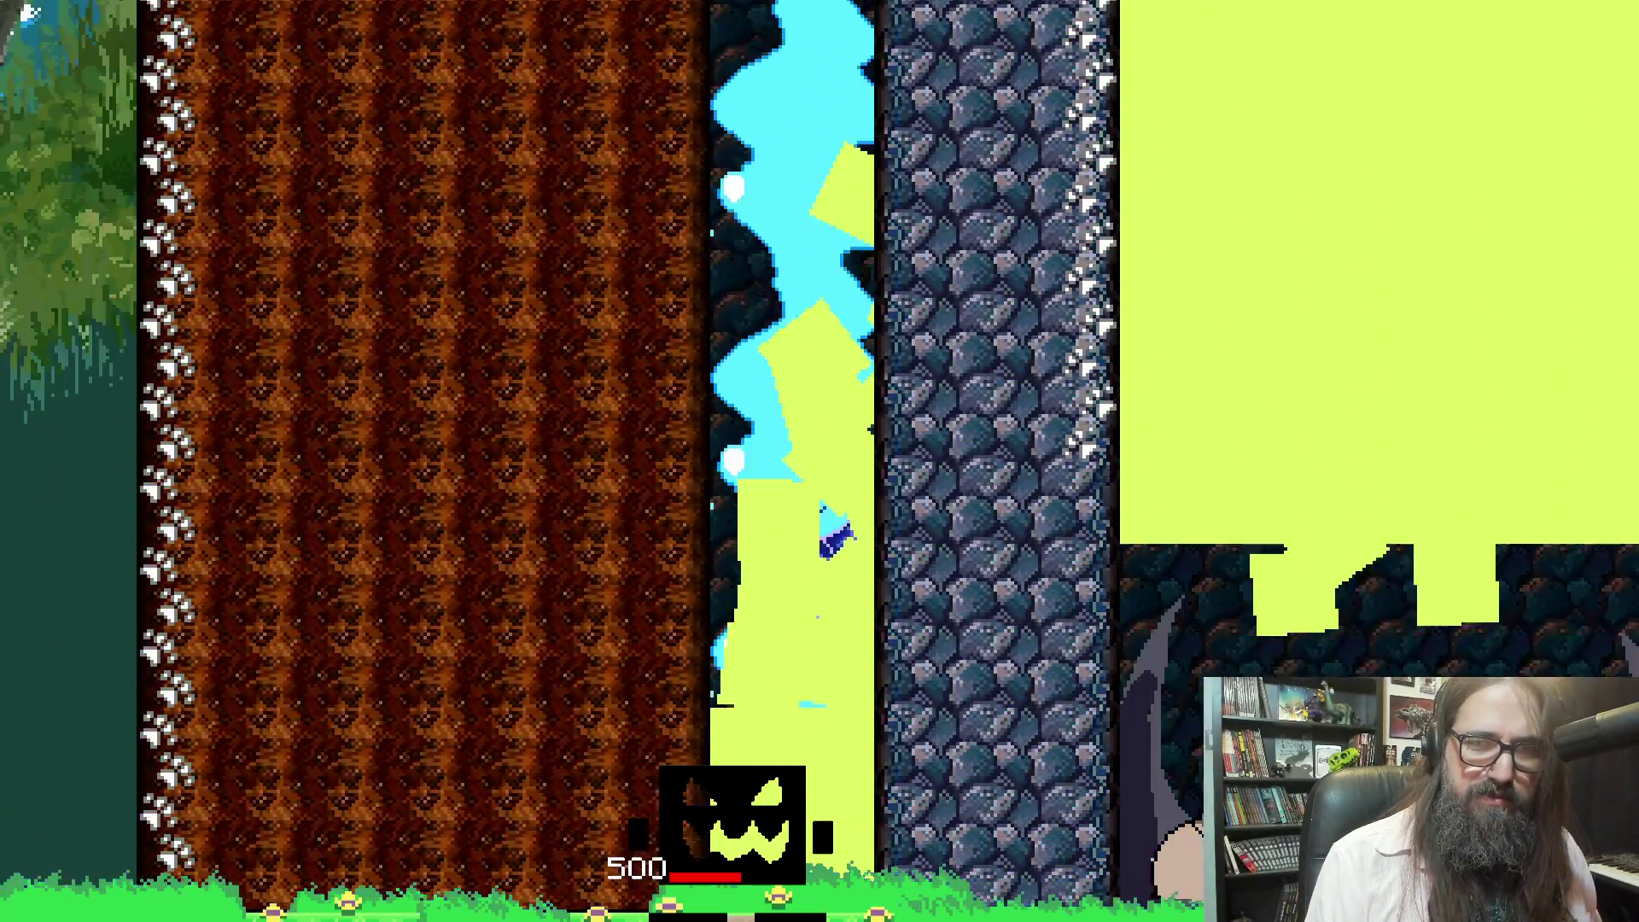
key(Right)
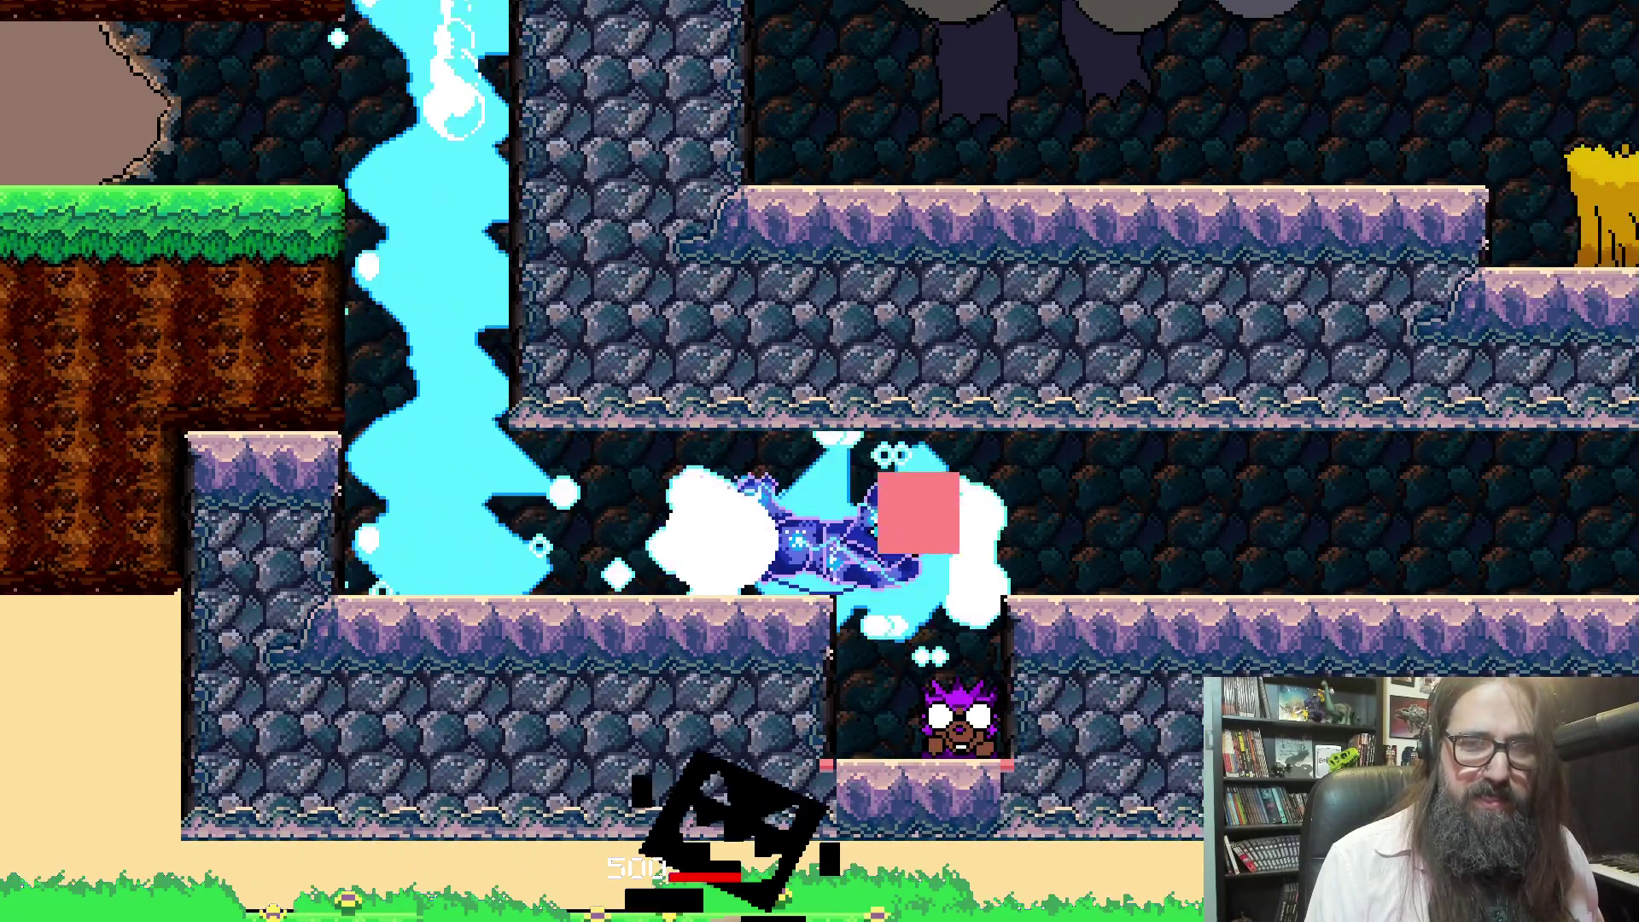
key(space)
key(Right)
key(space)
key(Right)
key(space)
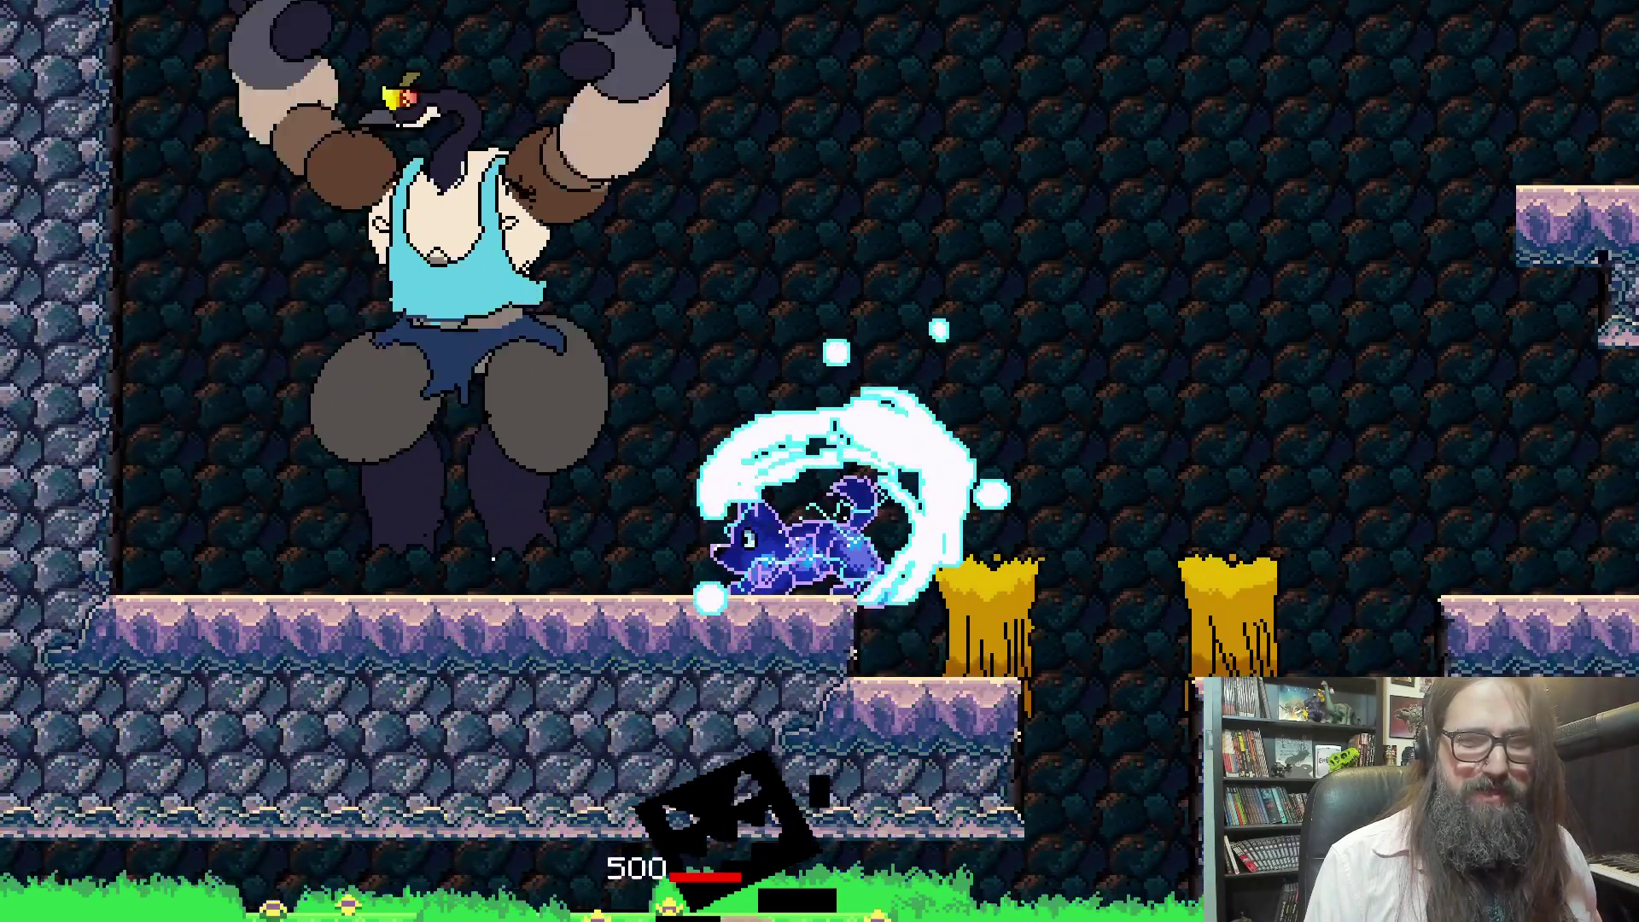
key(space)
key(Left)
key(space)
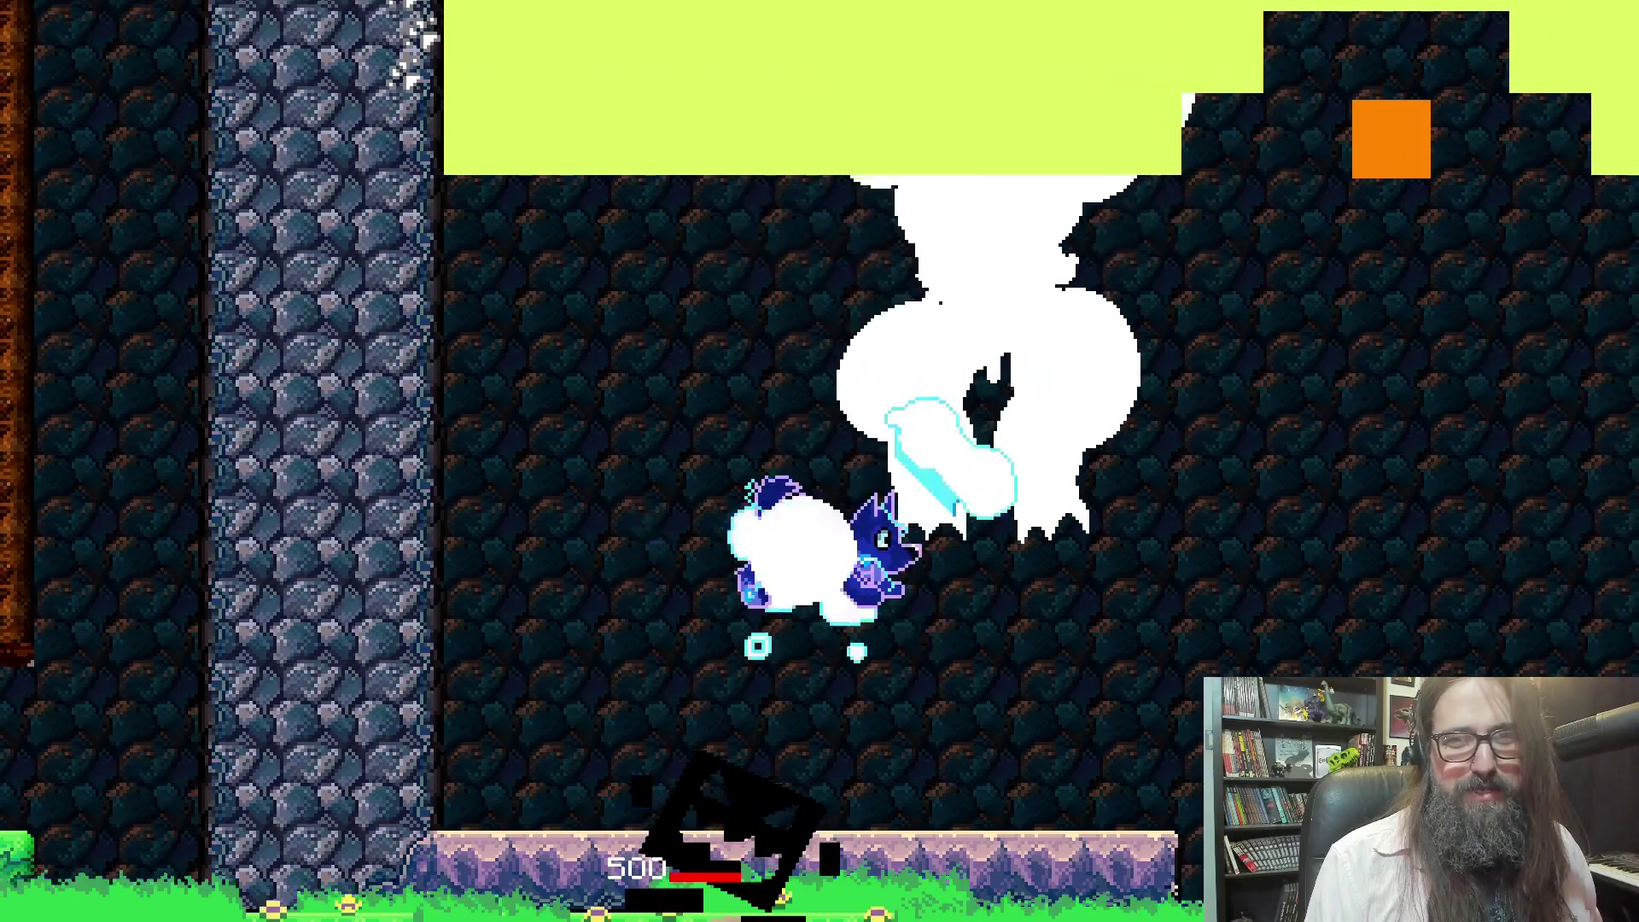
key(Right)
key(space)
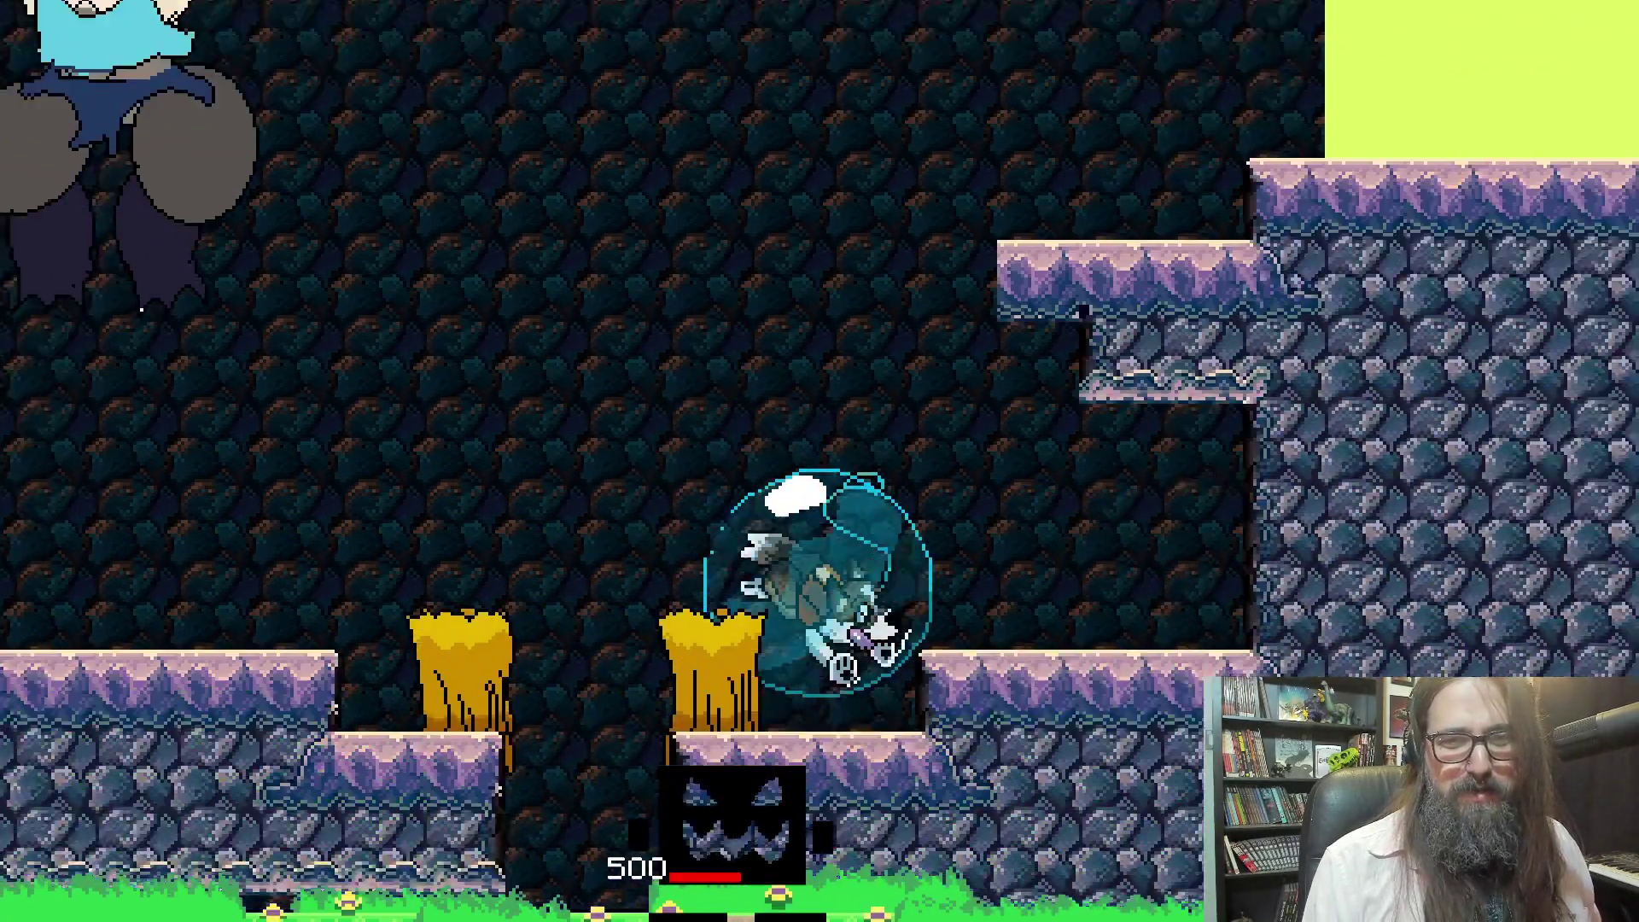
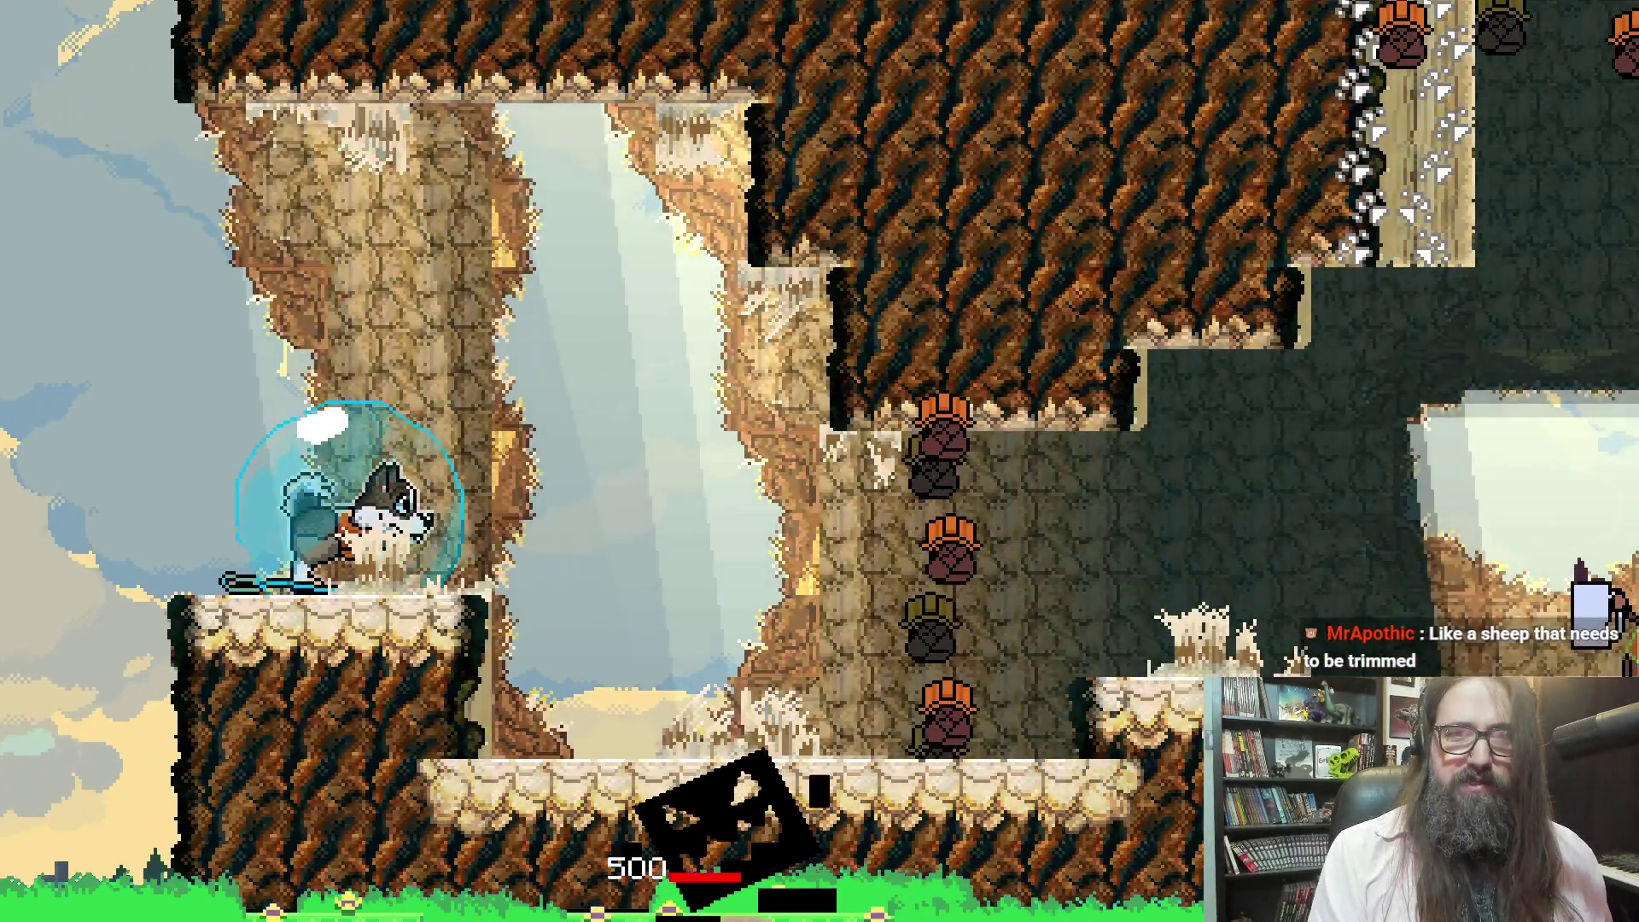
Browse the pause map's level previews, including 2-1A, then choose WAKE UP to resume play
key(Escape)
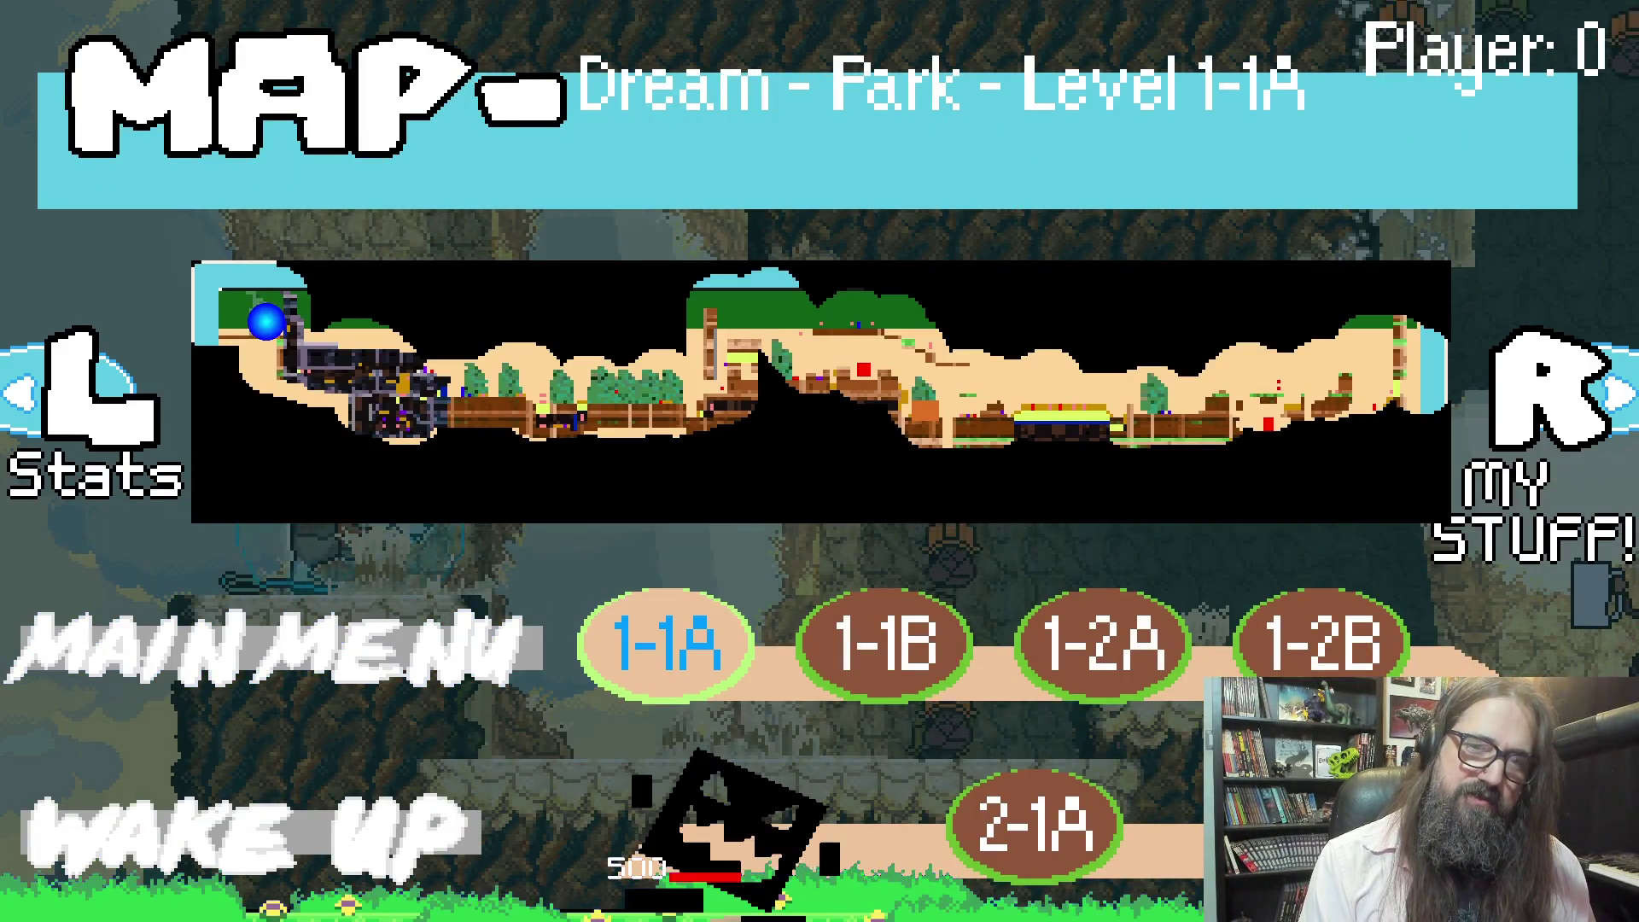
key(Down)
key(Up)
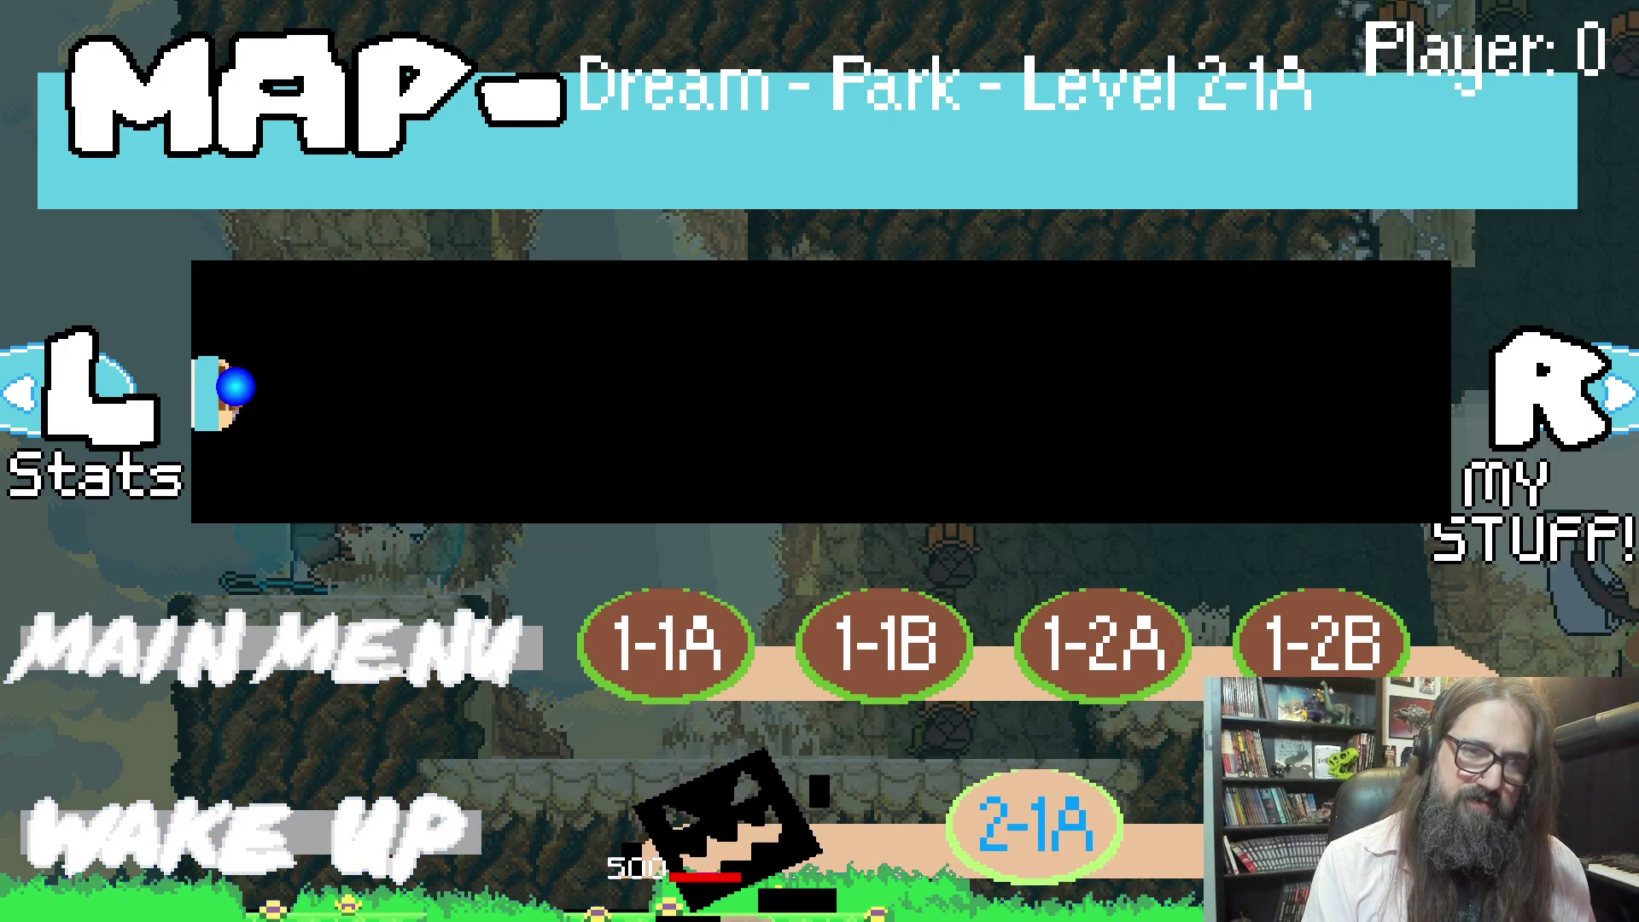
key(Left)
key(Escape)
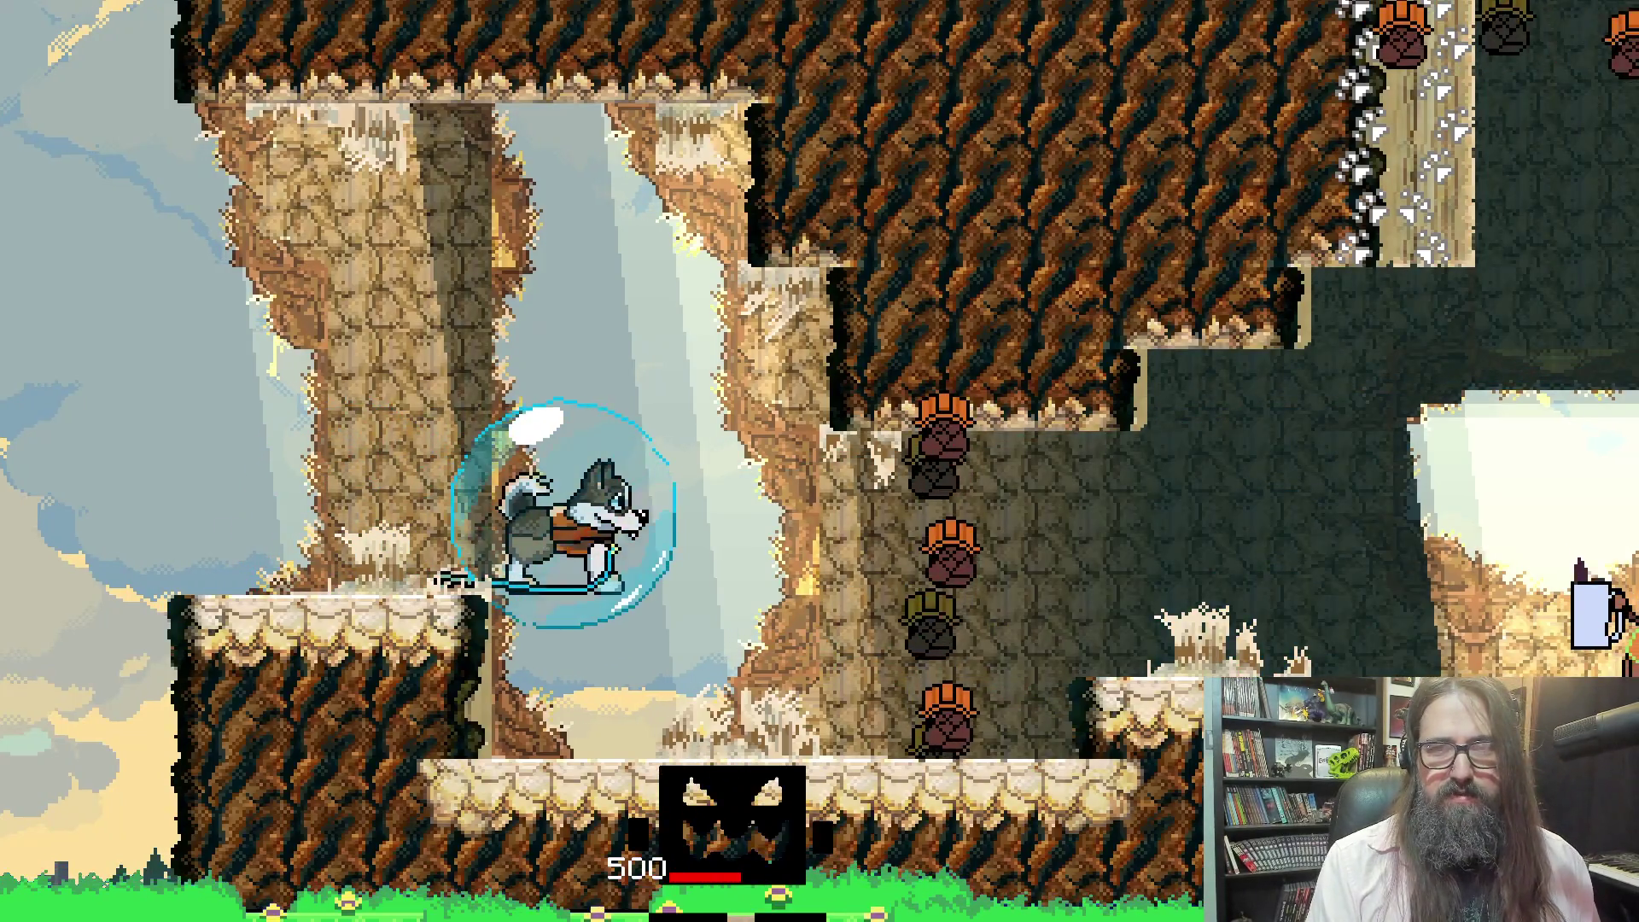
Walk the dog right and talk through the character's dialogue
key(Right)
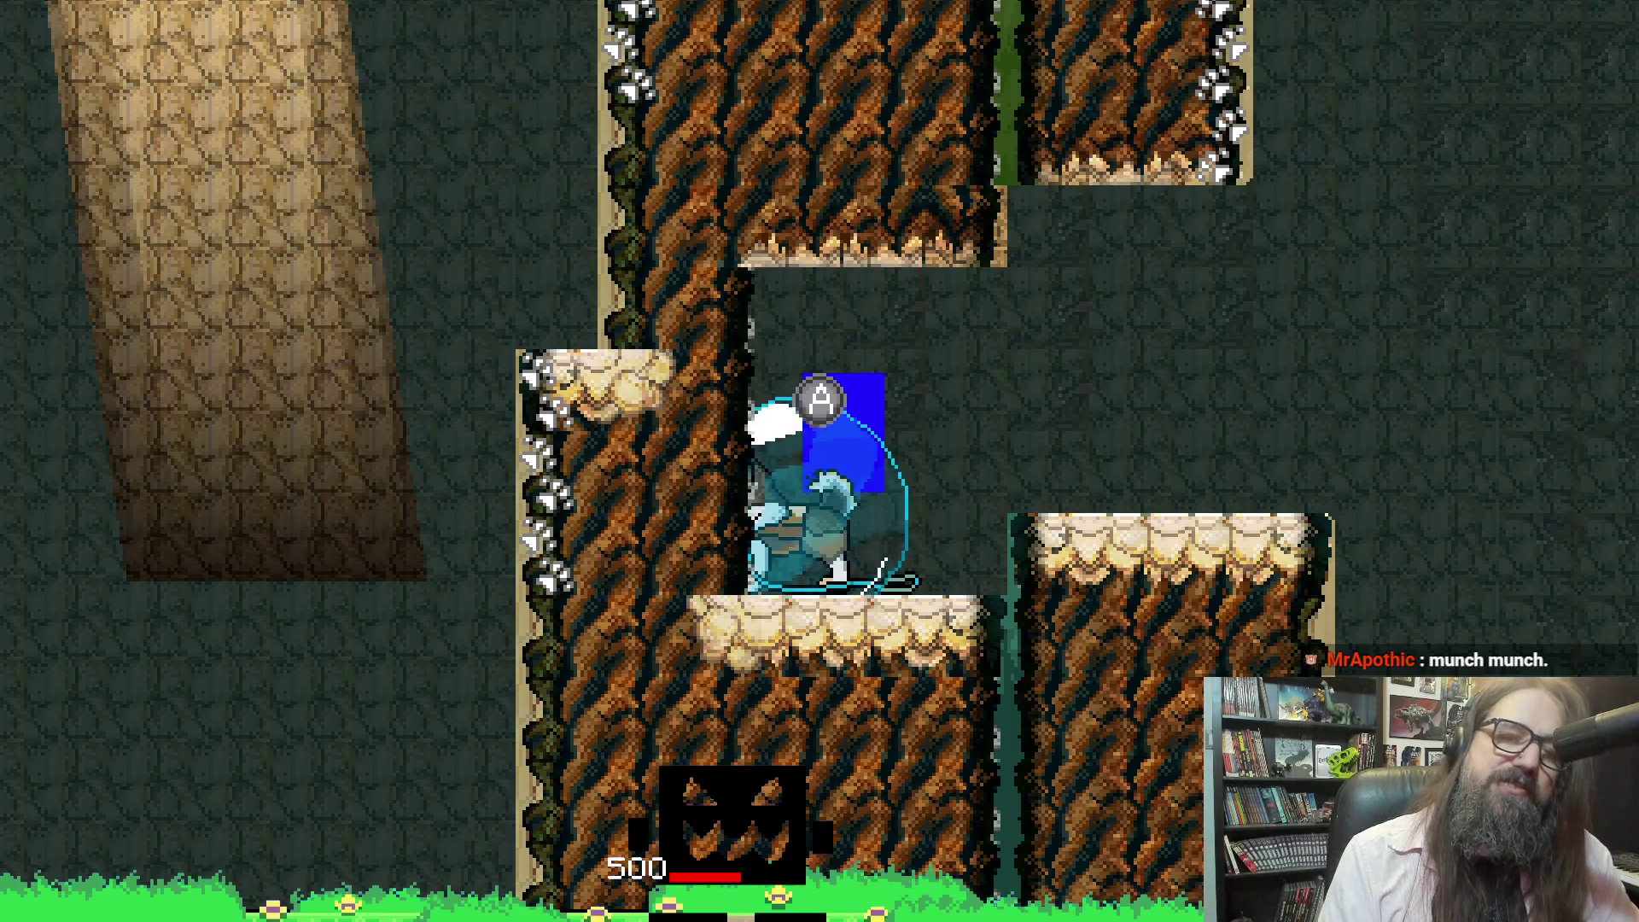
key(space)
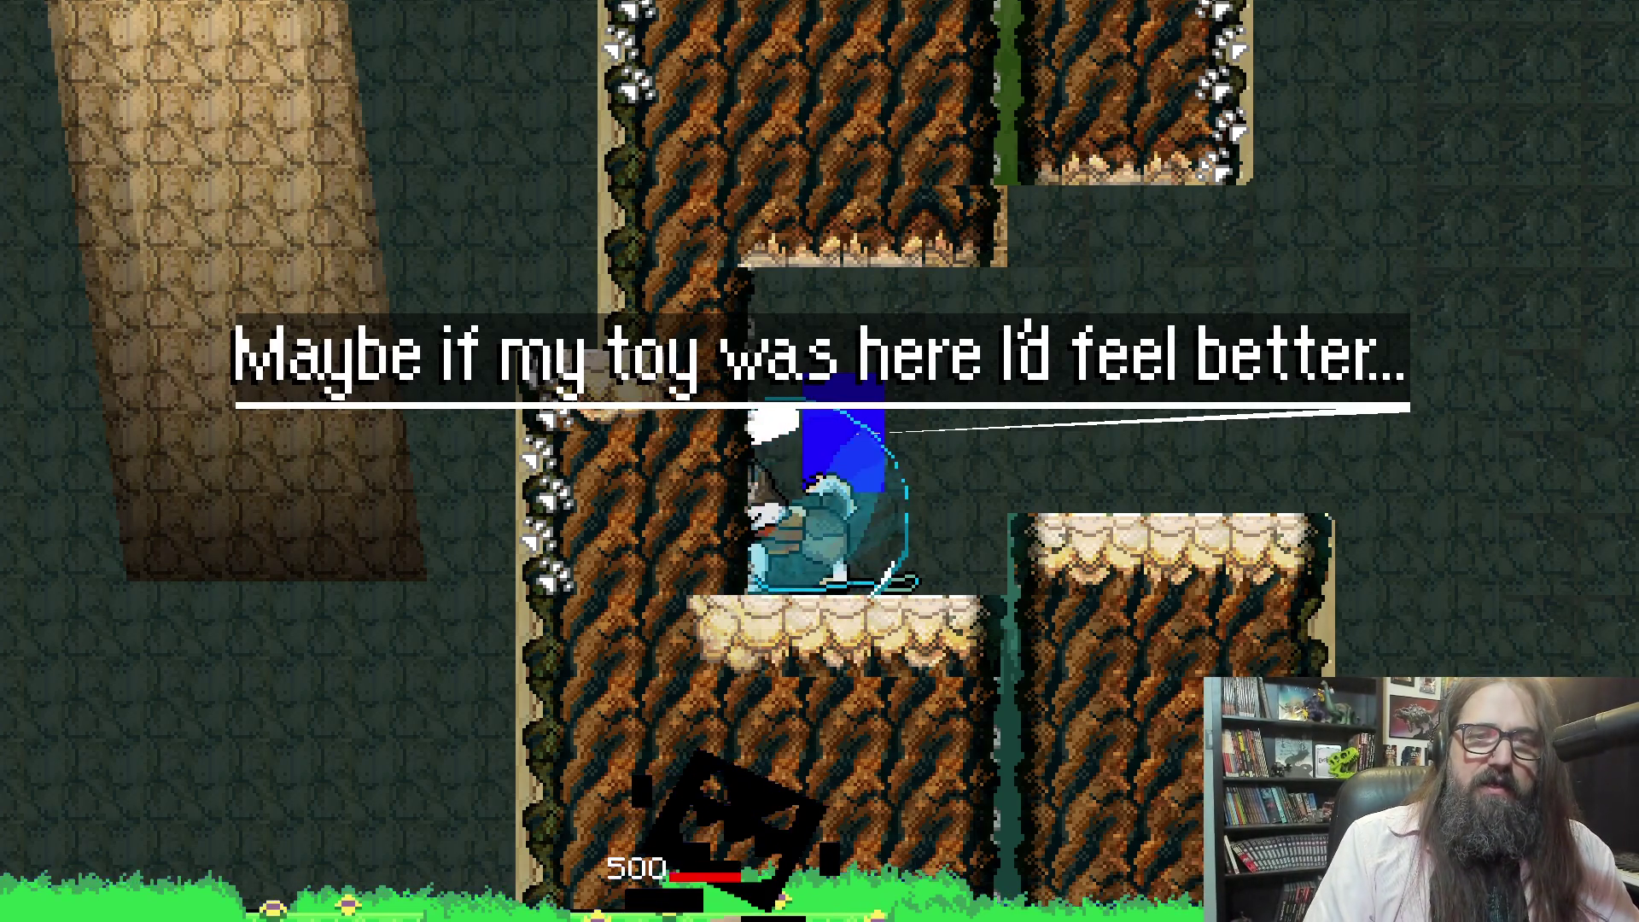
key(space)
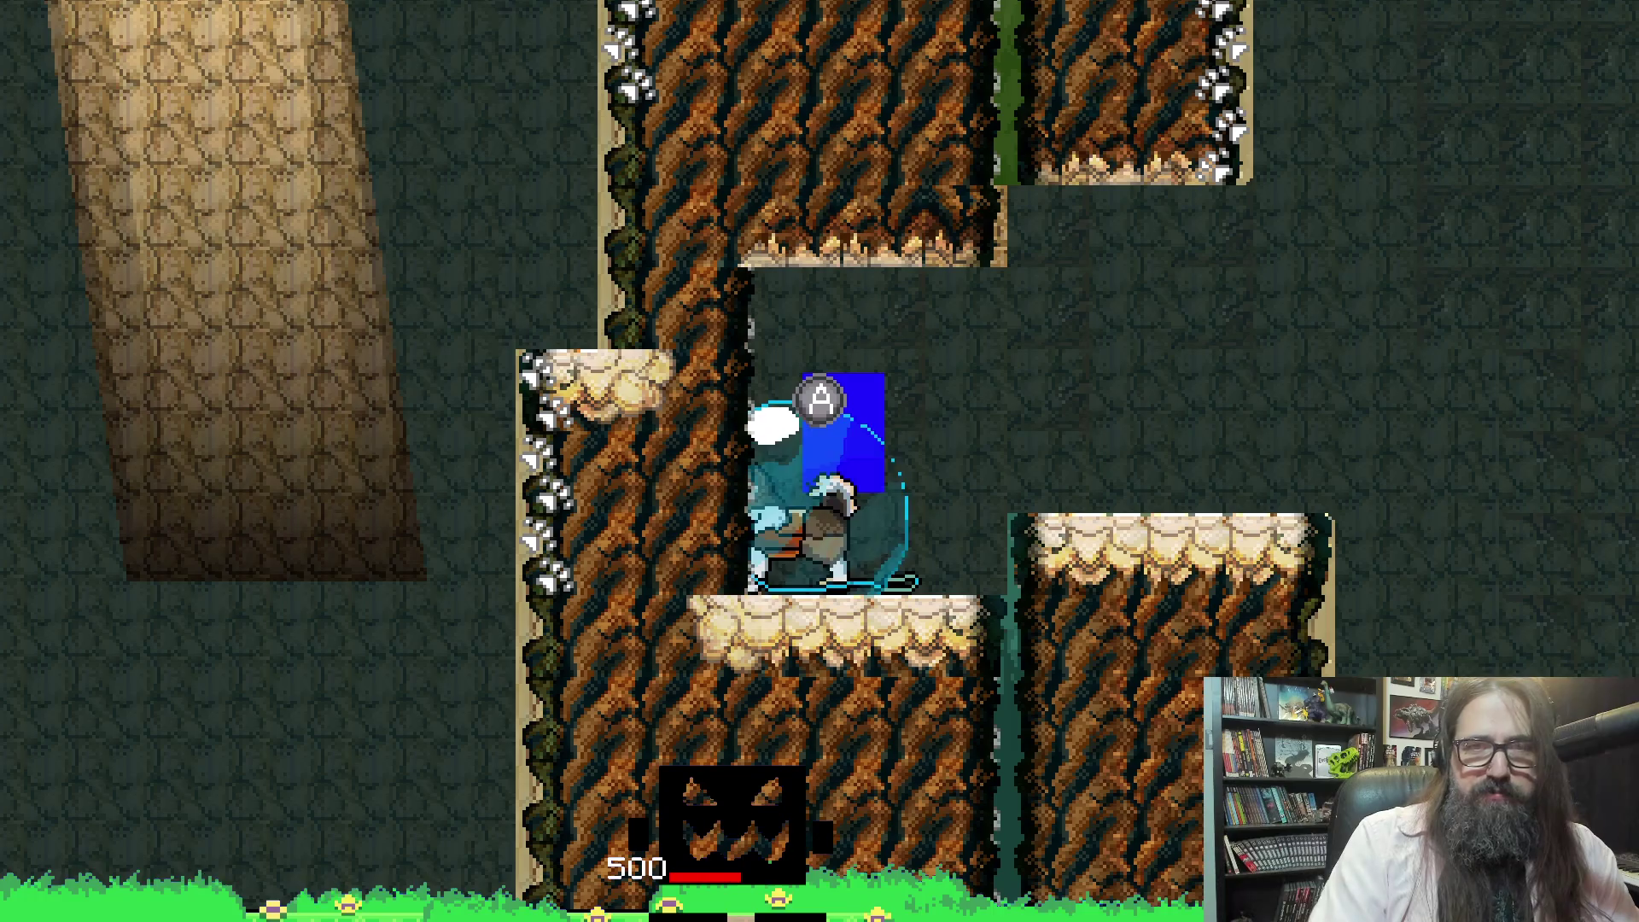
Roll the dog right across the gaps, re-form its bubble, and drop onto the lower ledge
key(Right)
key(space)
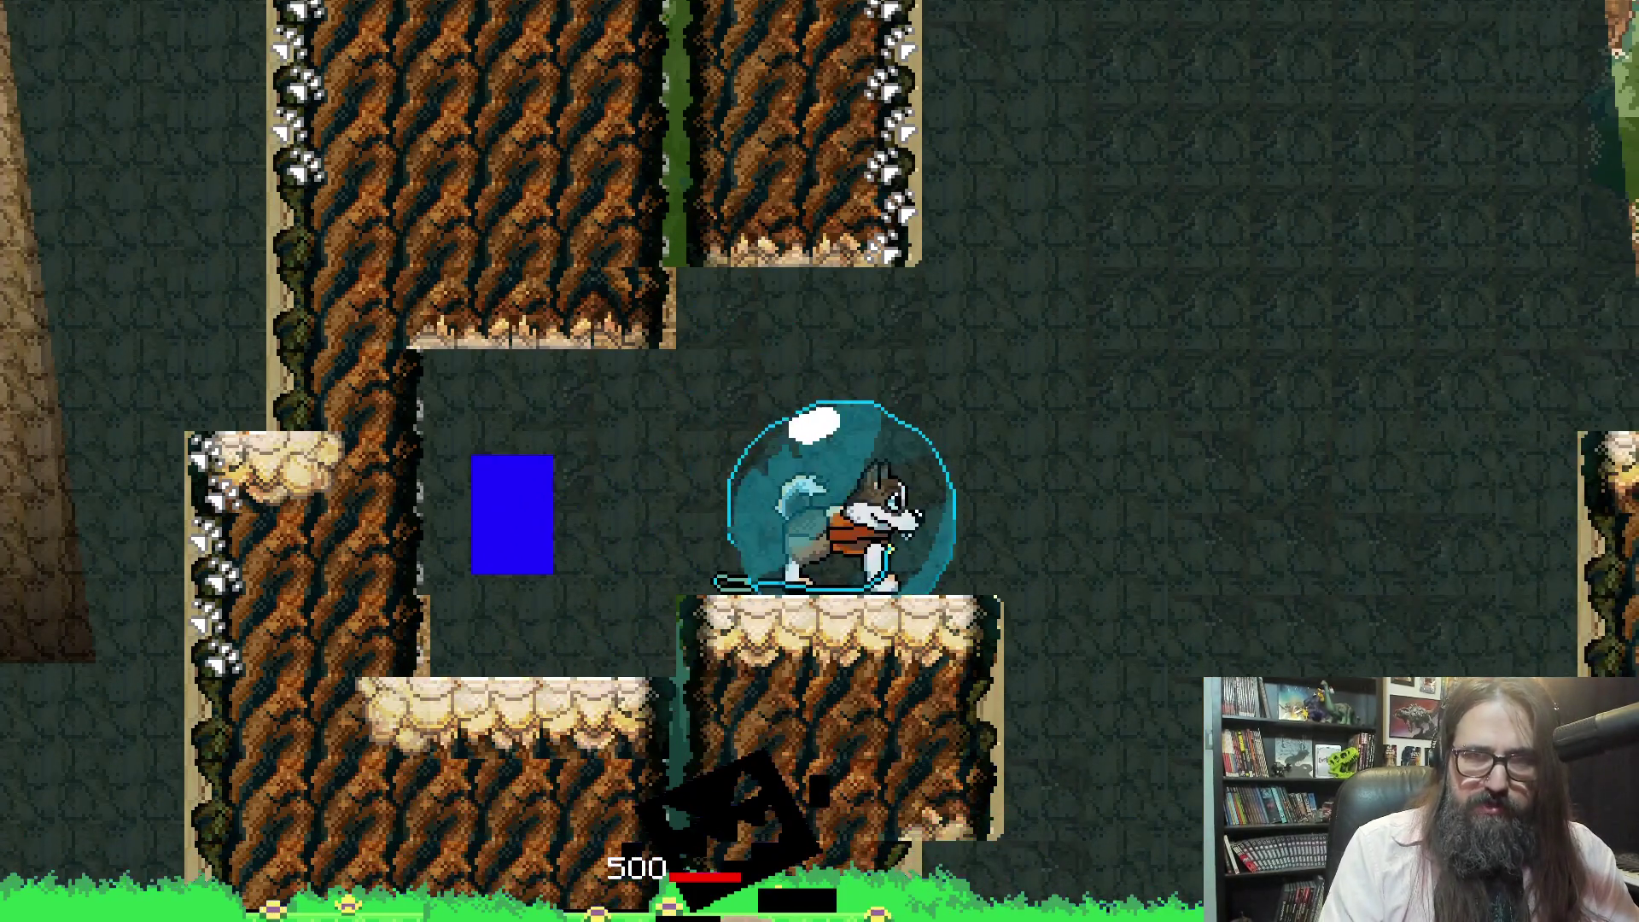
key(Right)
key(space)
key(x)
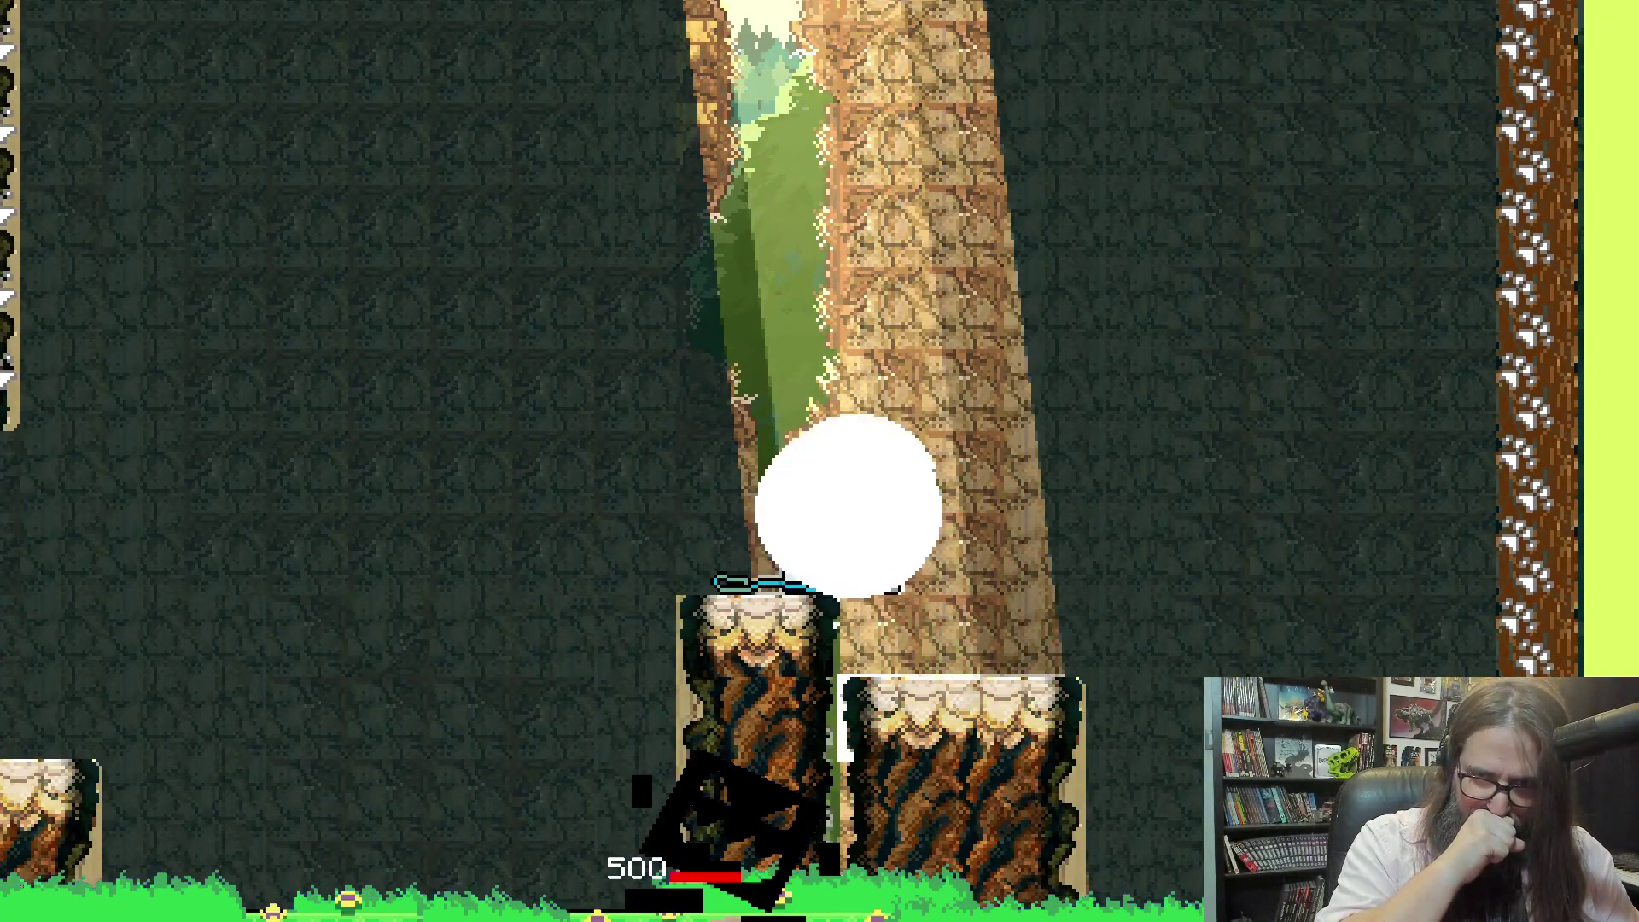
key(Left)
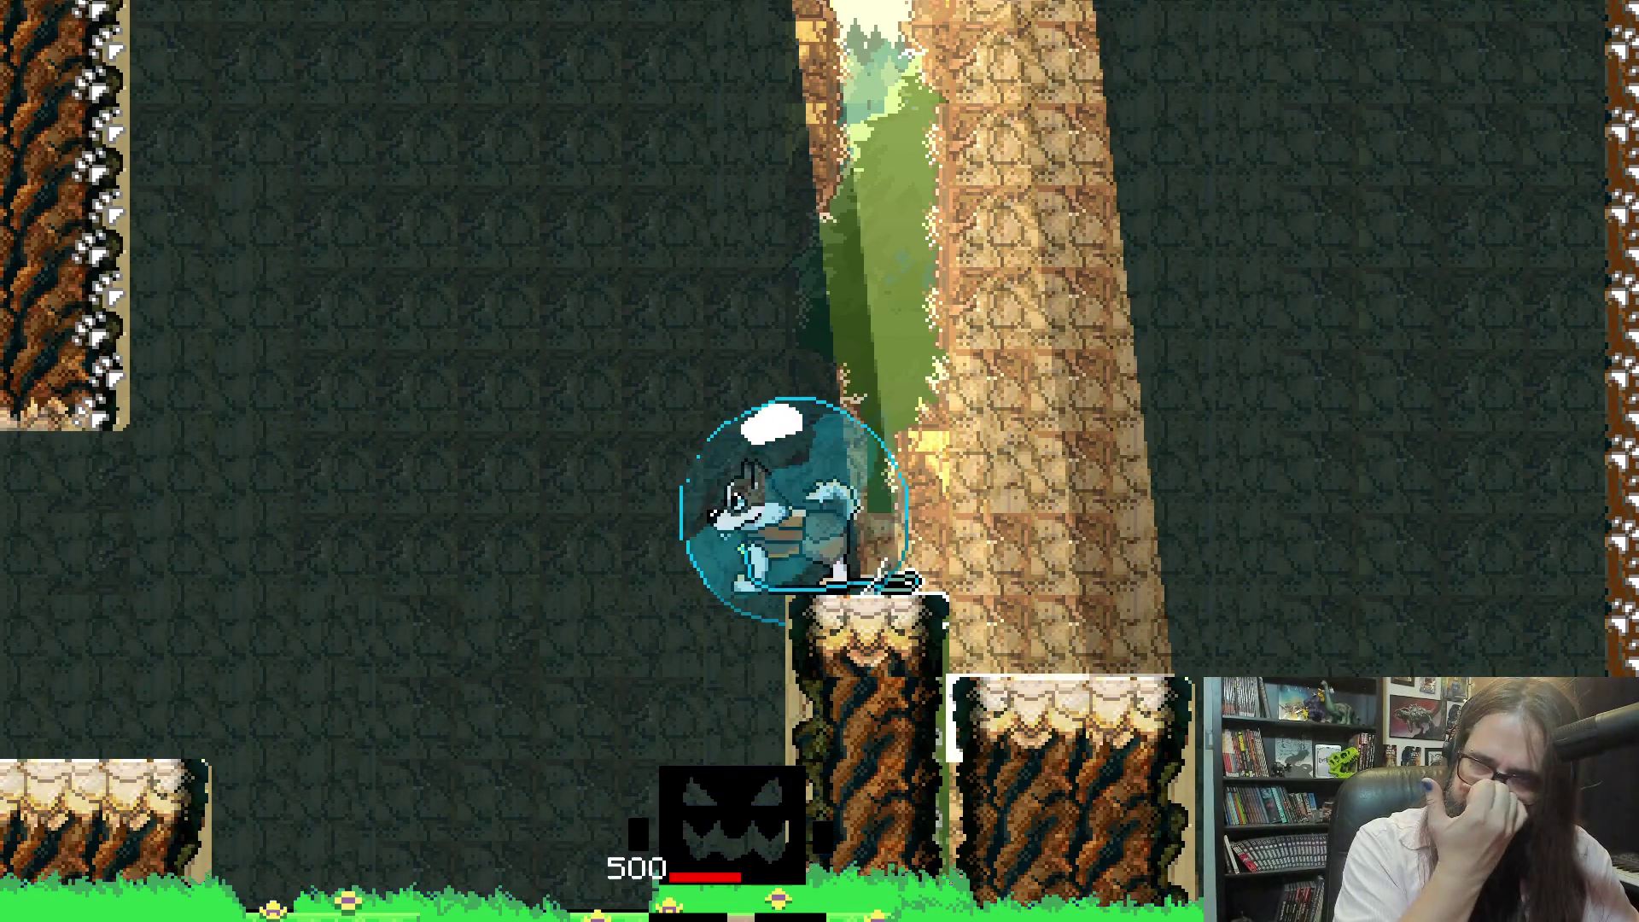
key(Right)
key(space)
Answer Yeah! to give away the ratty handtowel
key(Left)
key(Right)
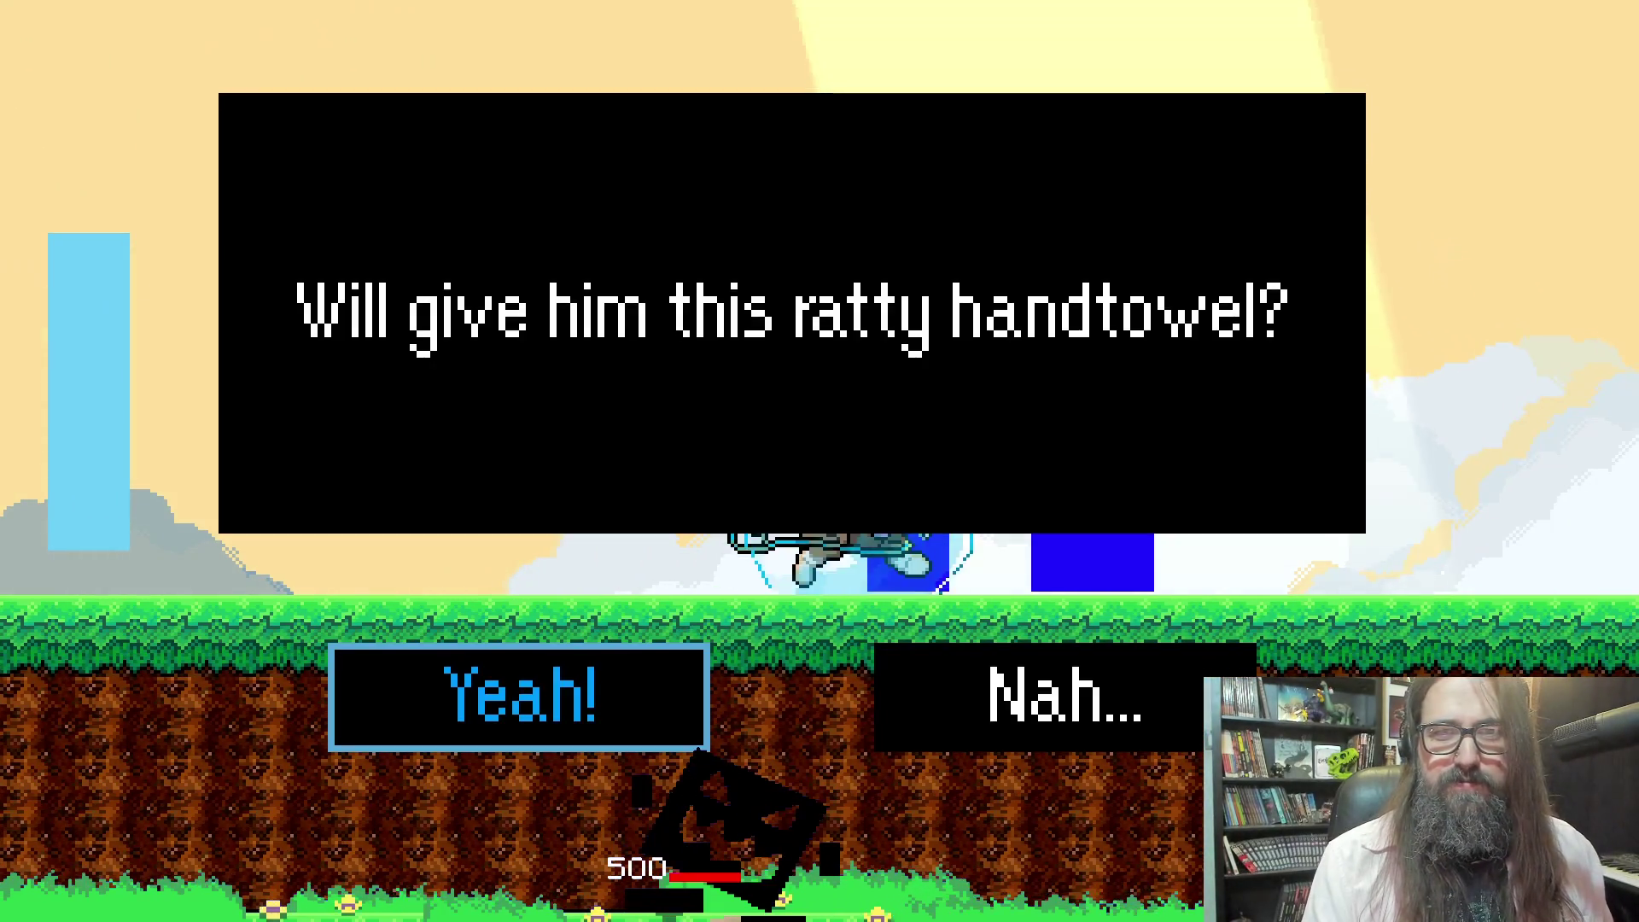
key(Return)
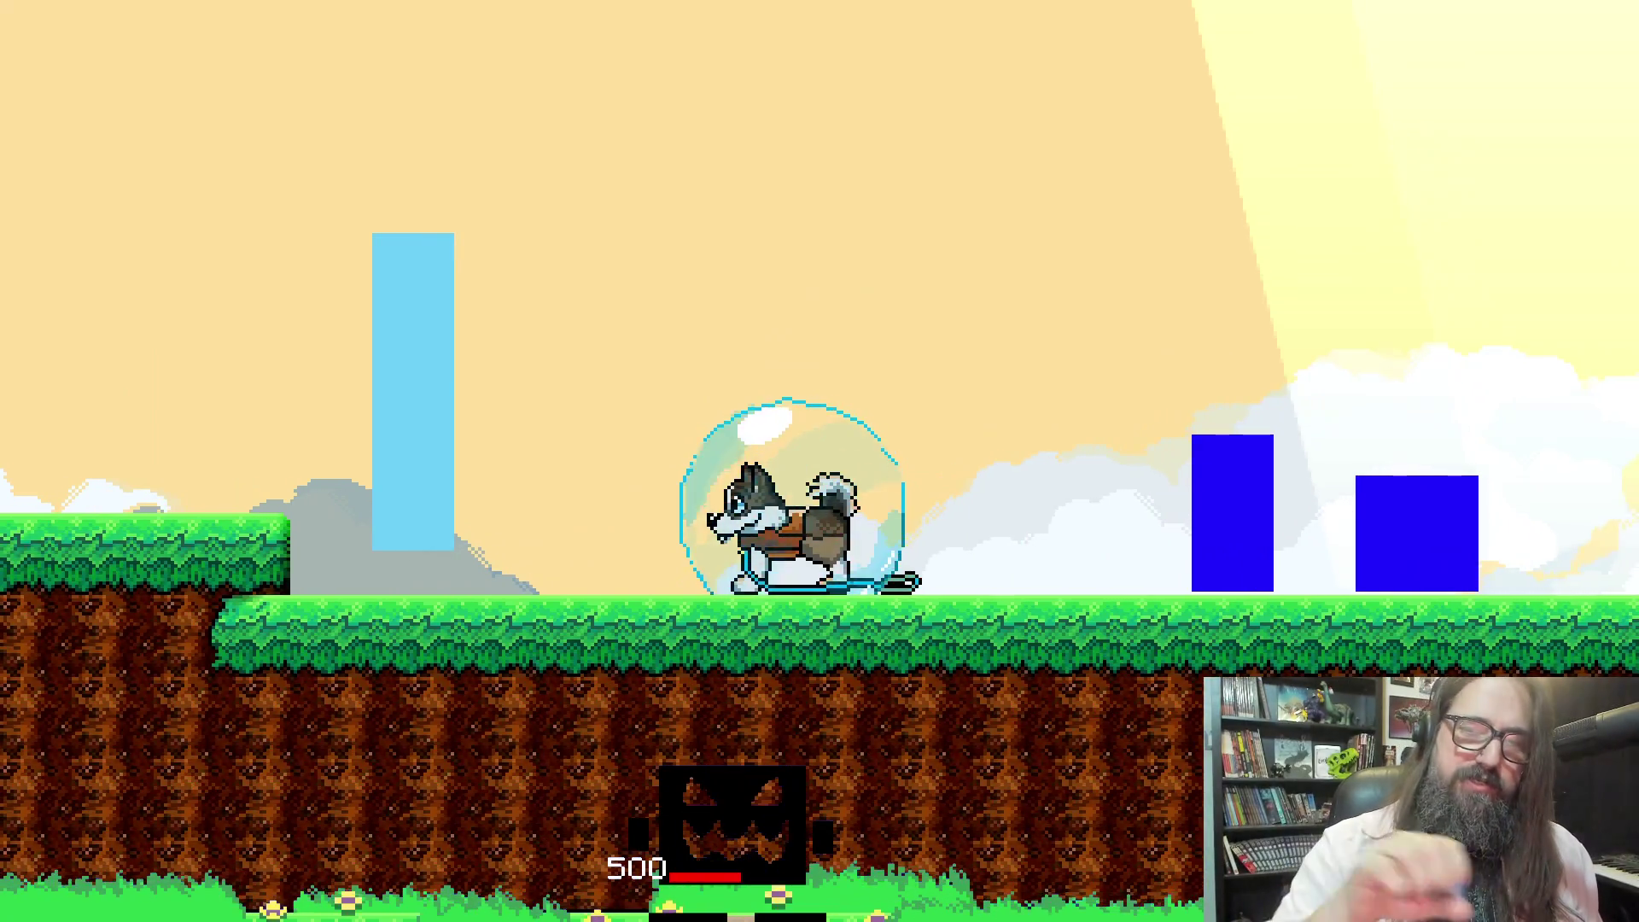
Run right past the blue blocks and jump up toward the spiked wall
key(Right)
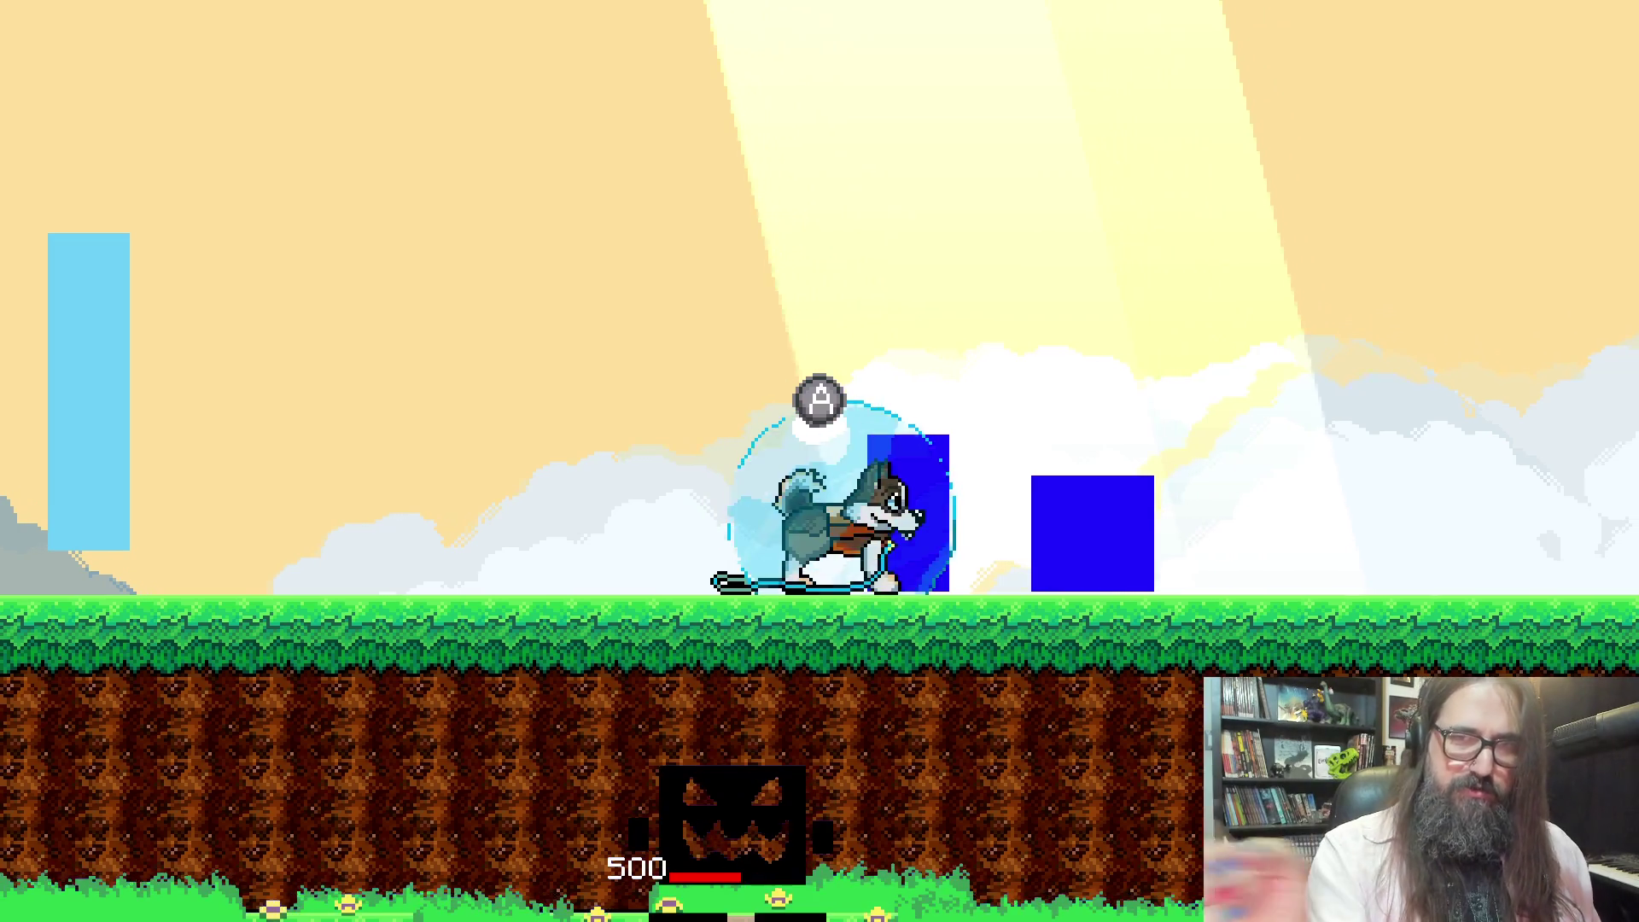
key(Right)
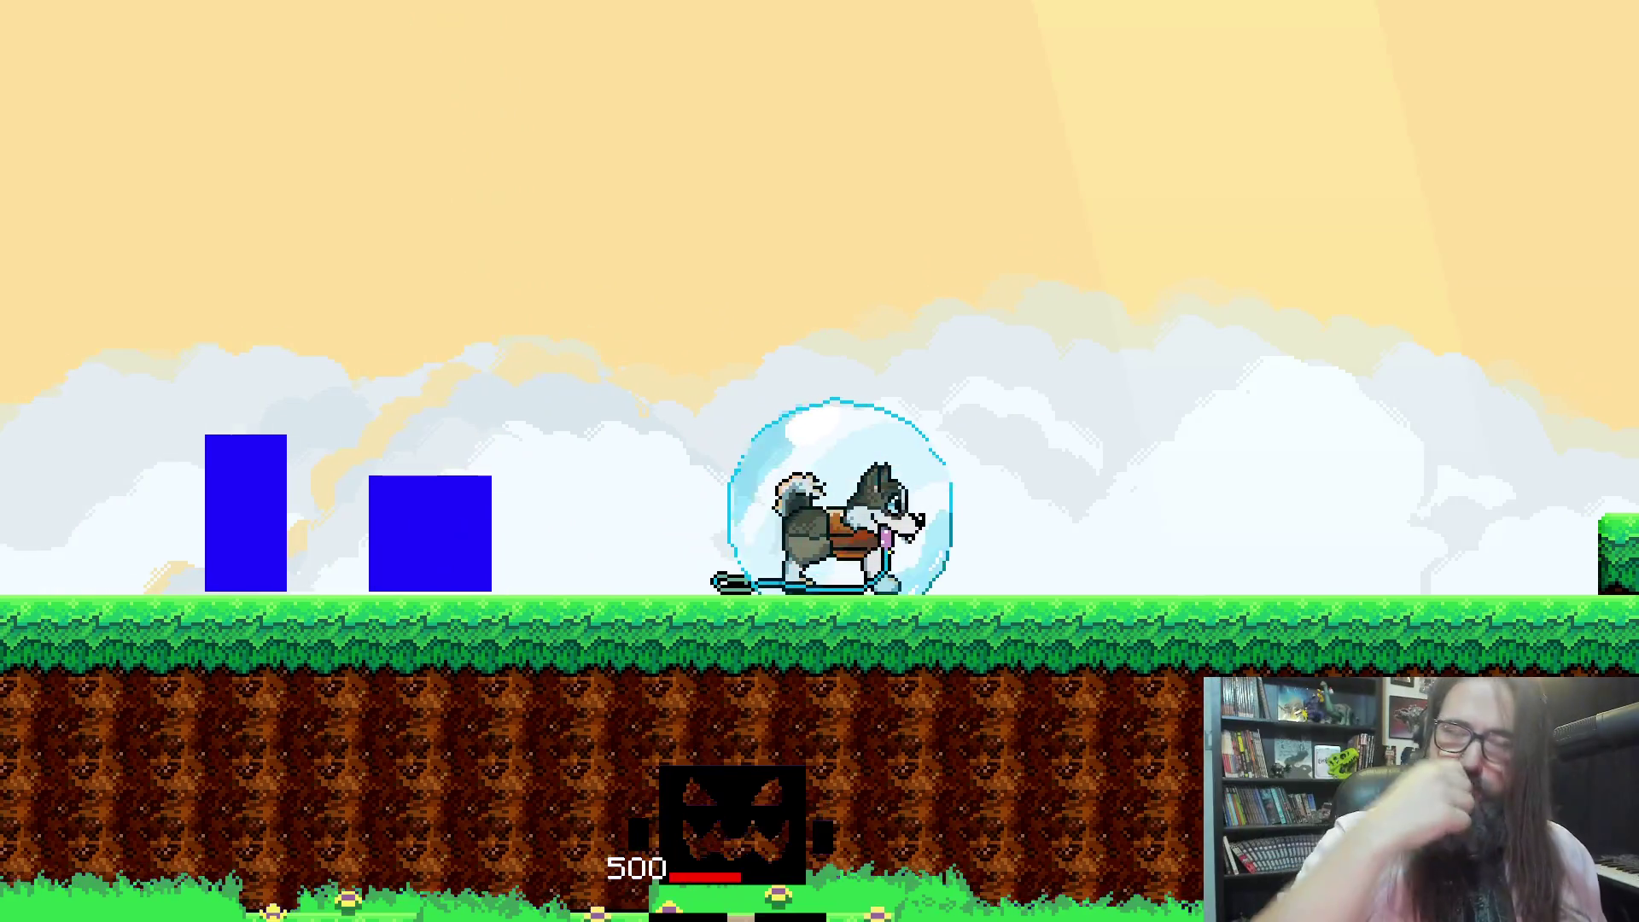
key(Right)
key(space)
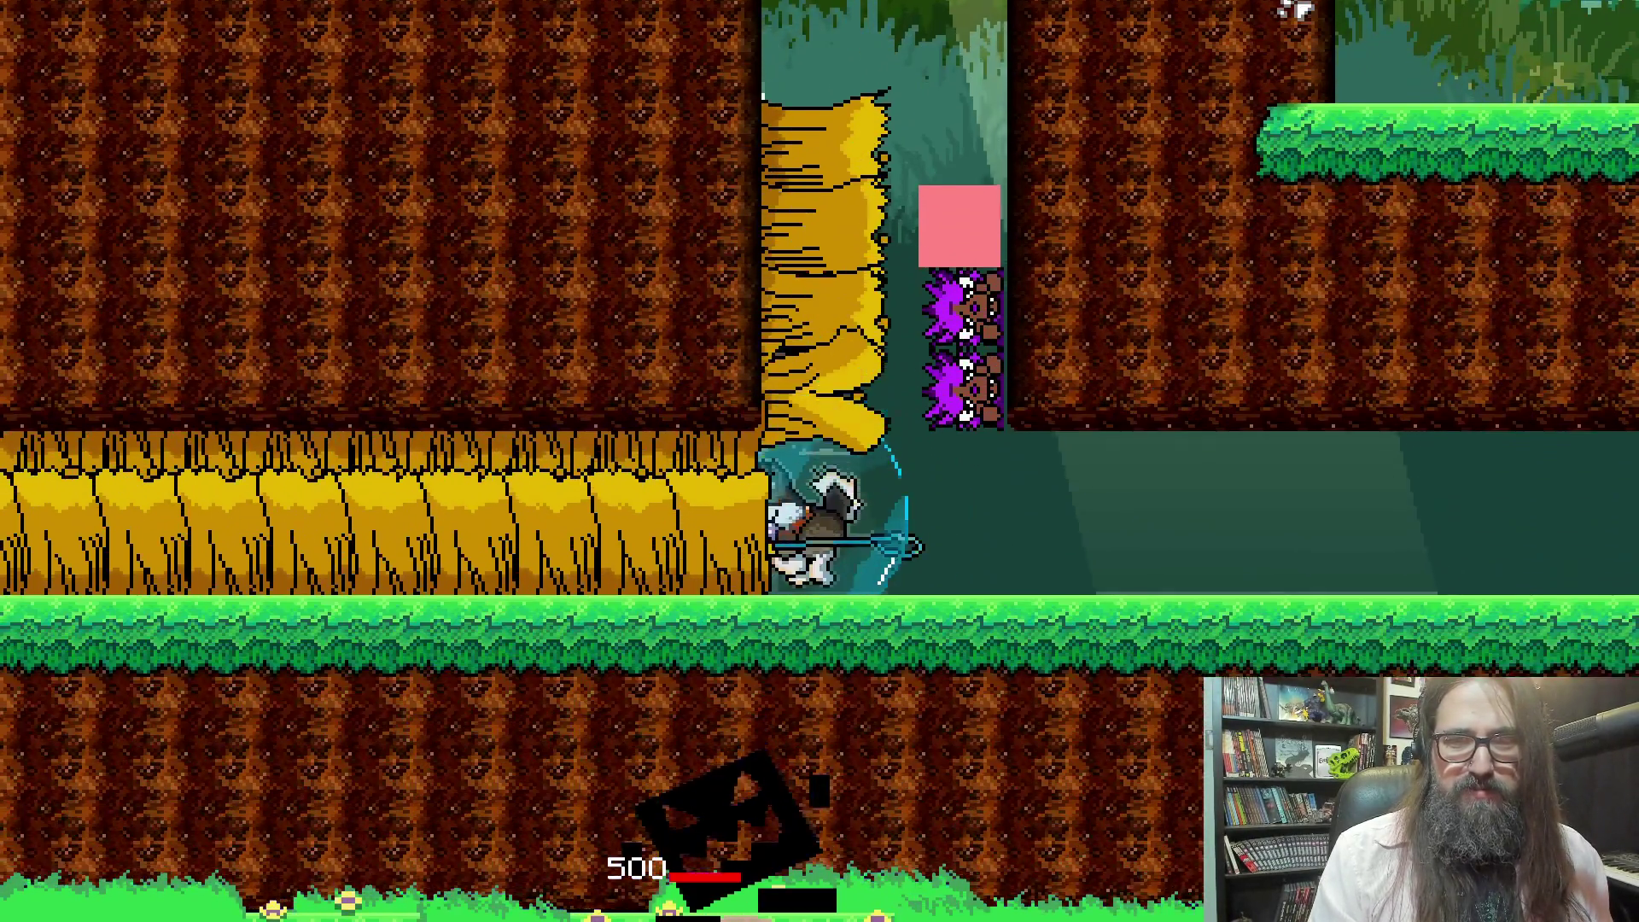
Run the dog back and forth along the golden corridor and lunge until the obj_character Code Error appears
key(Left)
key(Right)
key(Left)
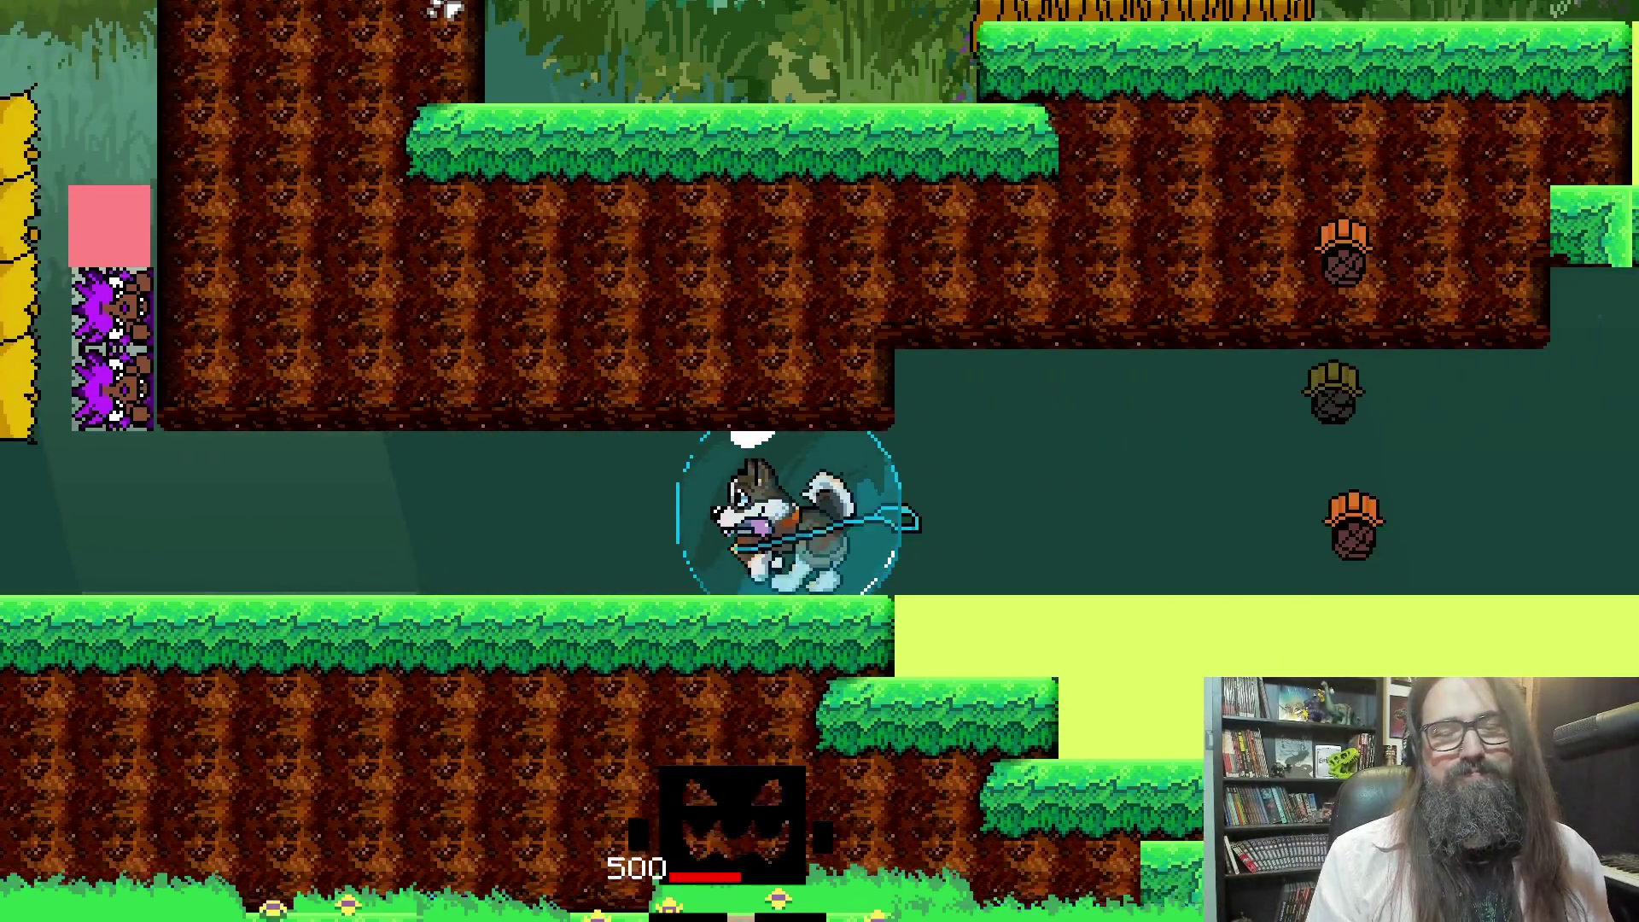
key(Right)
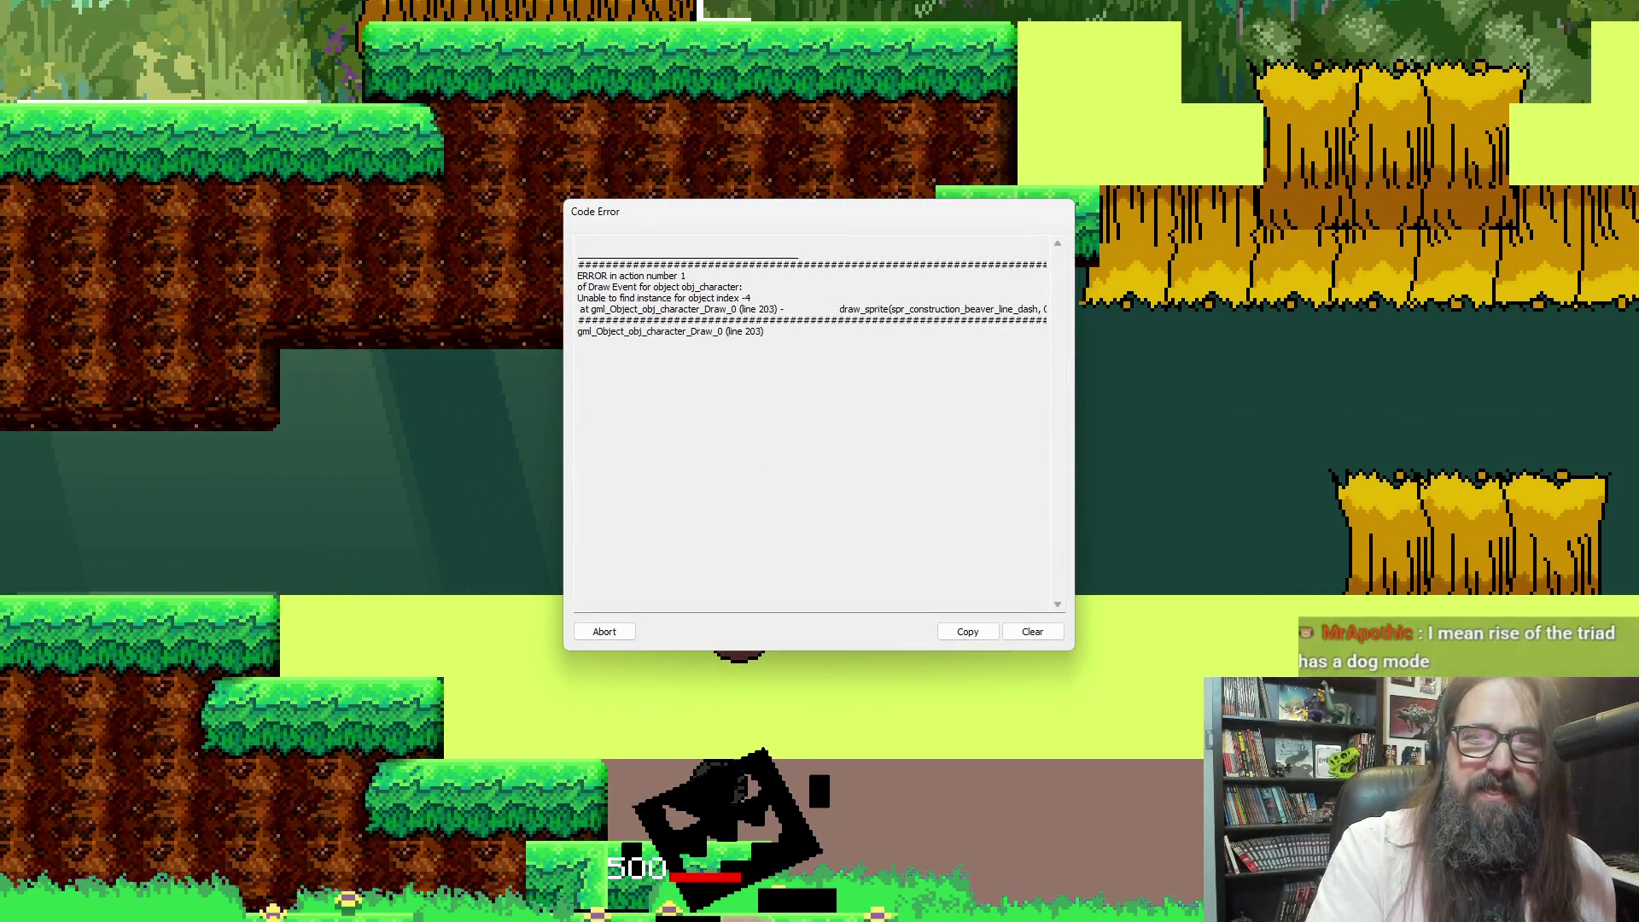
Select the draw_sprite error line in the Code Error box, then abort the crashed game
drag(903, 309, 1281, 338)
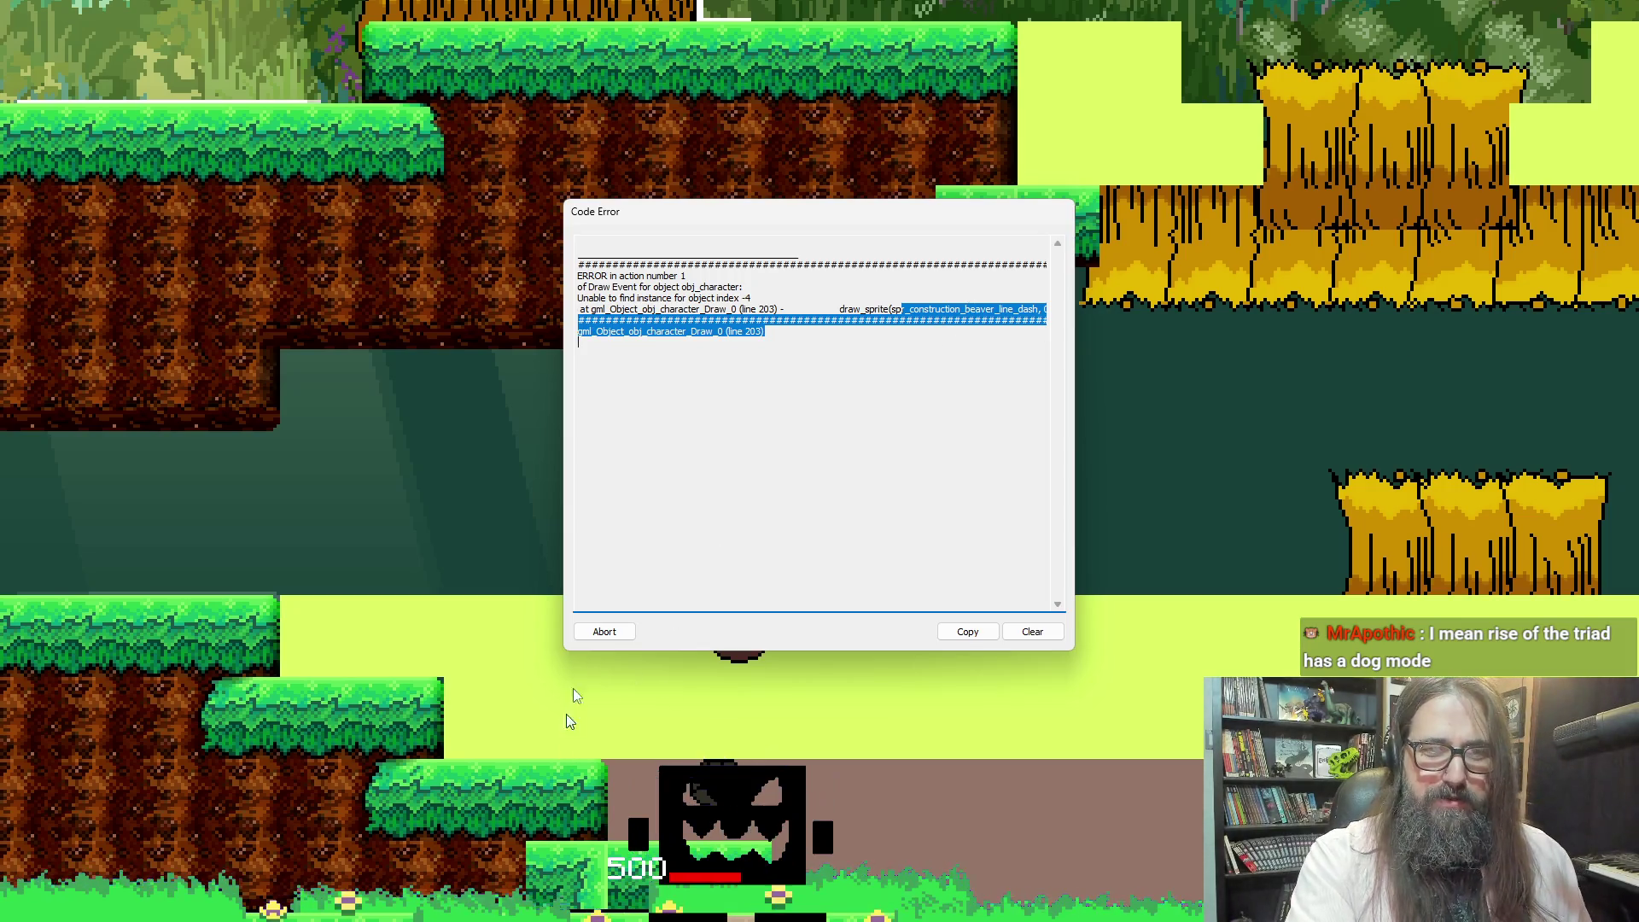
drag(913, 324, 1102, 310)
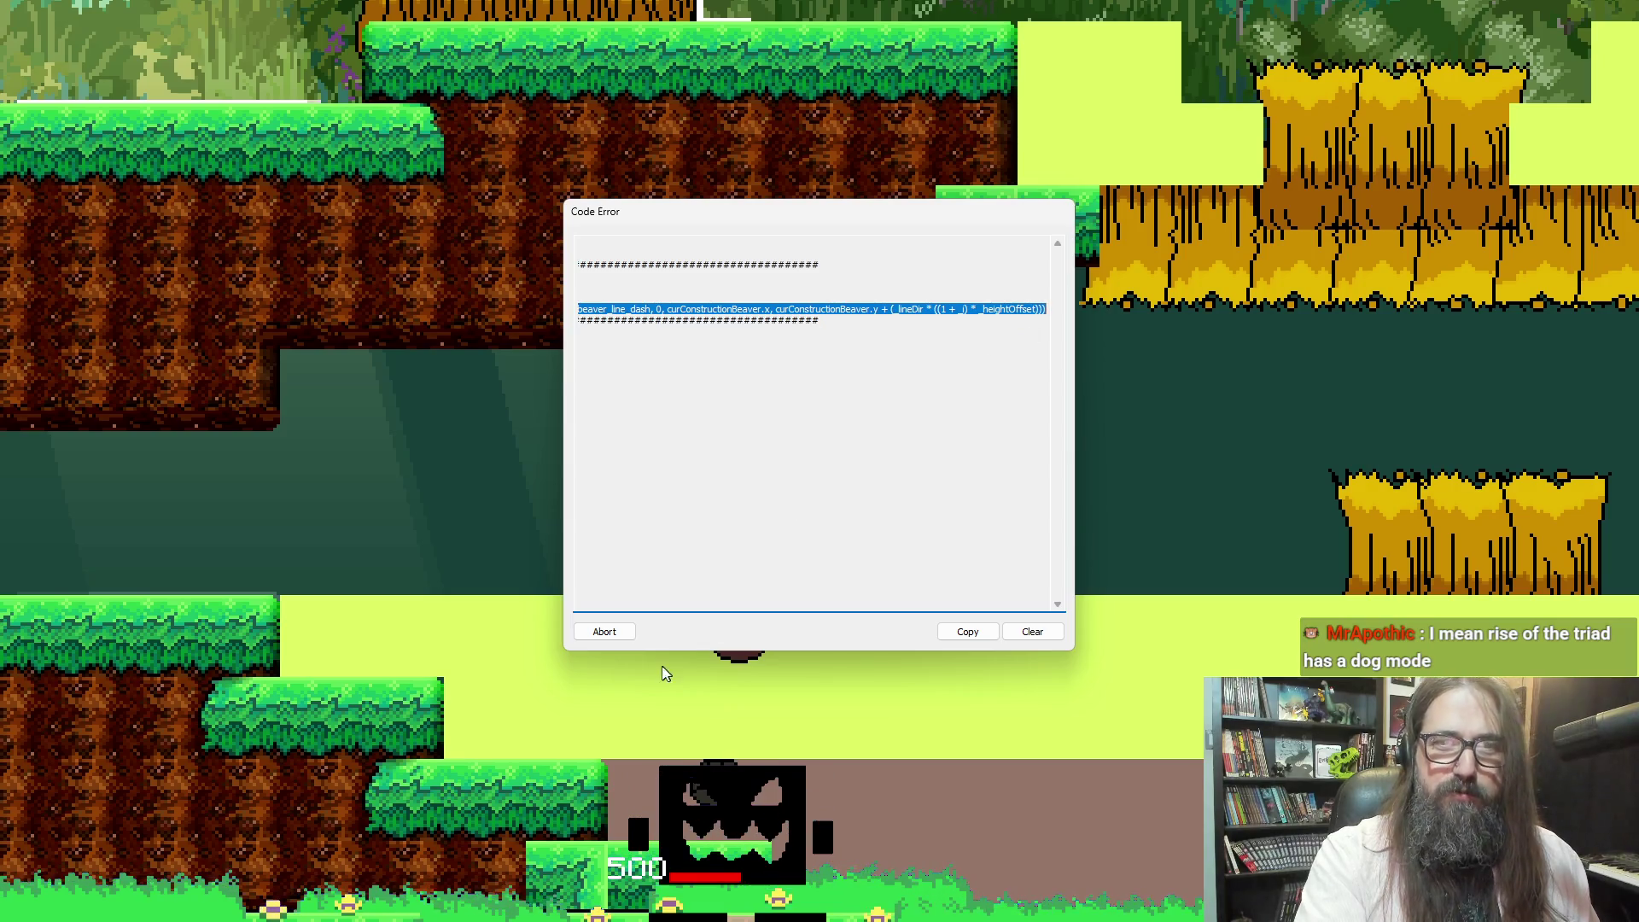
click(604, 630)
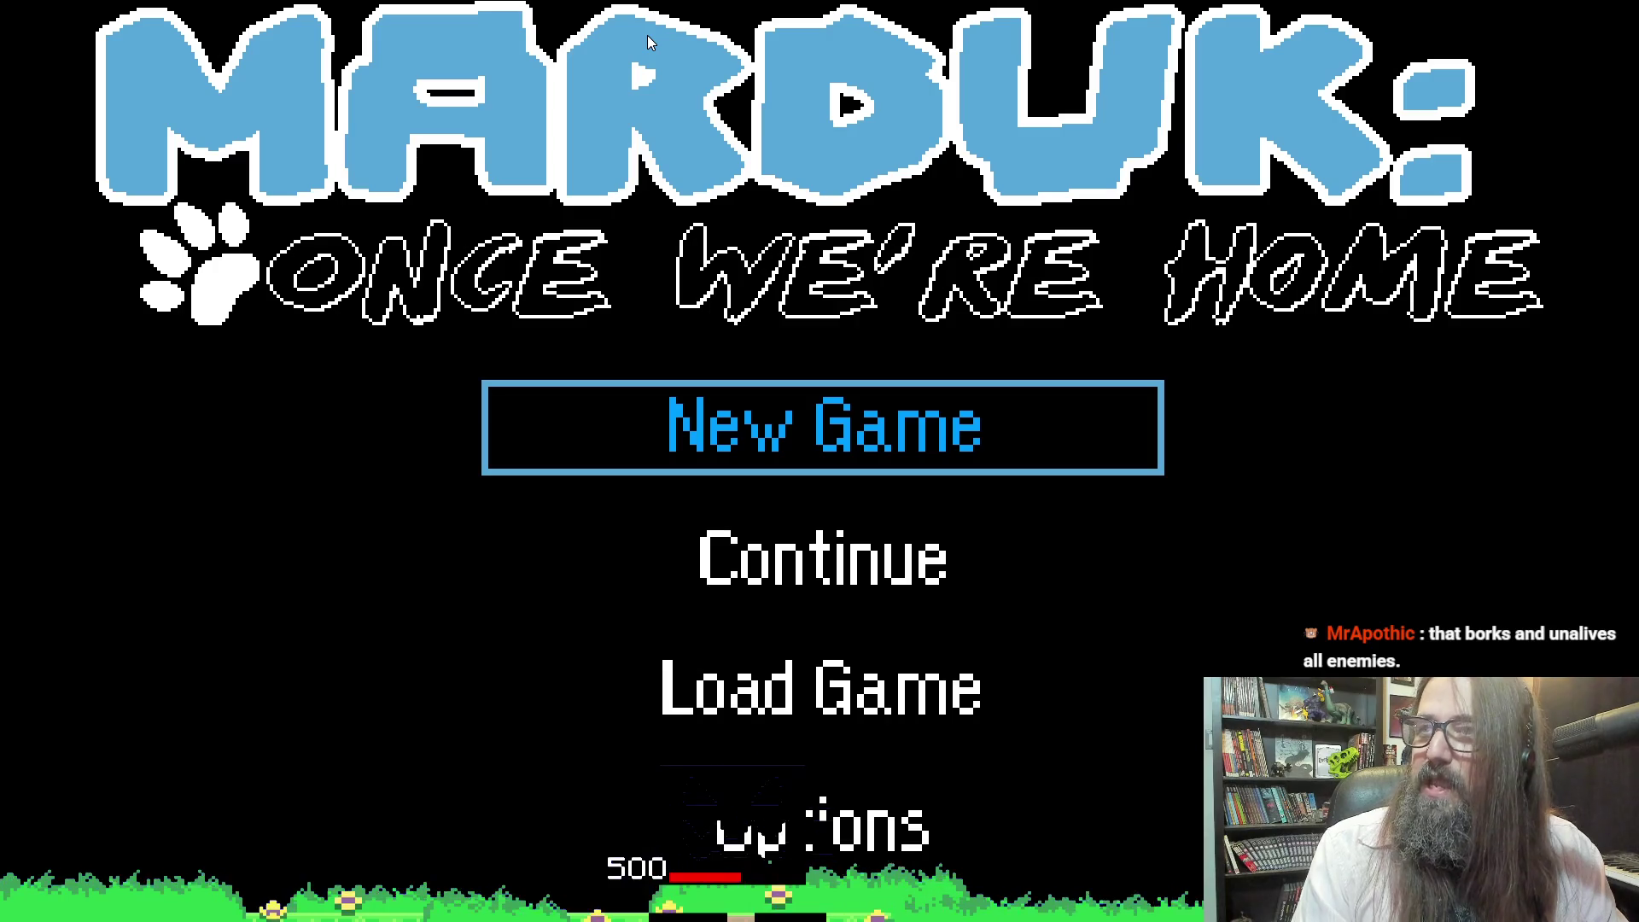
Choose Continue on the title menu to resume the saved game
key(Down)
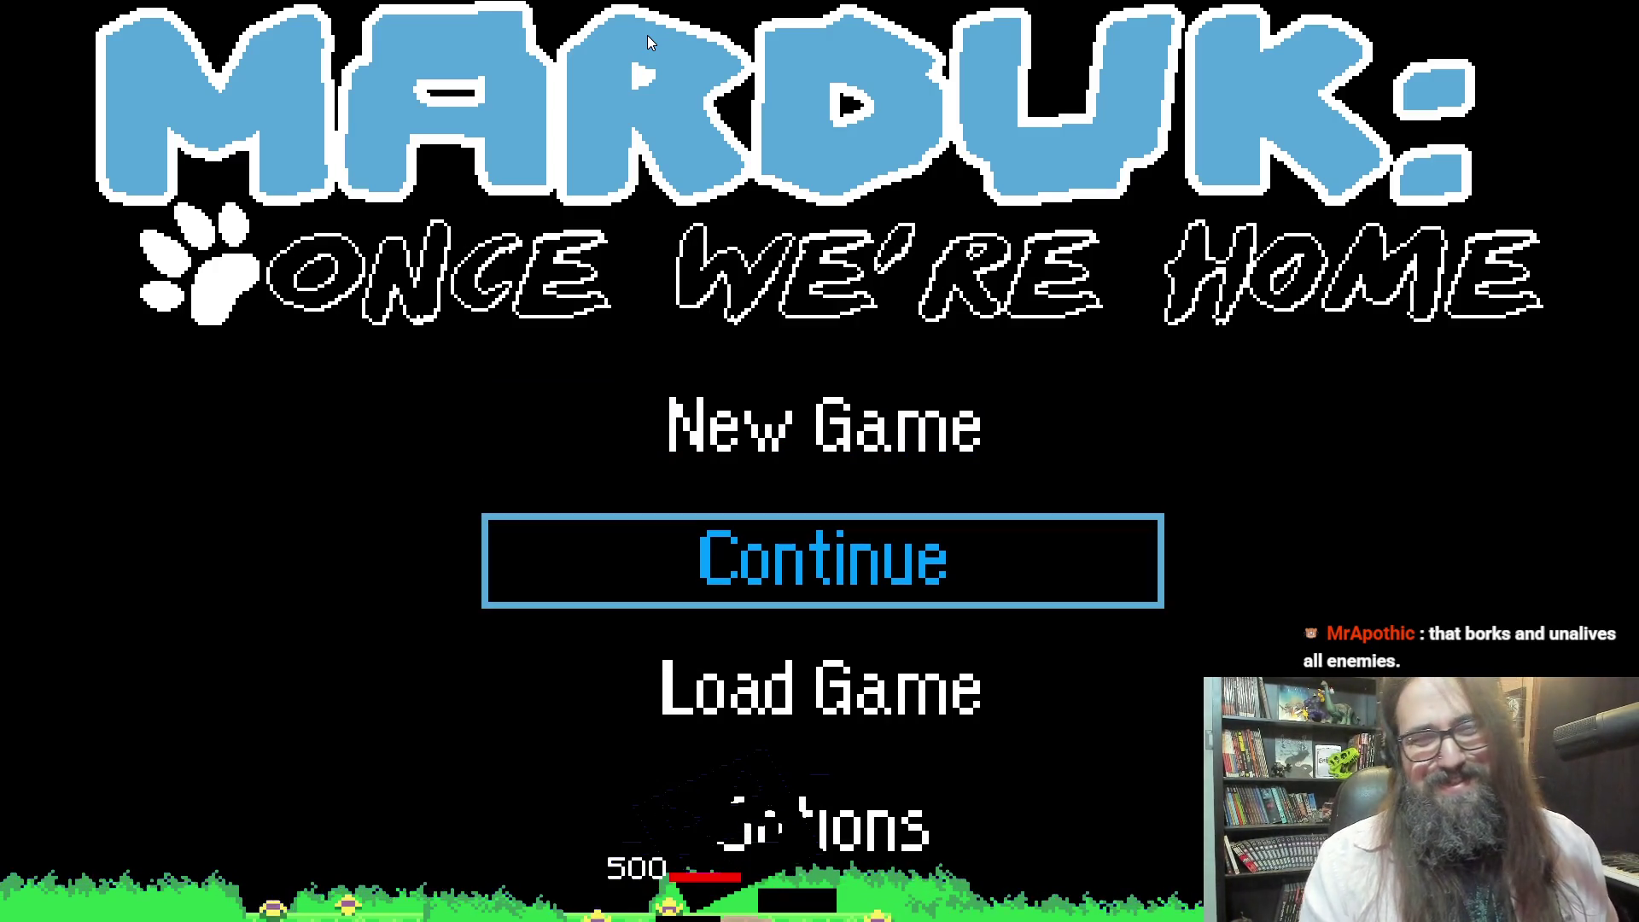
key(Return)
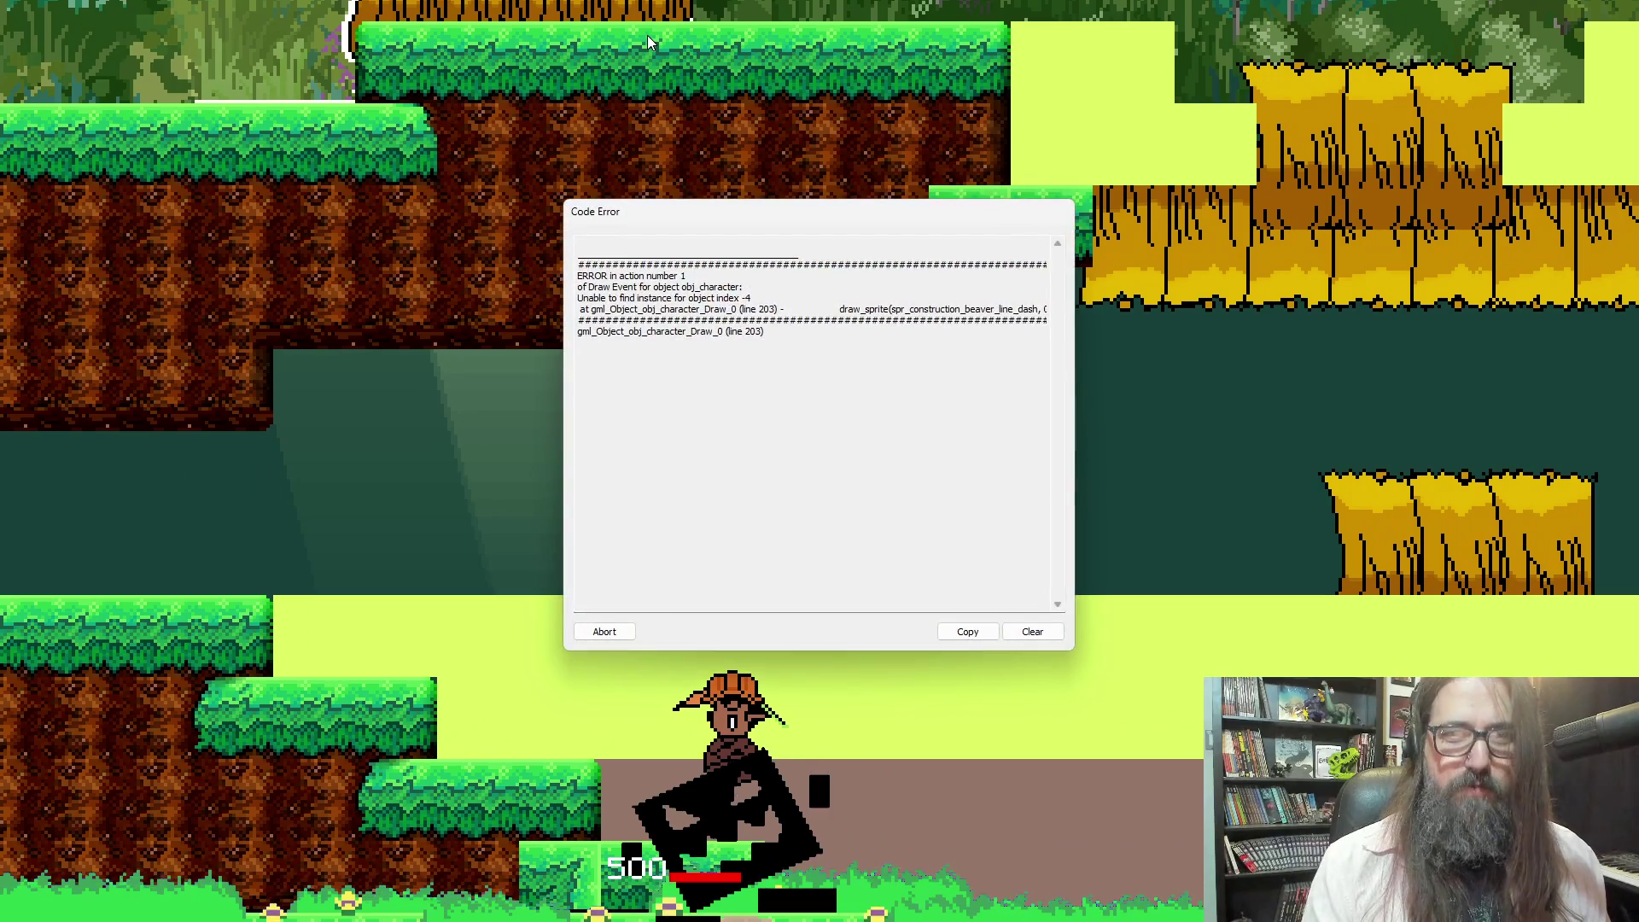
Abort the crashed game and return to the room_level_park_2A room editor
click(604, 634)
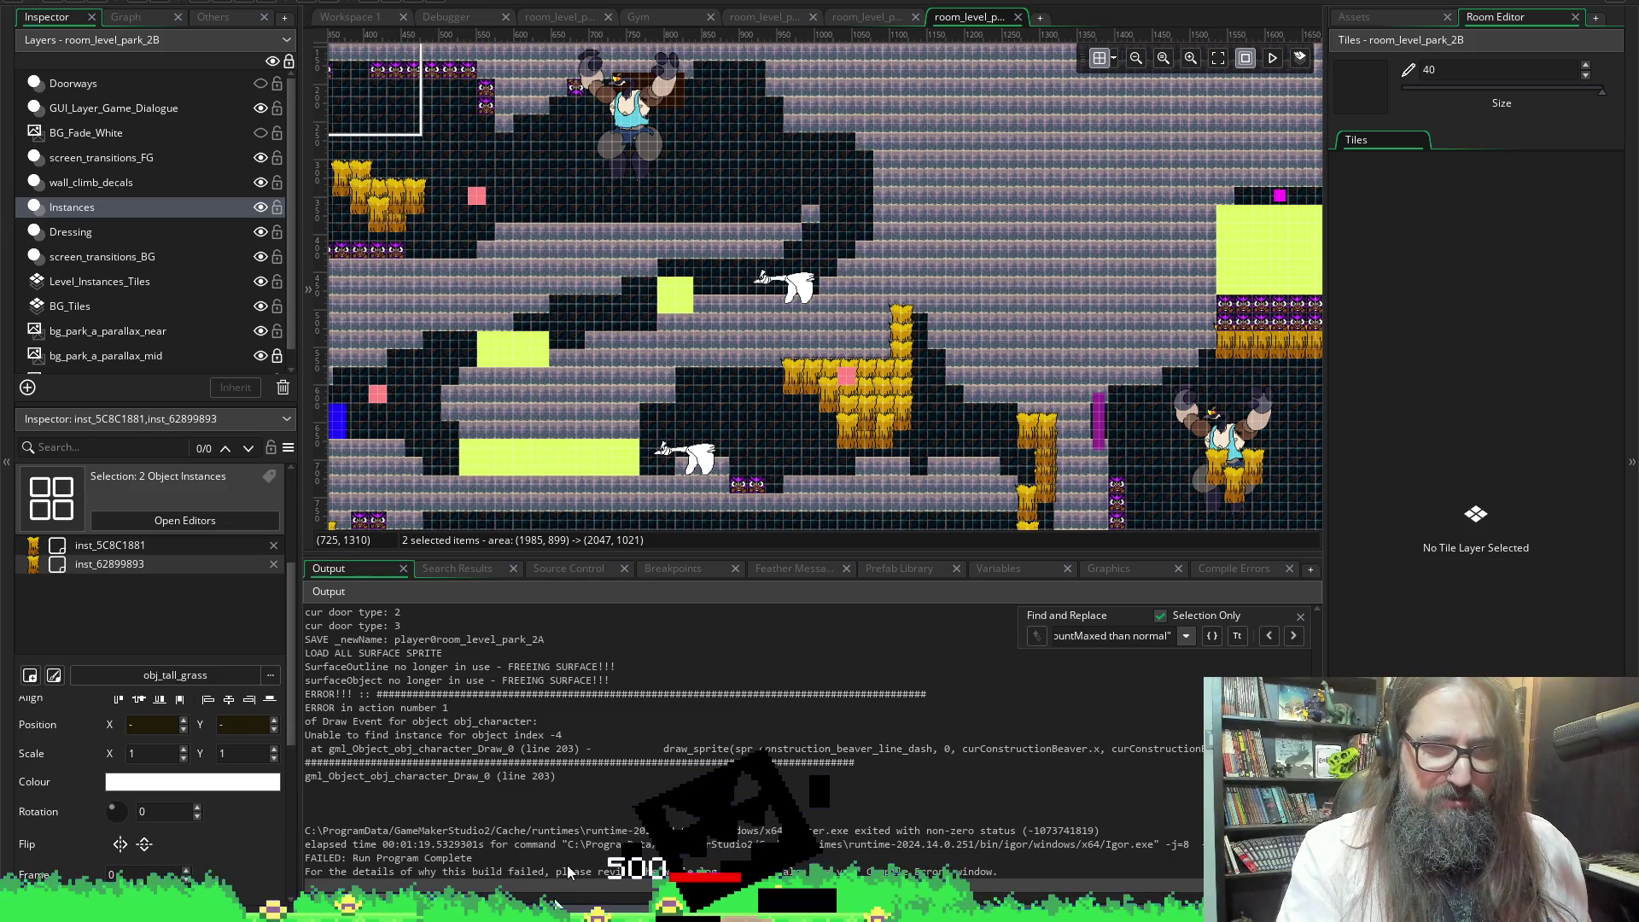
scroll(989, 254, down, 2)
click(877, 19)
scroll(771, 260, down, 3)
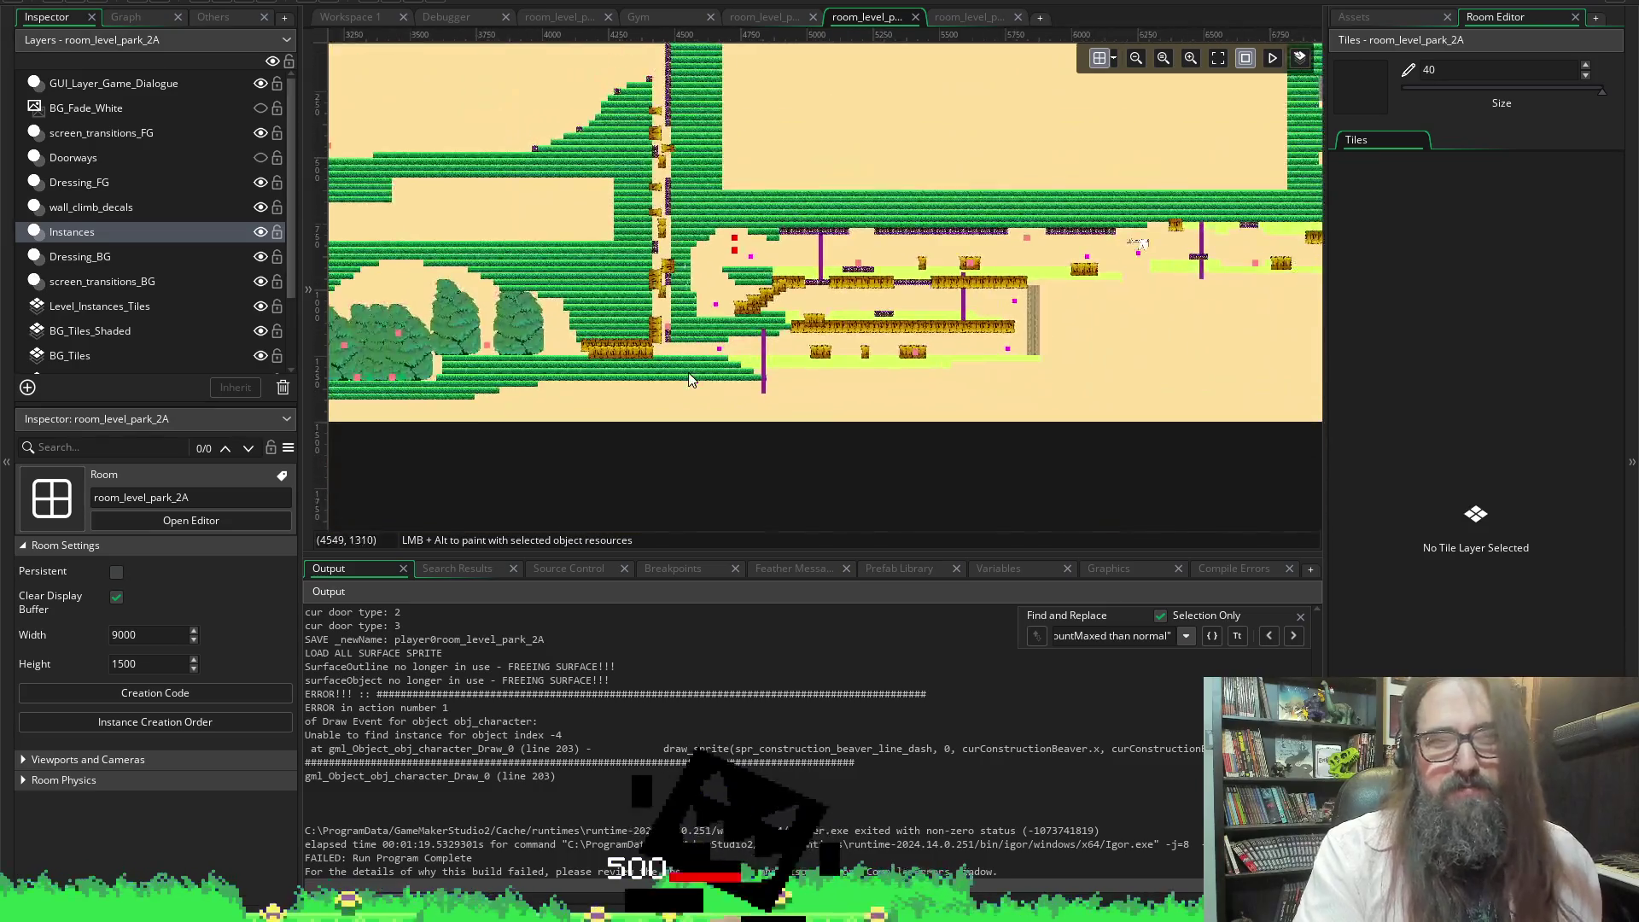
Zoom in and inspect a purple obj_beaver_track_lever instance's properties
scroll(652, 338, up, 6)
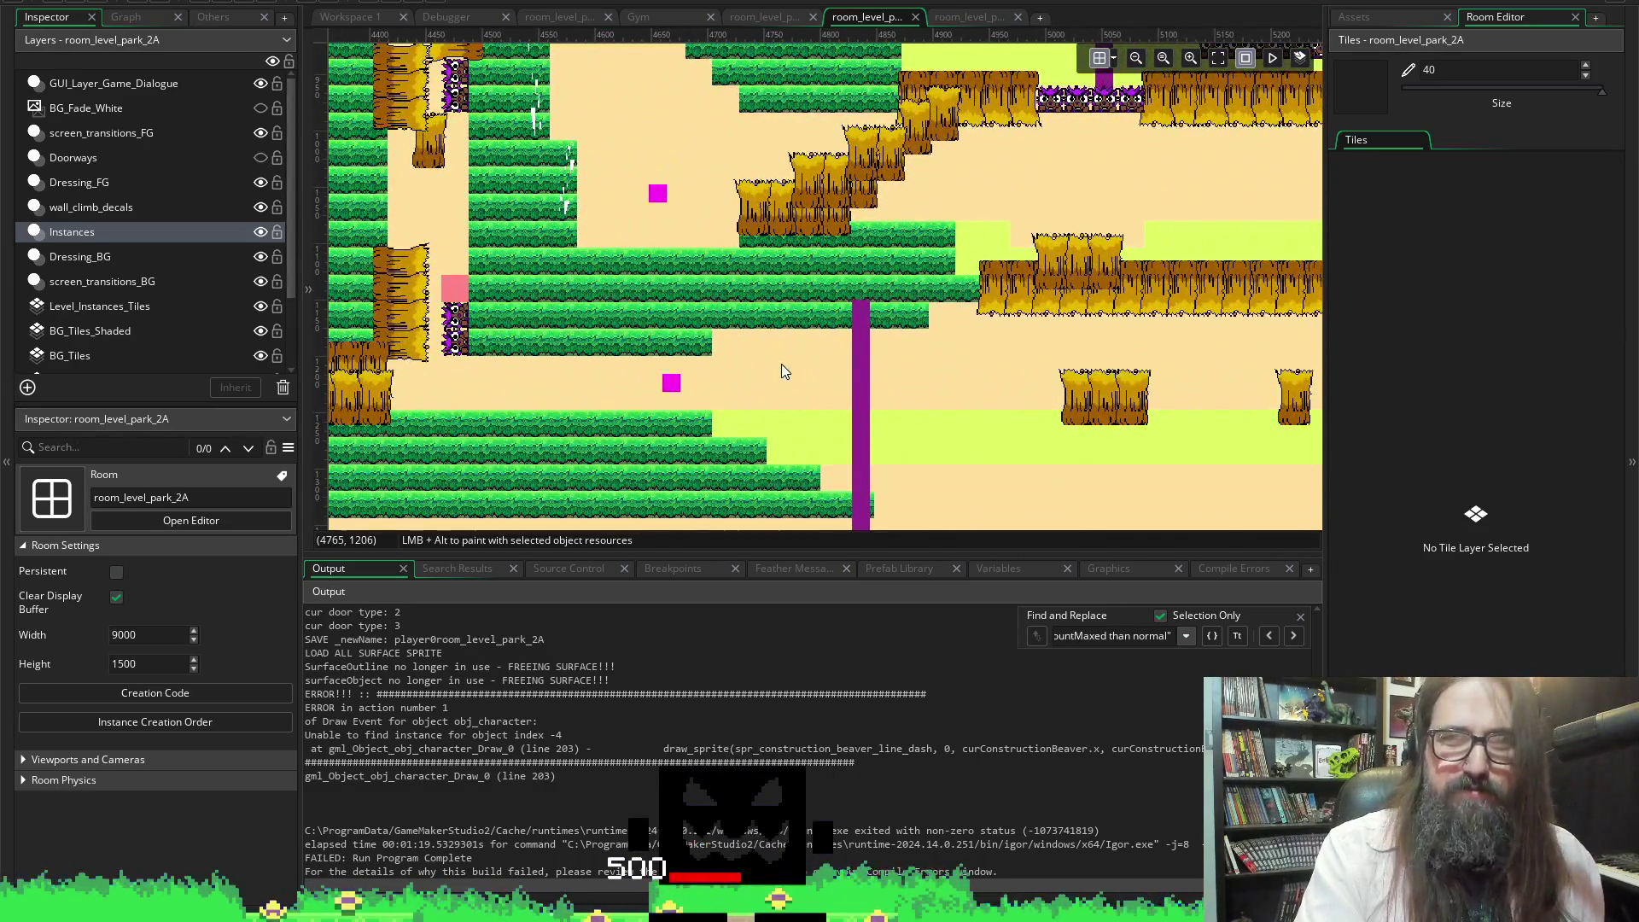
scroll(815, 376, down, 2)
click(846, 361)
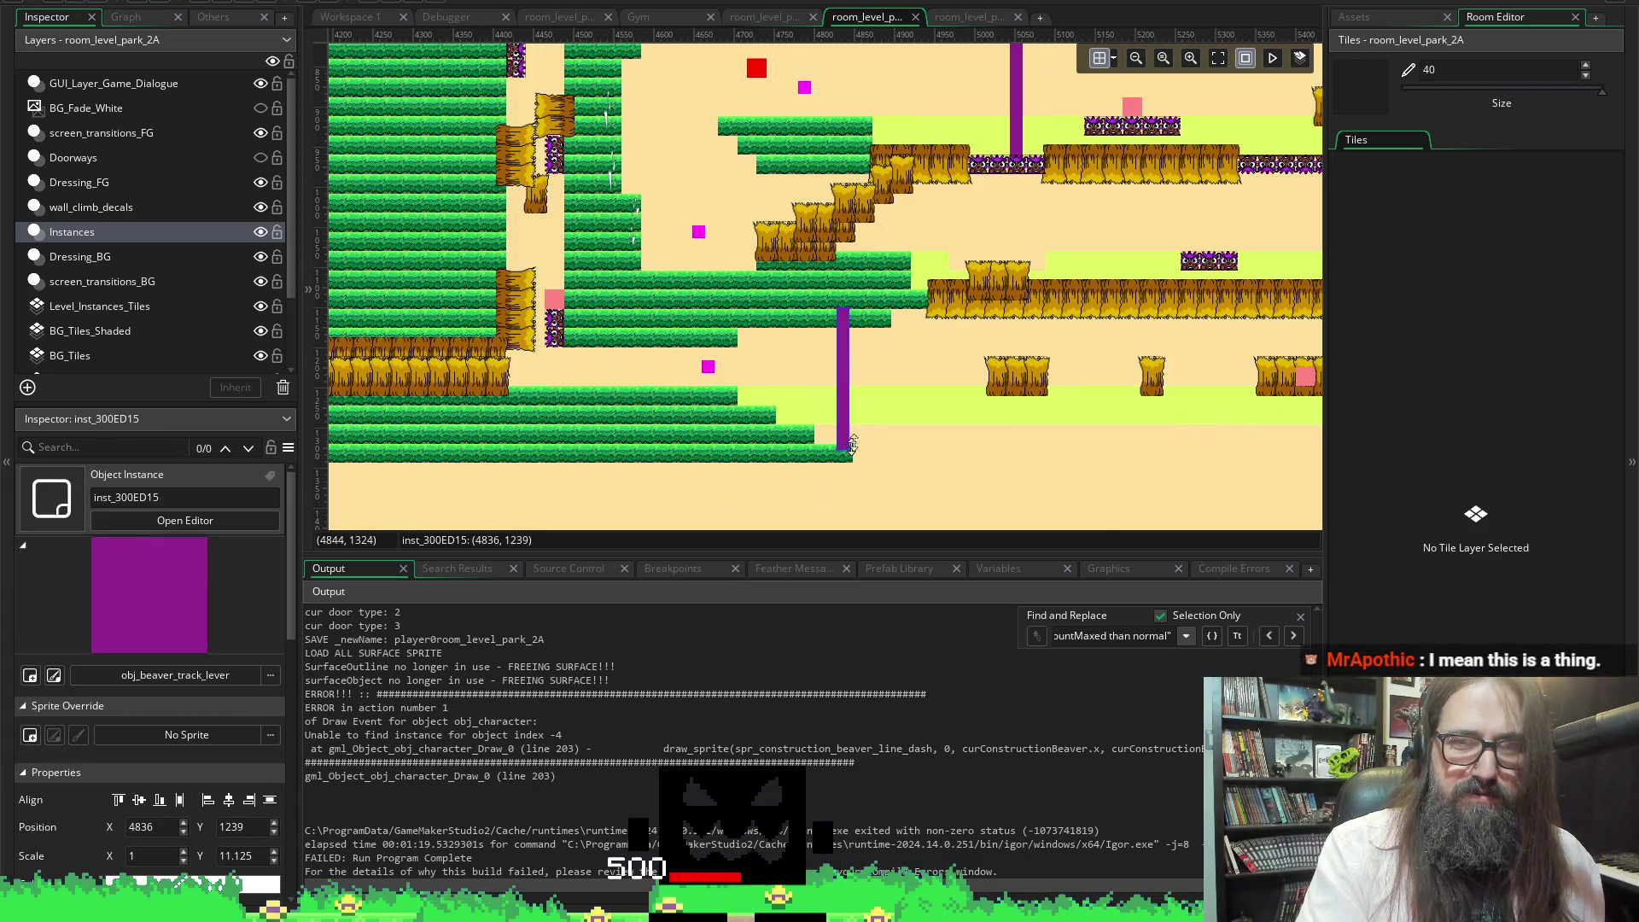
scroll(905, 358, right, 5)
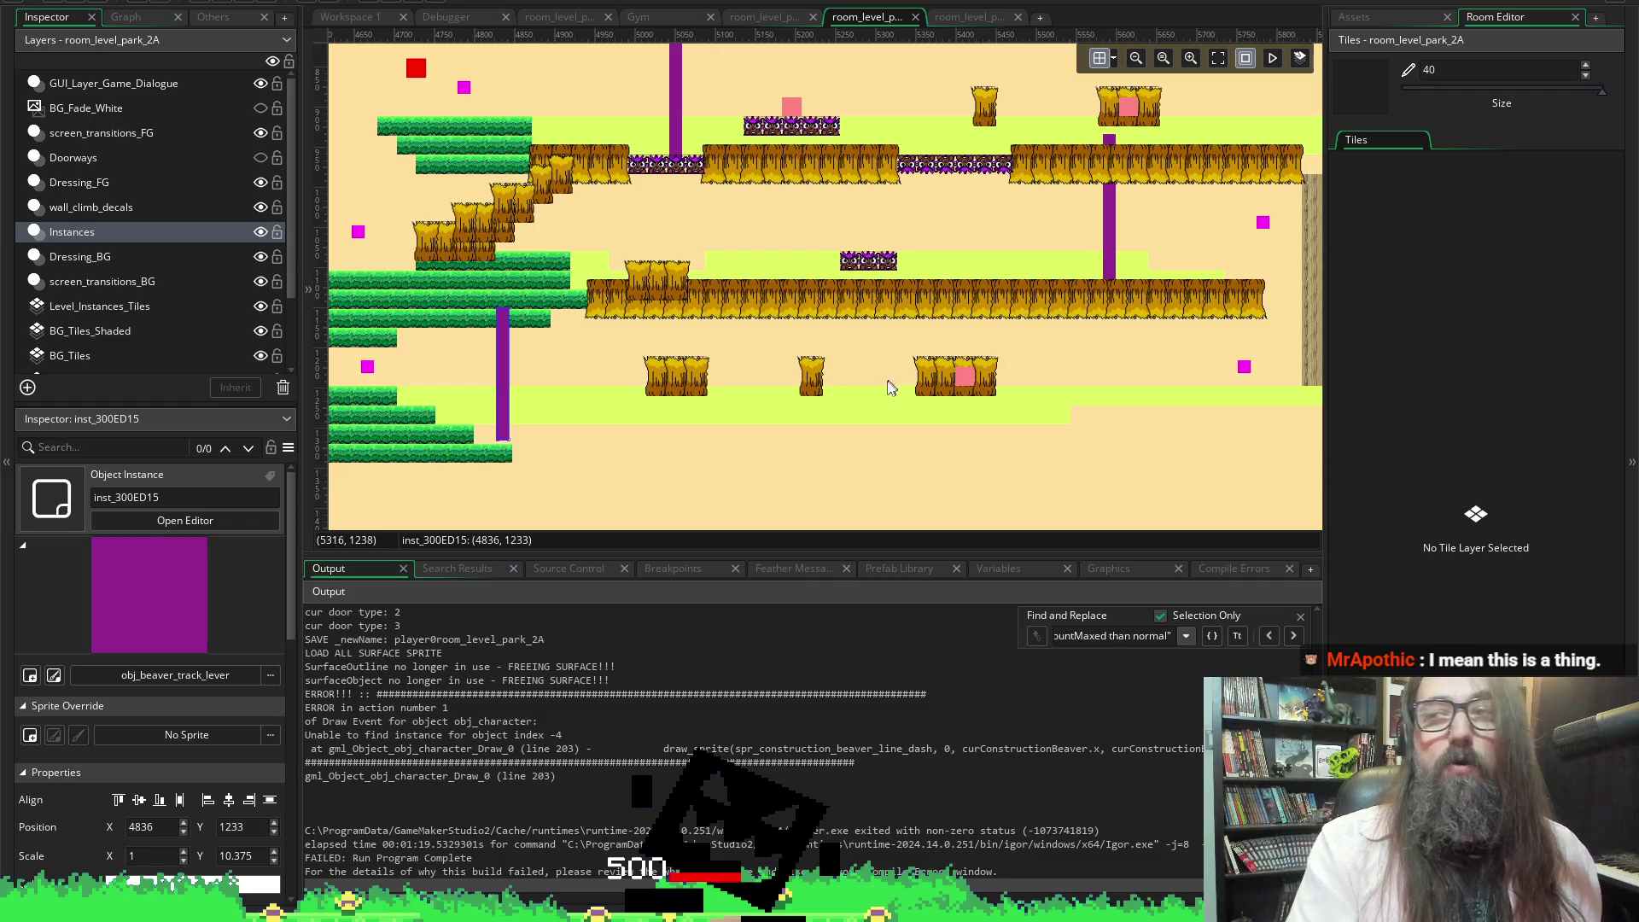
scroll(780, 292, up, 5)
scroll(781, 292, down, 3)
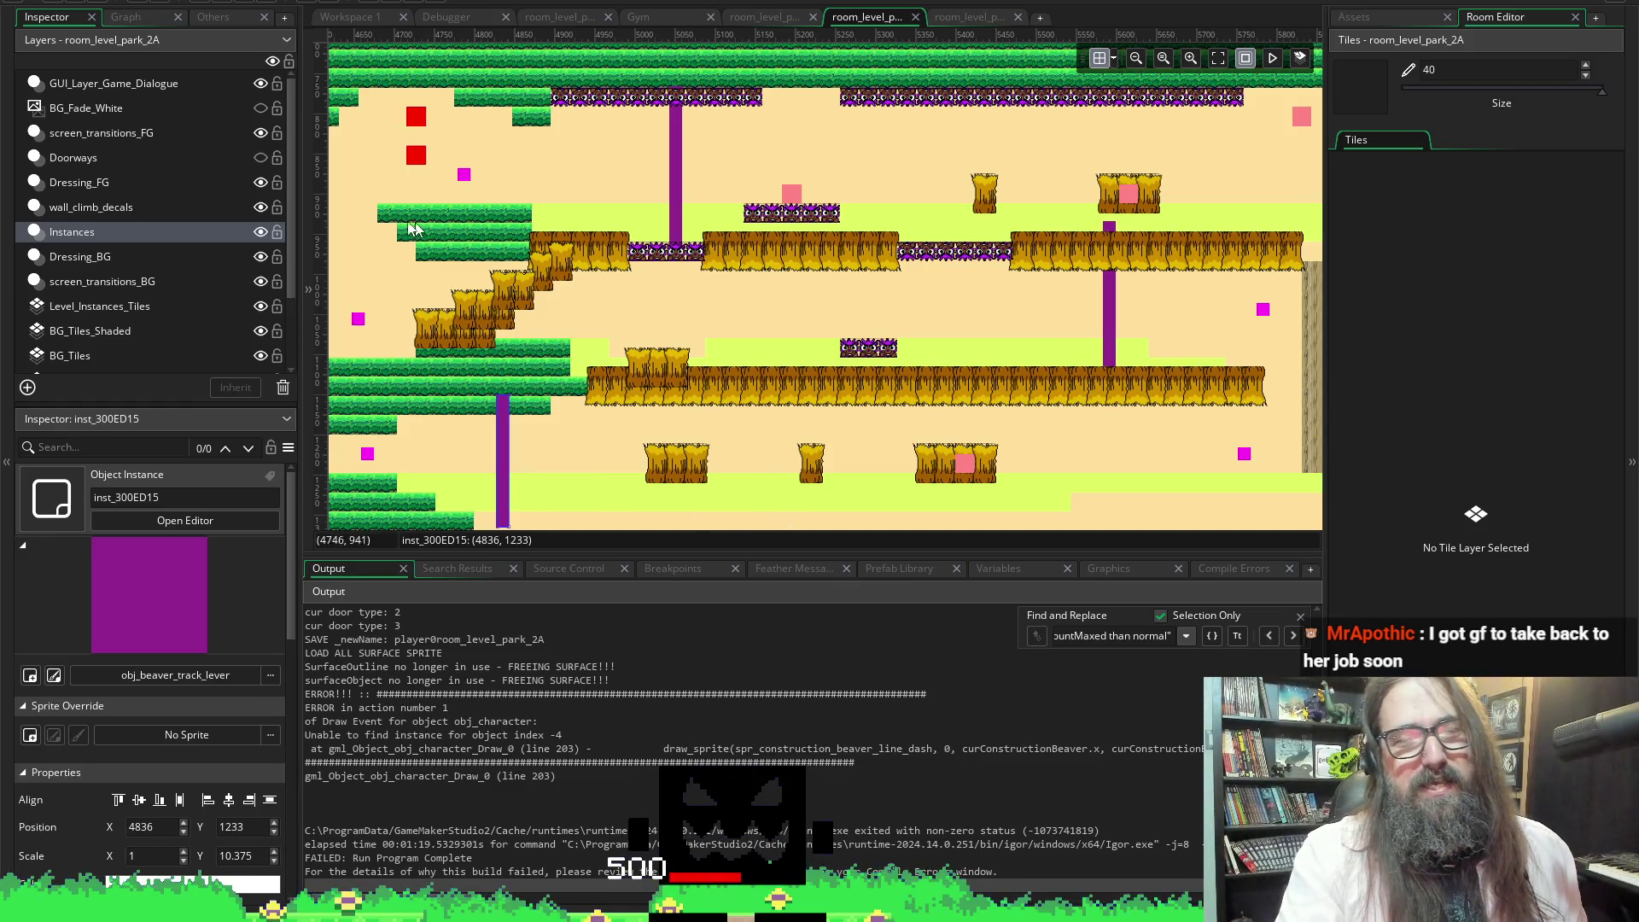
Bring up the Asset Browser and scroll to Objects > Characters, showing obj_beaver_constructor and obj_beaver_track_lever
click(1372, 17)
scroll(921, 145, left, 2)
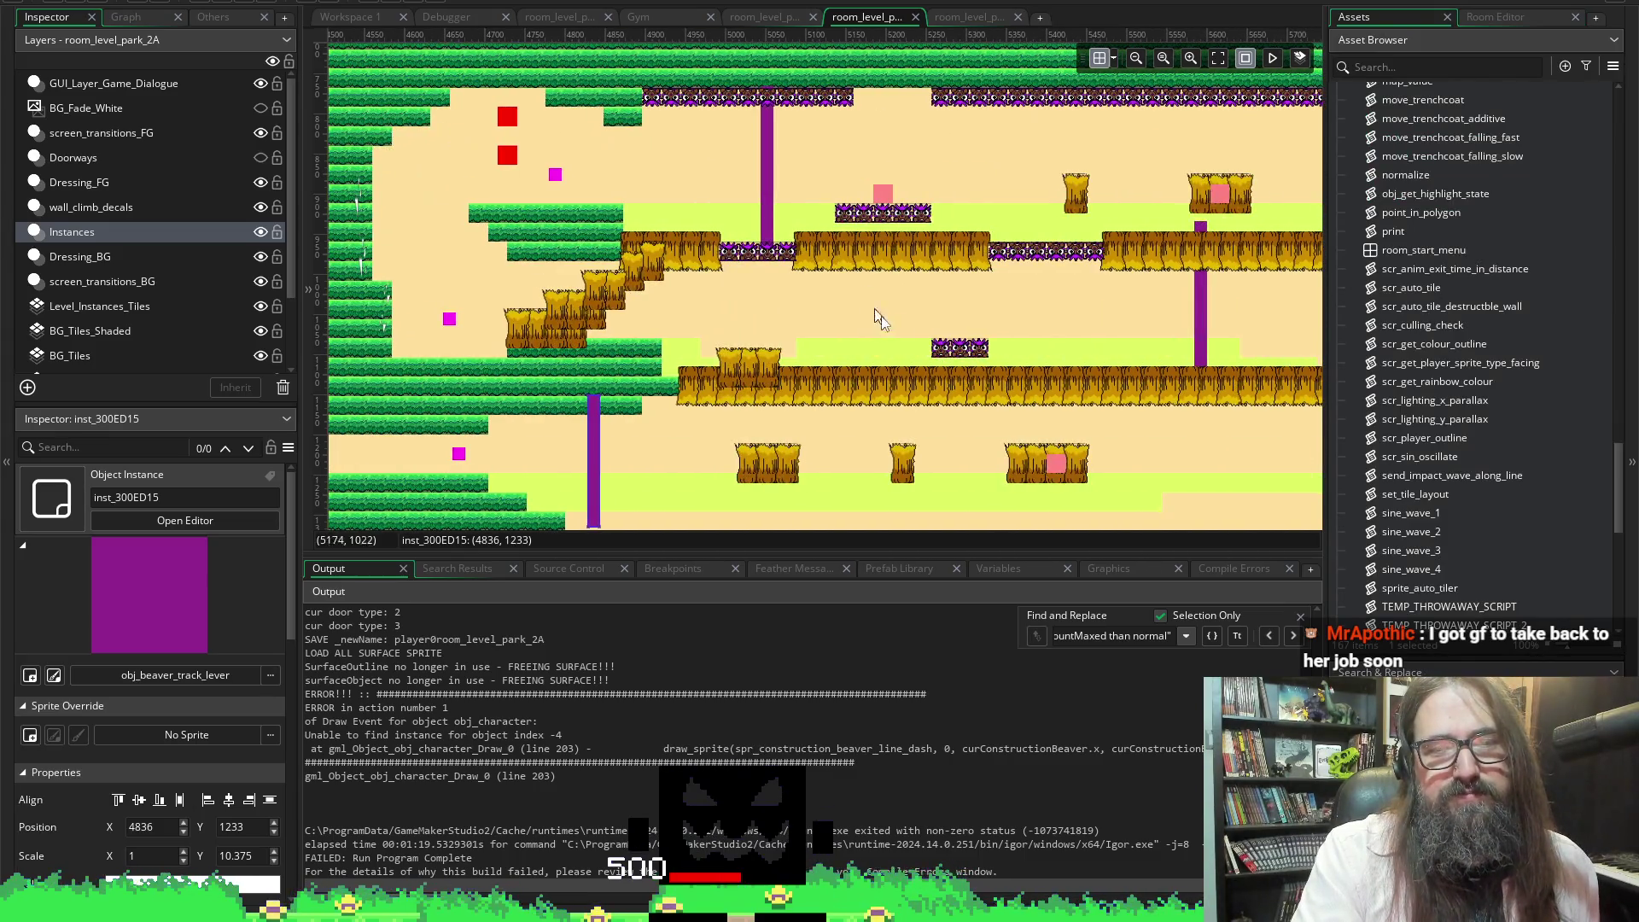
scroll(1422, 278, up, 15)
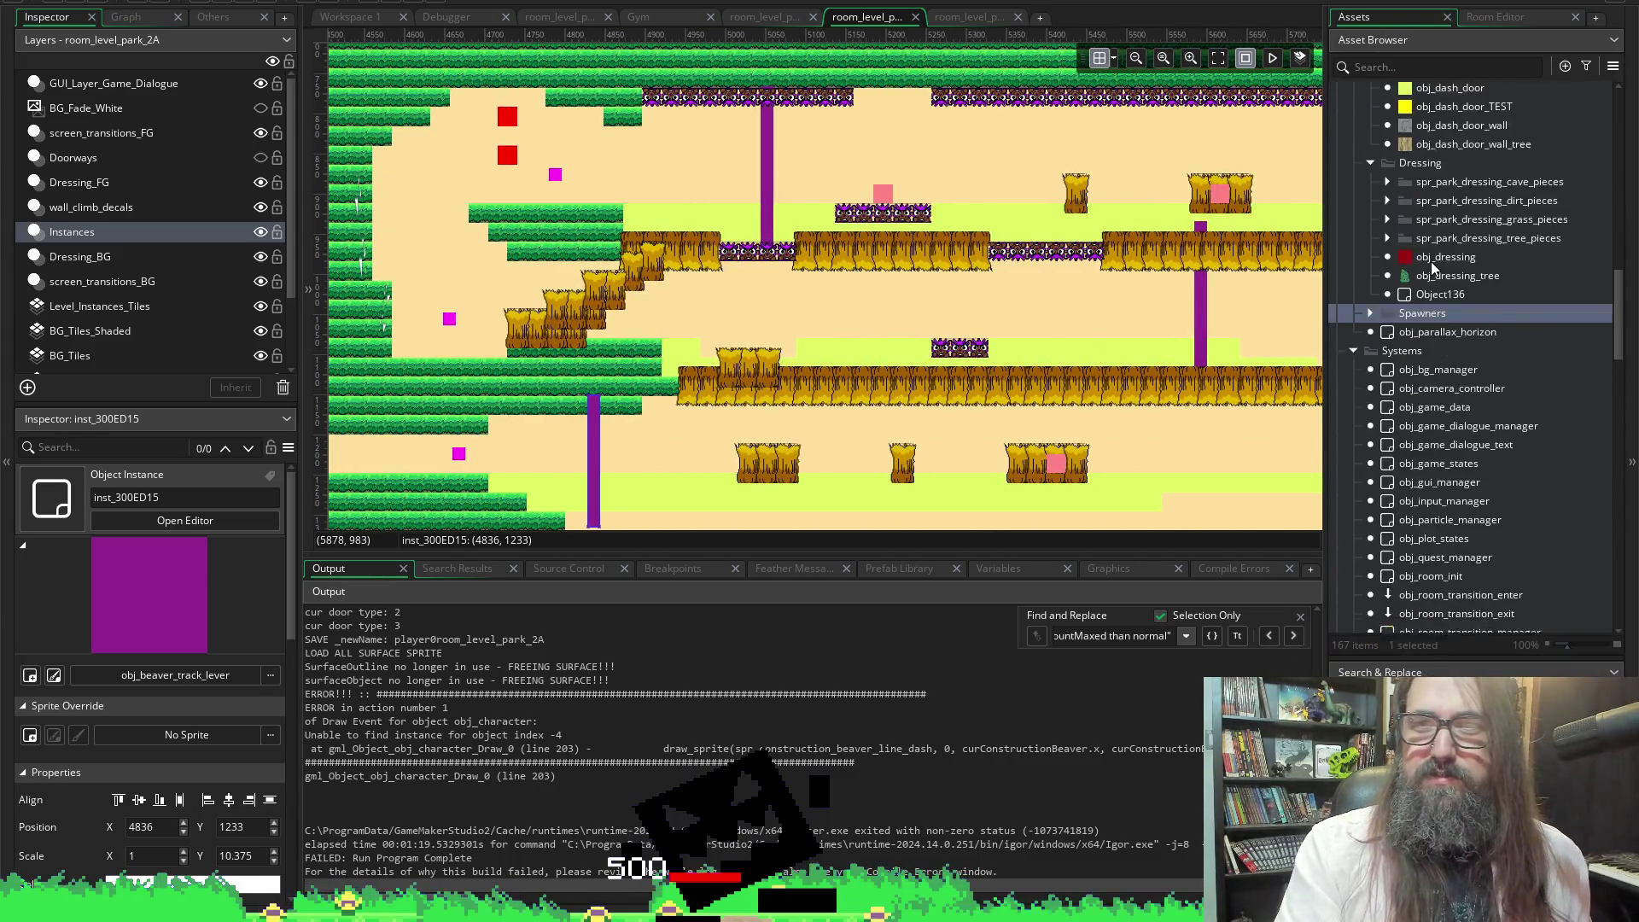
scroll(1435, 260, up, 9)
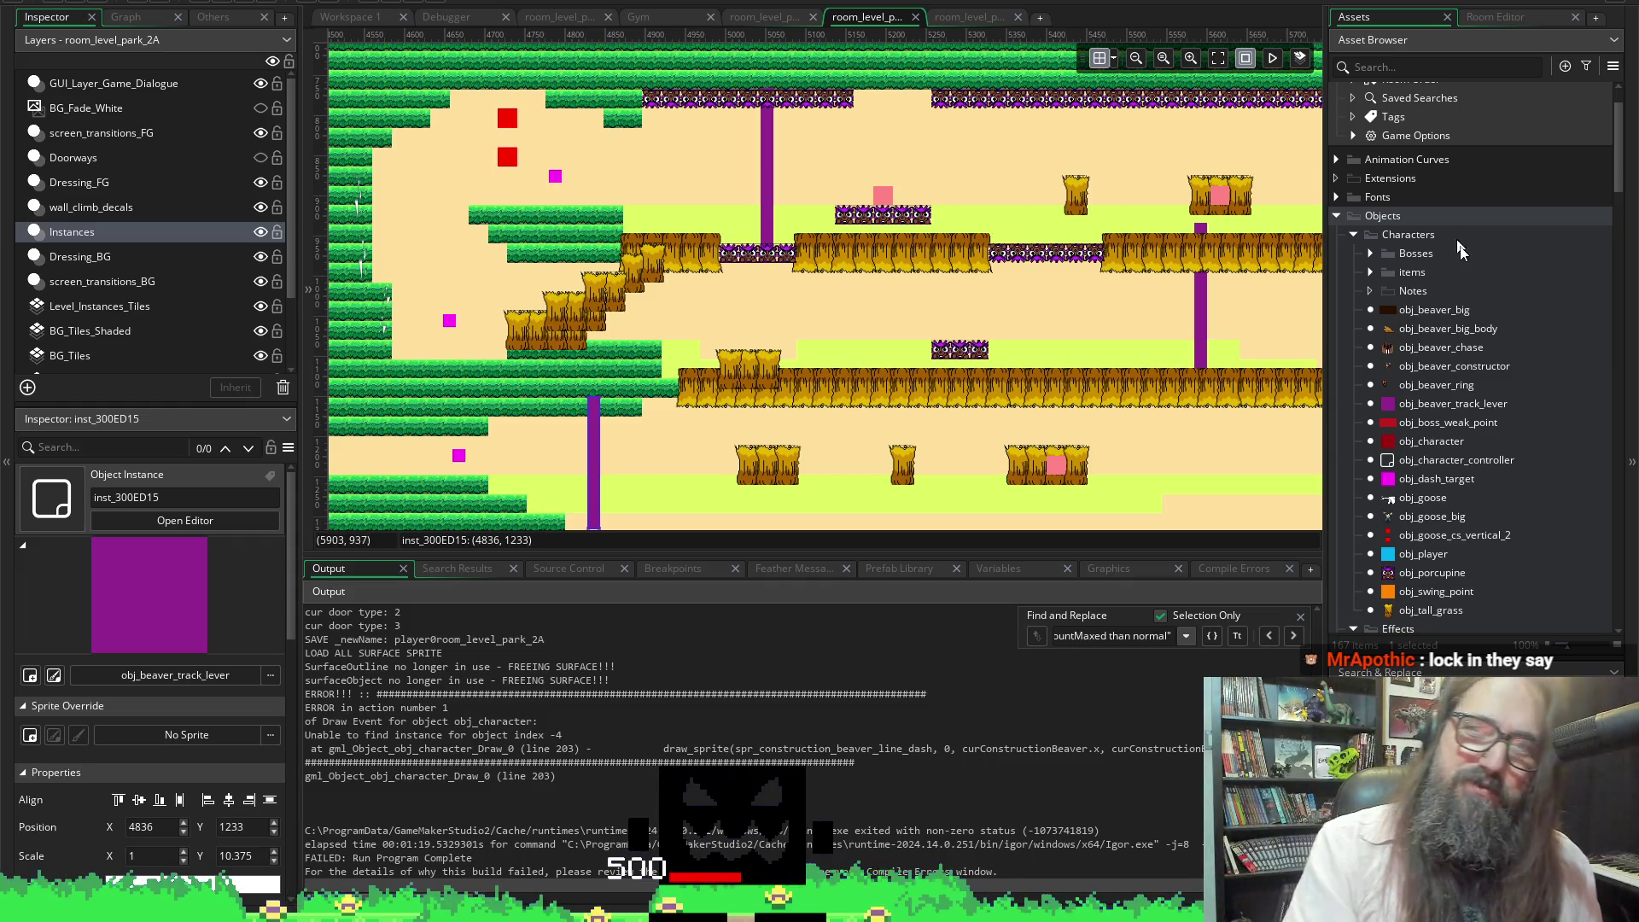
scroll(1490, 381, up, 1)
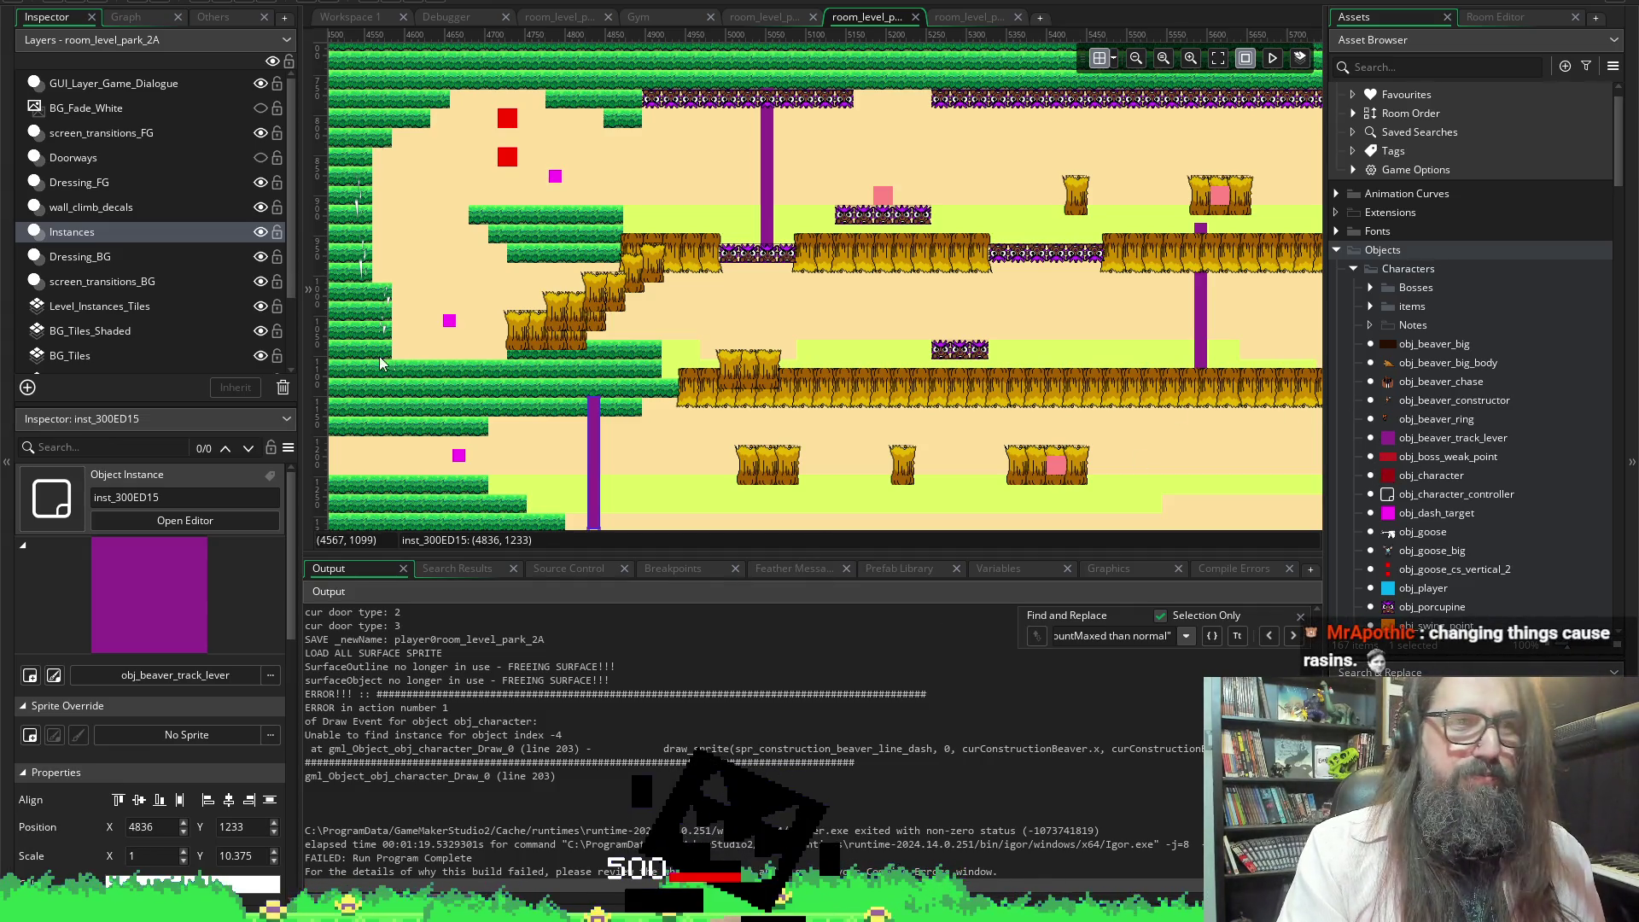
Drag an obj_beaver_constructor instance into the room near the purple lever and check its variables
drag(1409, 401, 632, 493)
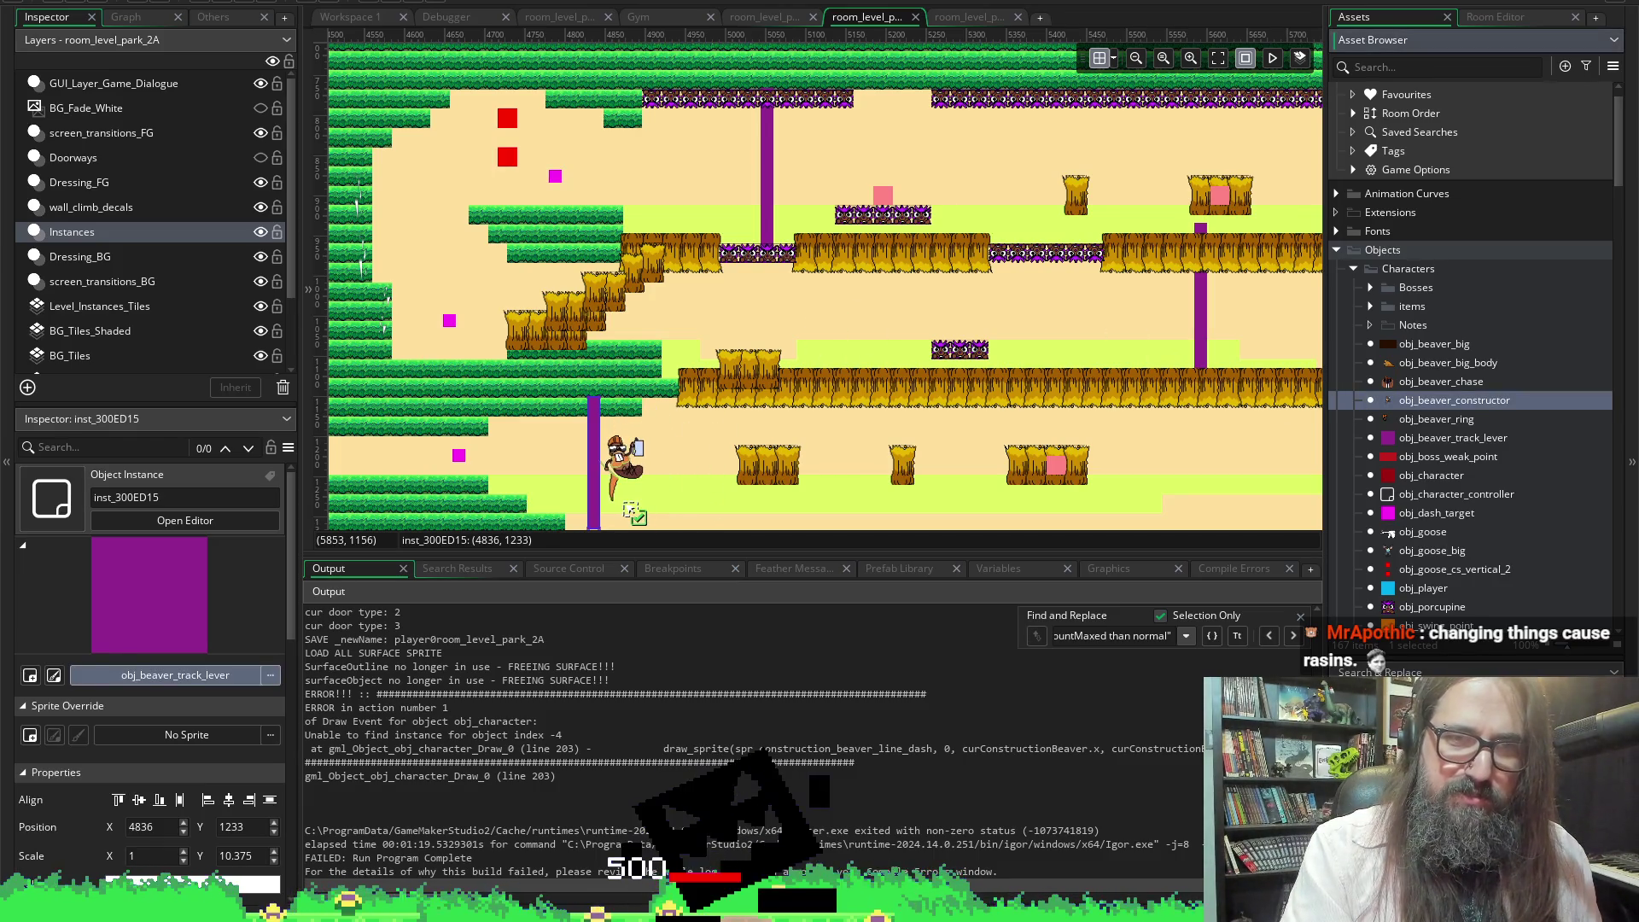
scroll(589, 418, up, 3)
double_click(627, 427)
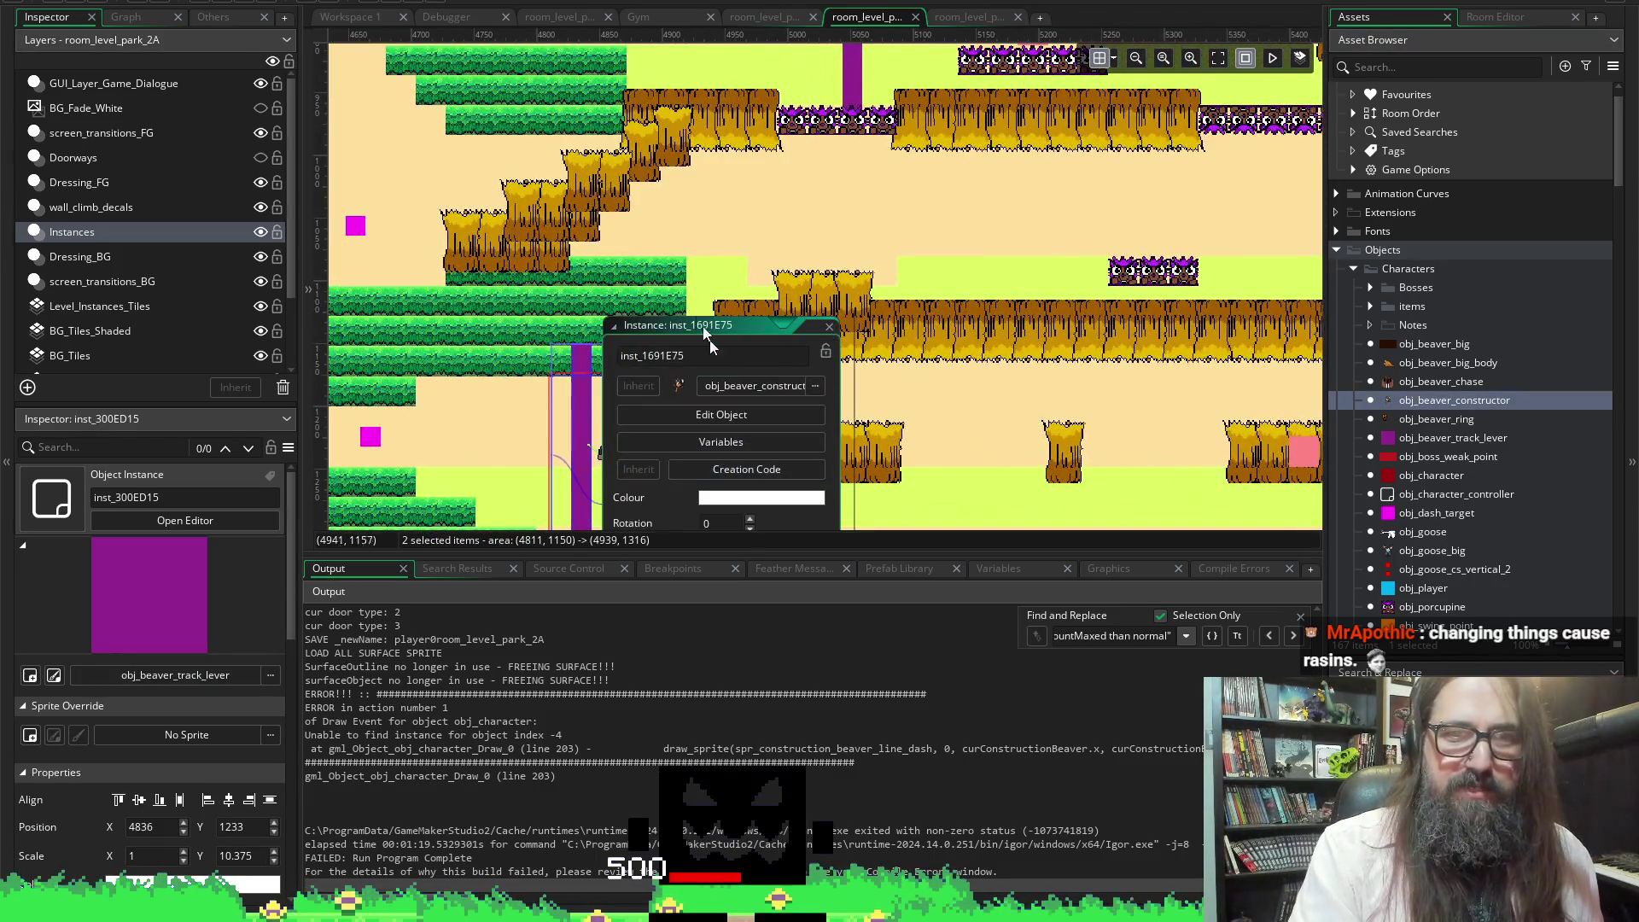
scroll(692, 333, down, 3)
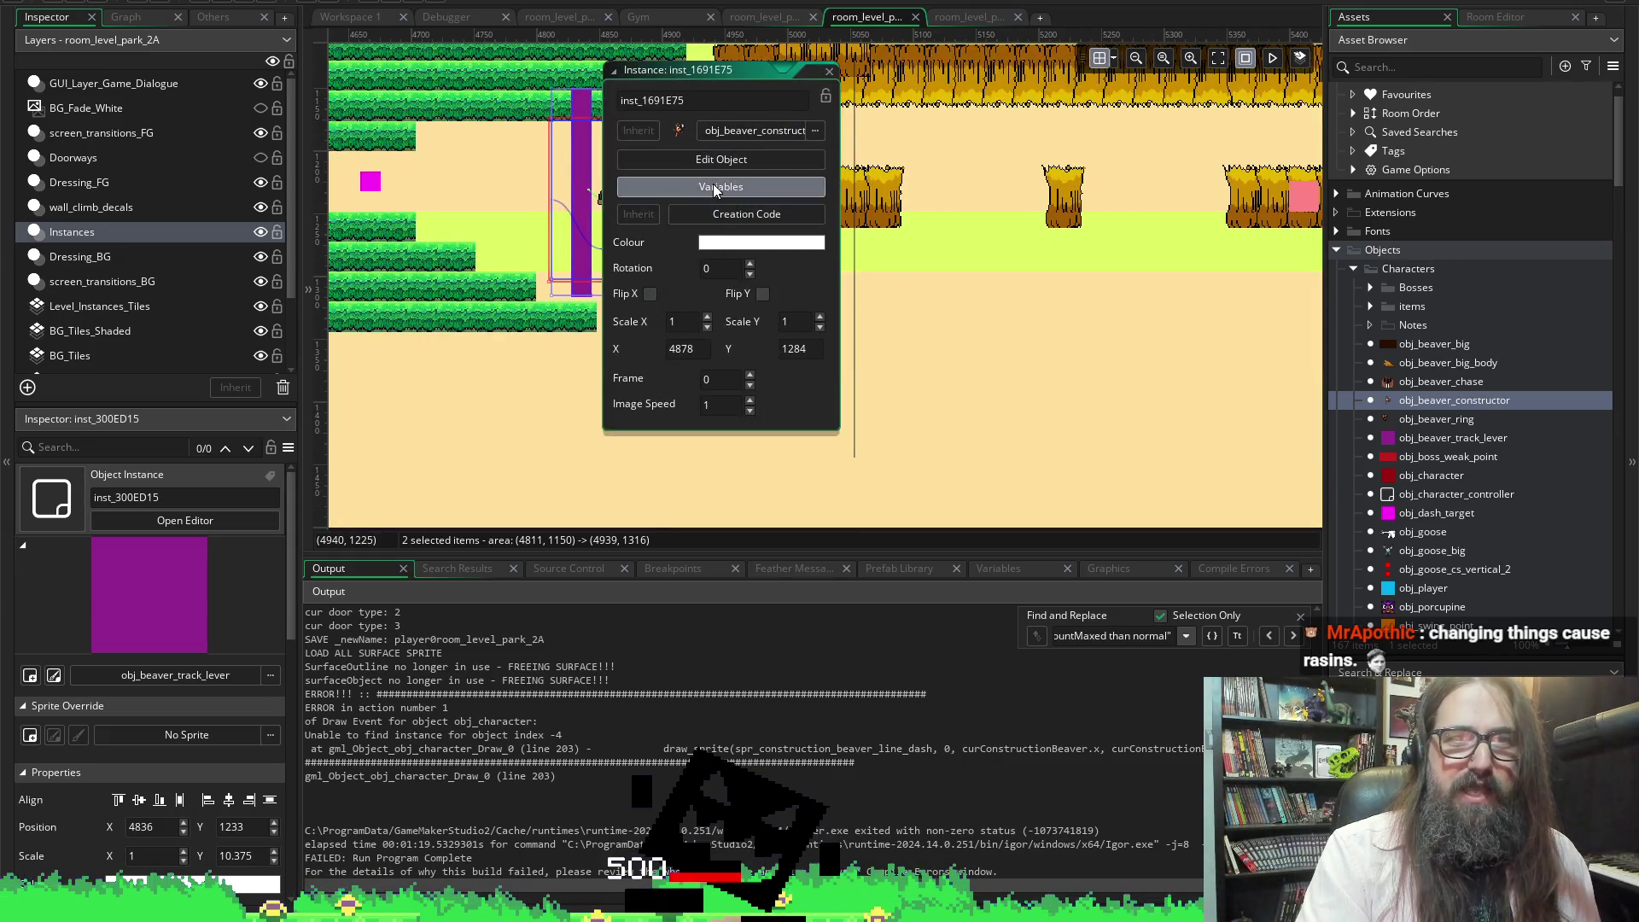
click(714, 184)
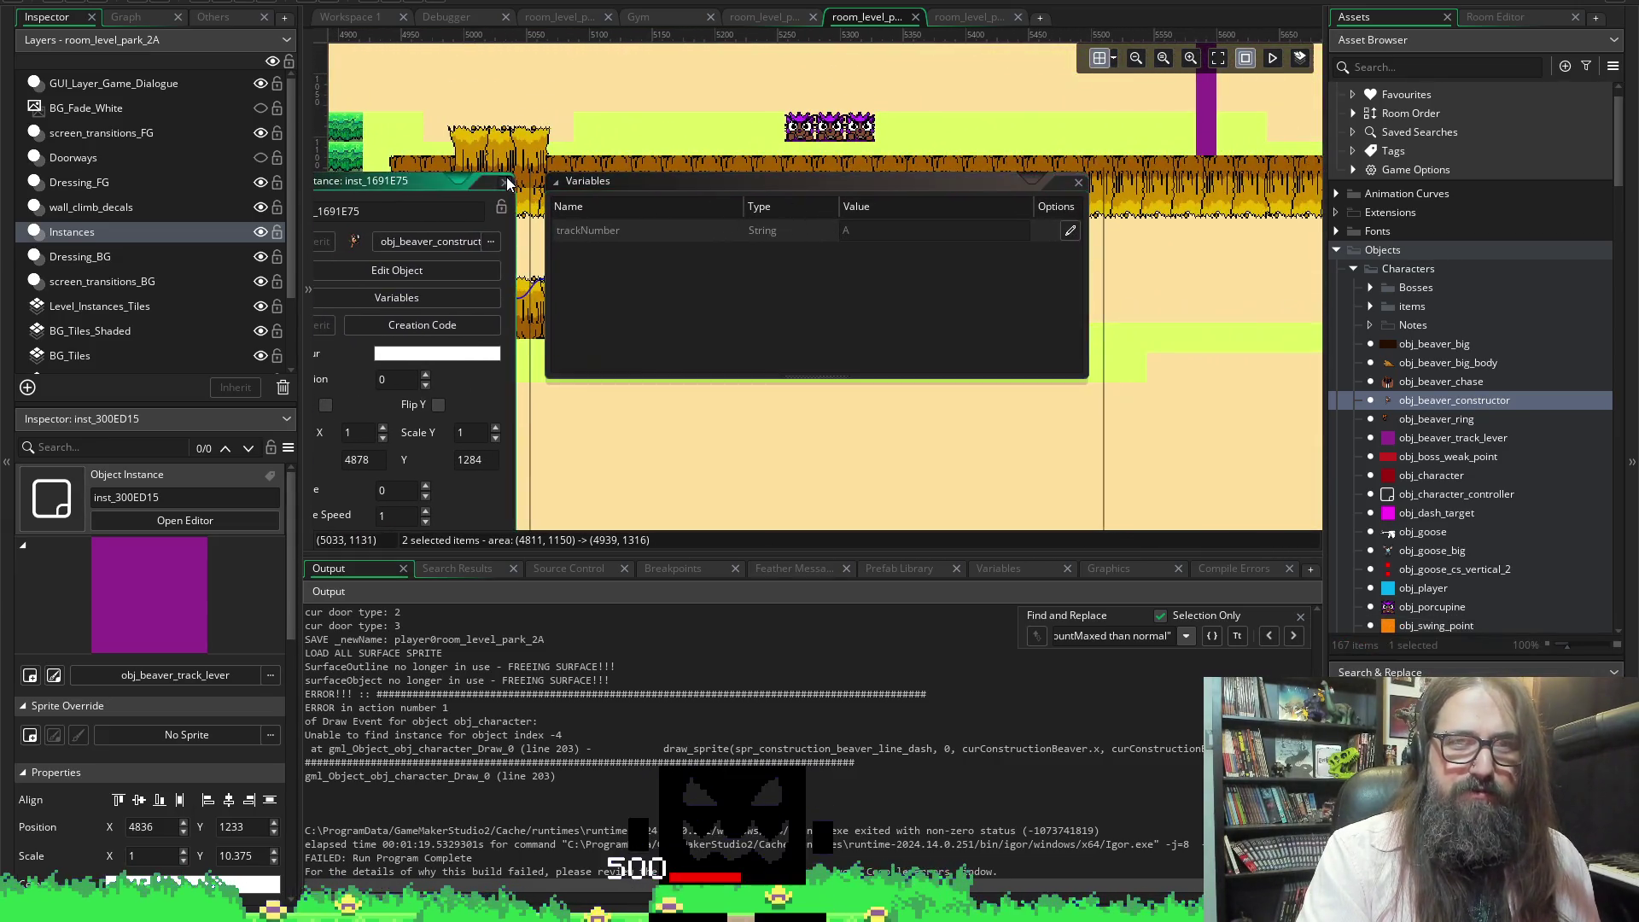
click(505, 182)
Reopen the beaver constructor's instance properties and review its variables list
scroll(597, 341, left, 3)
click(466, 317)
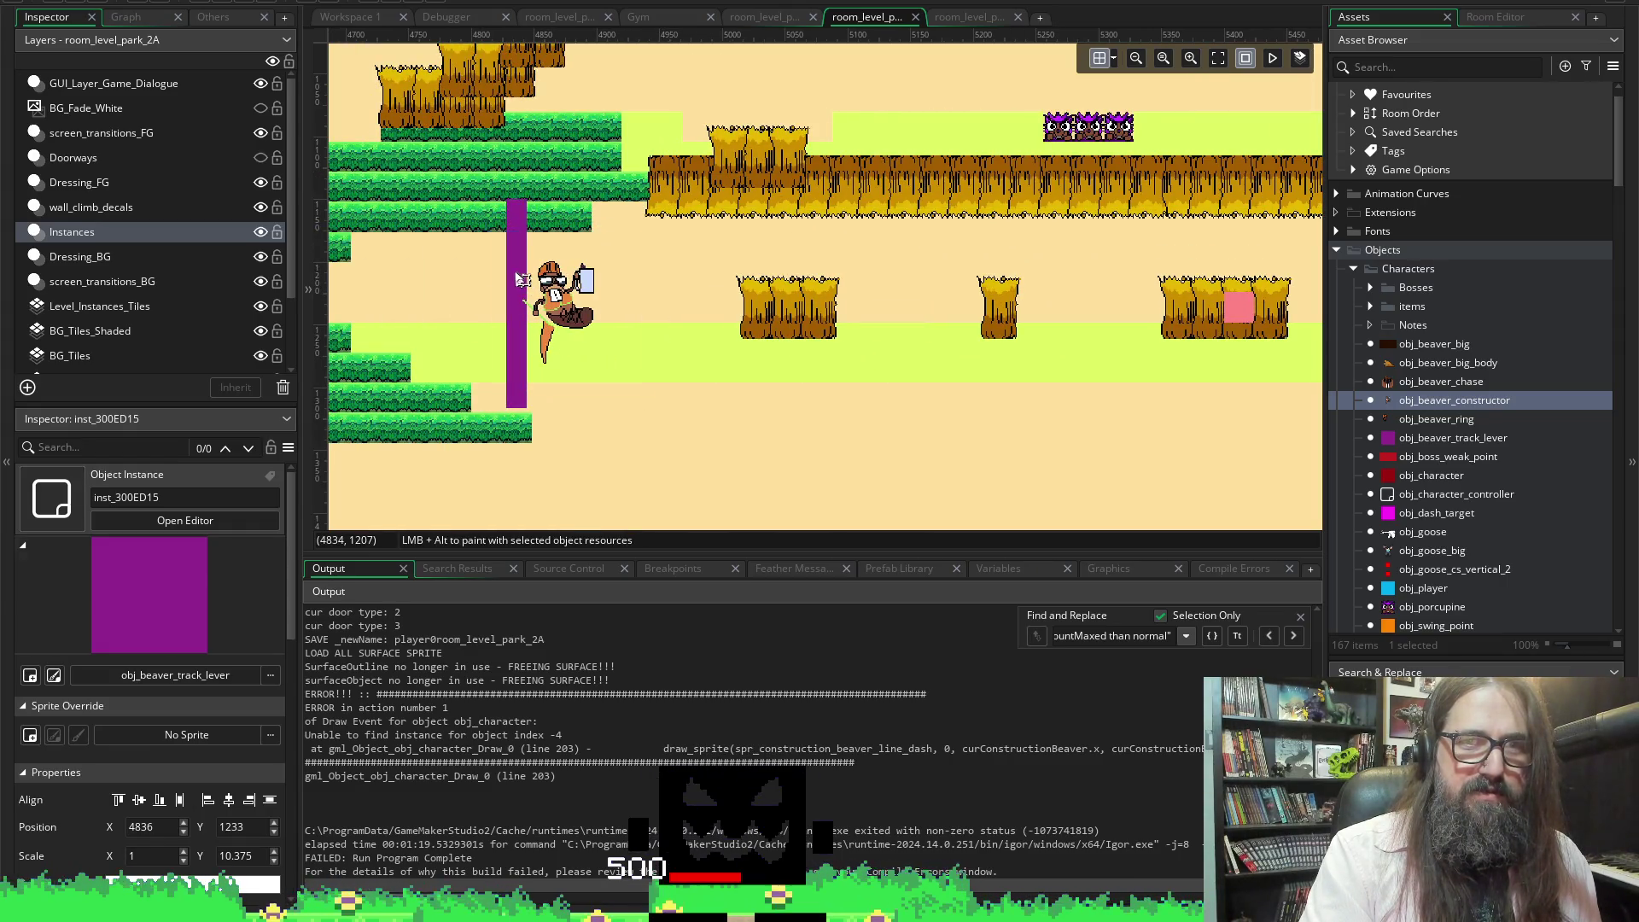
double_click(546, 294)
click(651, 293)
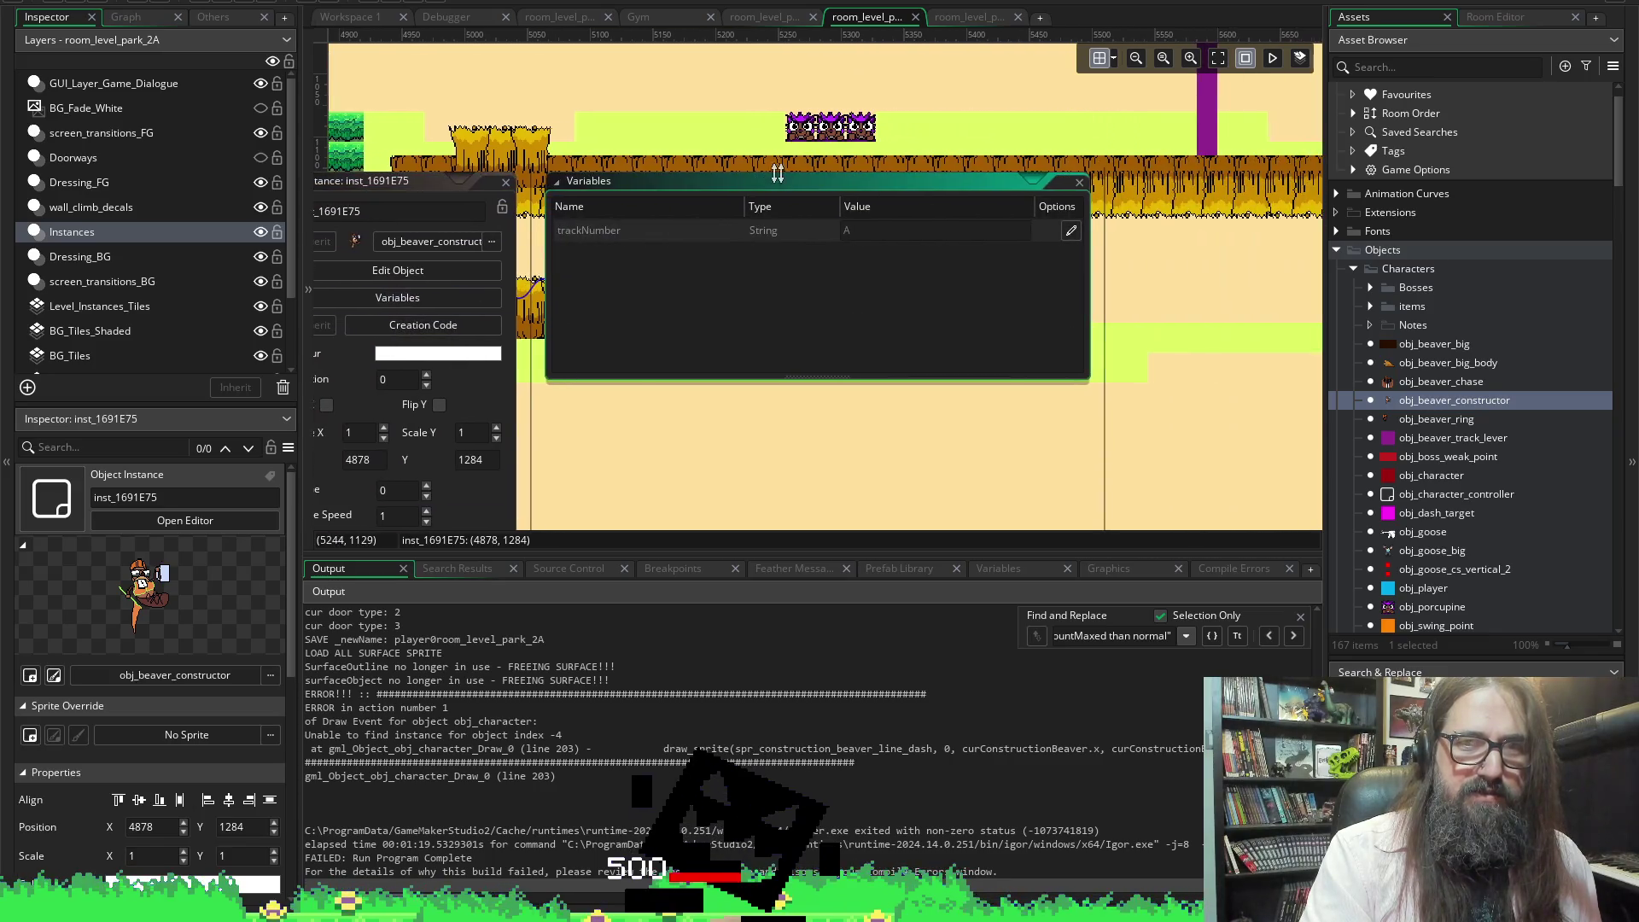
click(1078, 186)
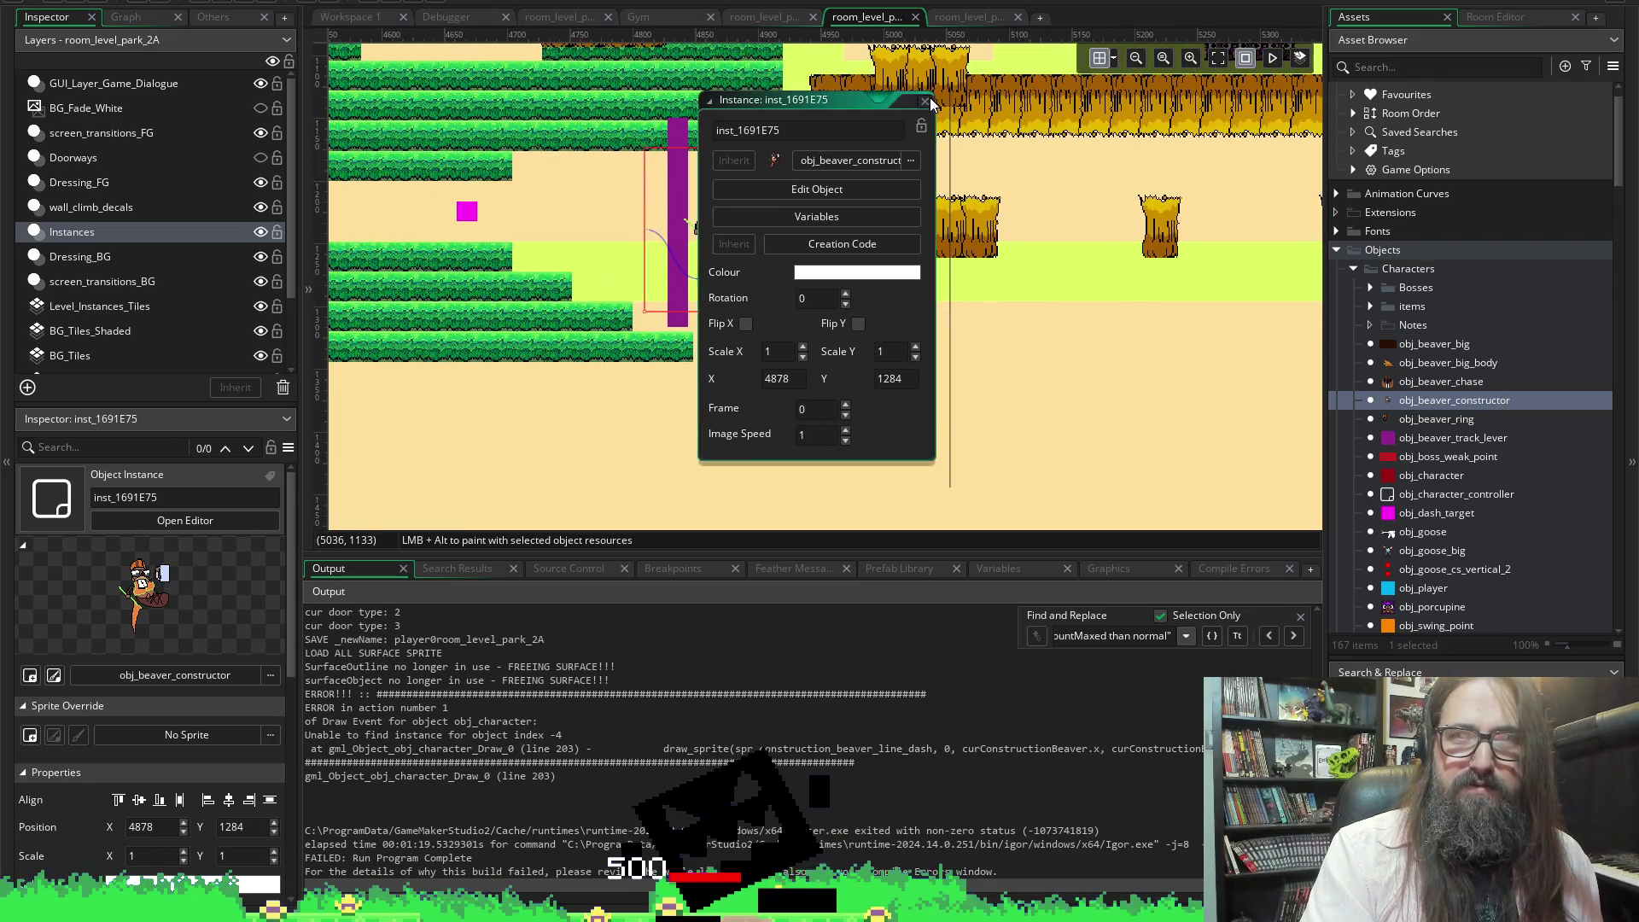
click(924, 101)
Shift the beaver down-right and check the purple lever's track number and speed
drag(786, 241, 869, 351)
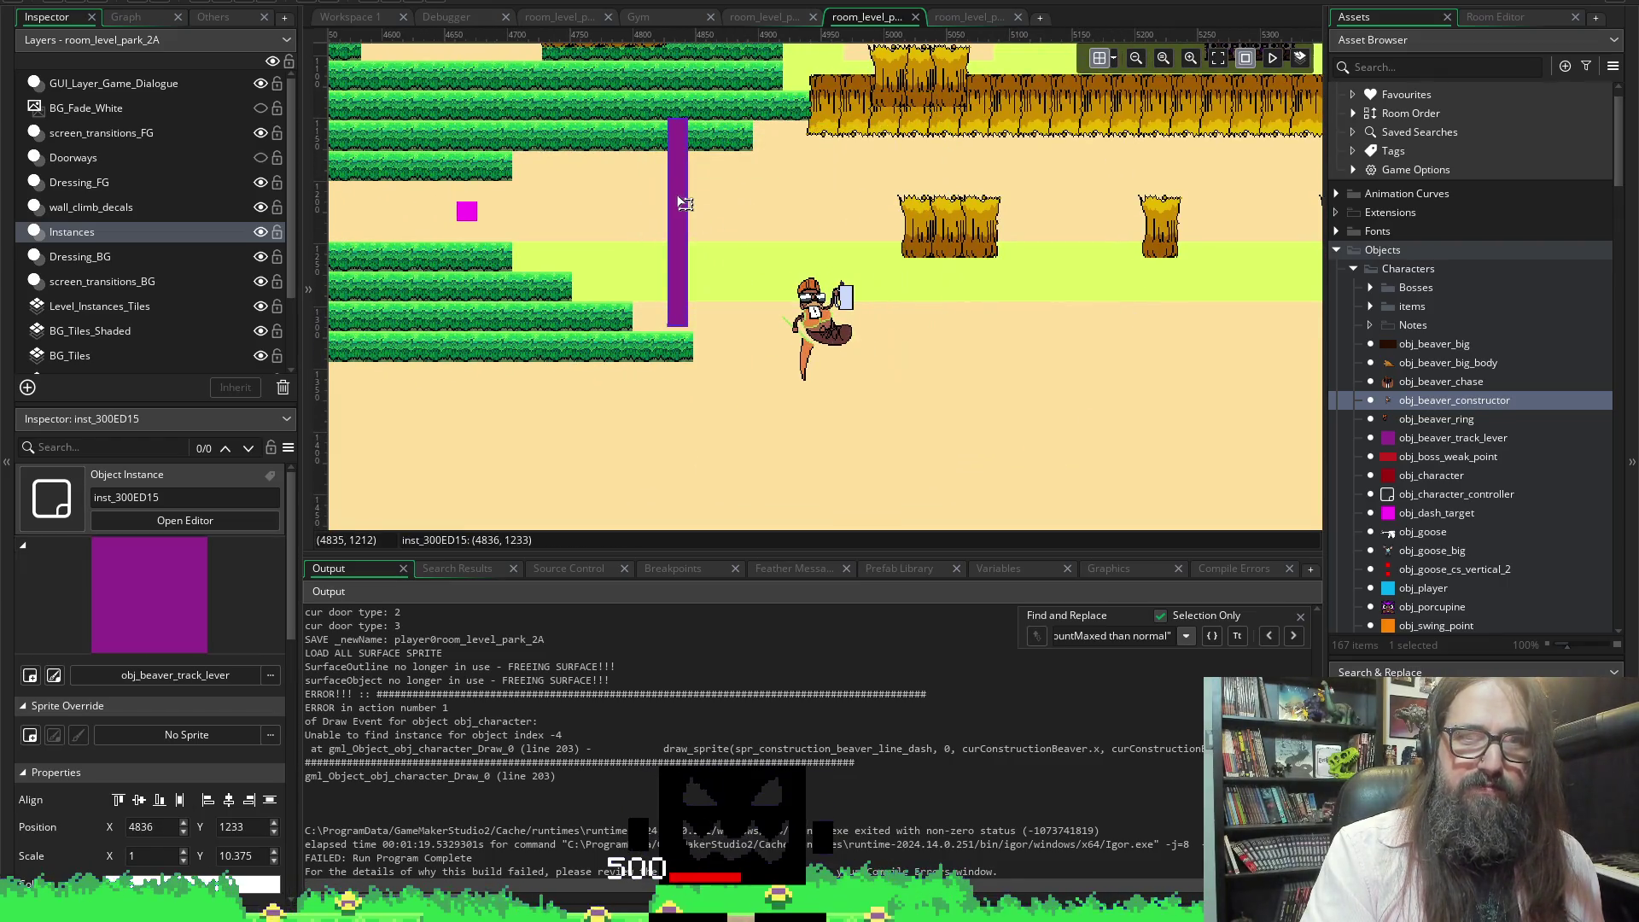
double_click(688, 214)
click(879, 192)
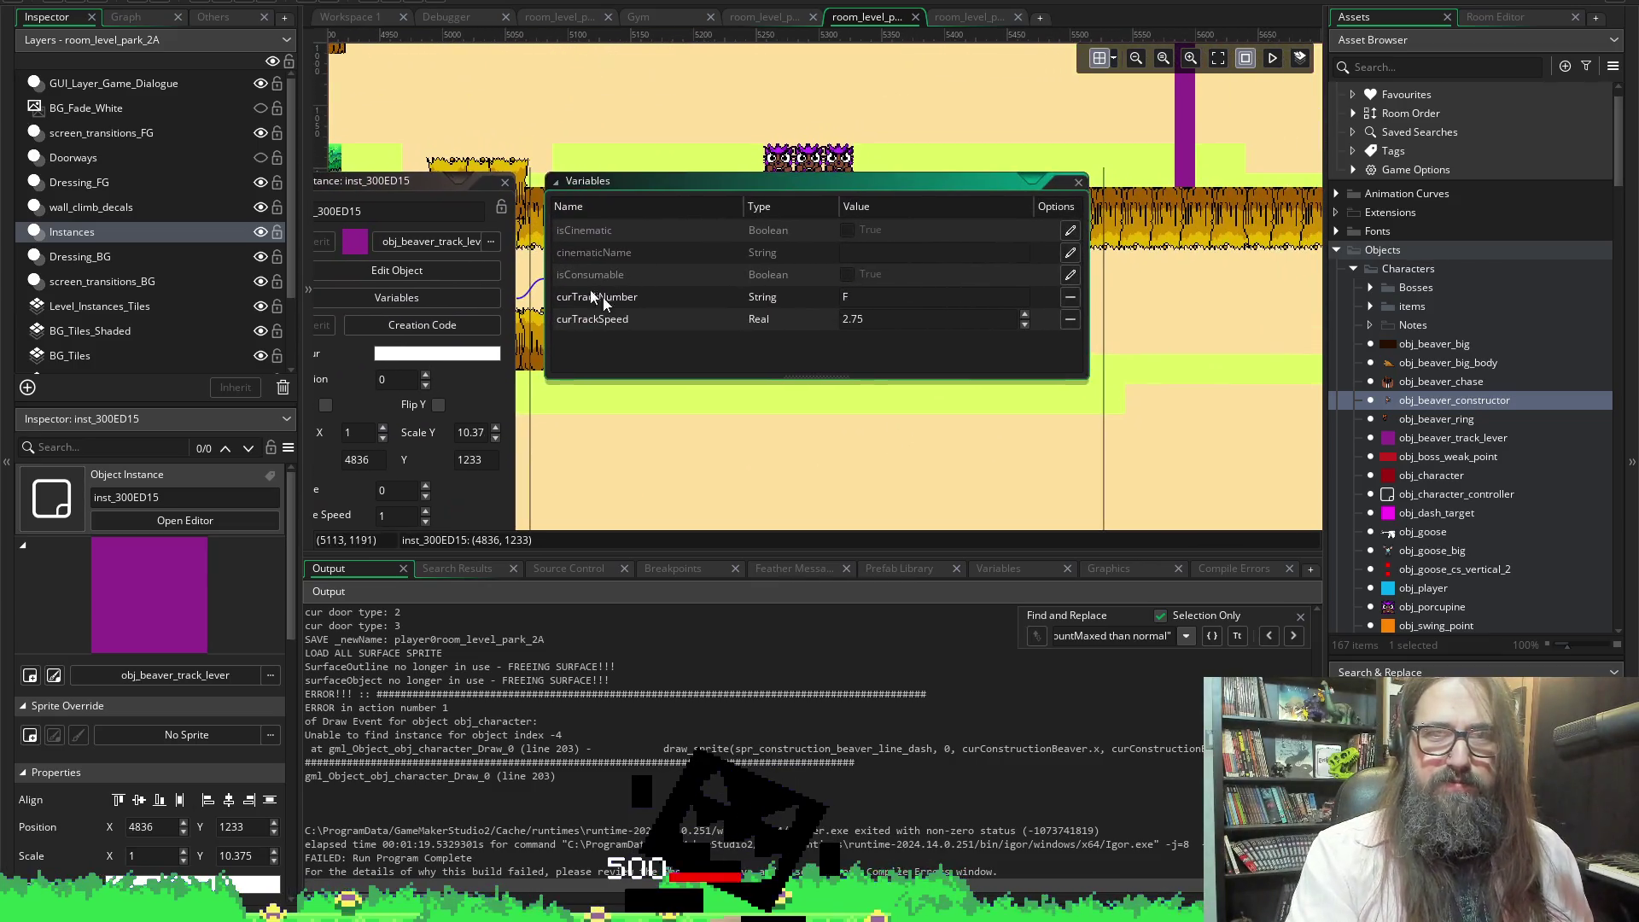
click(504, 182)
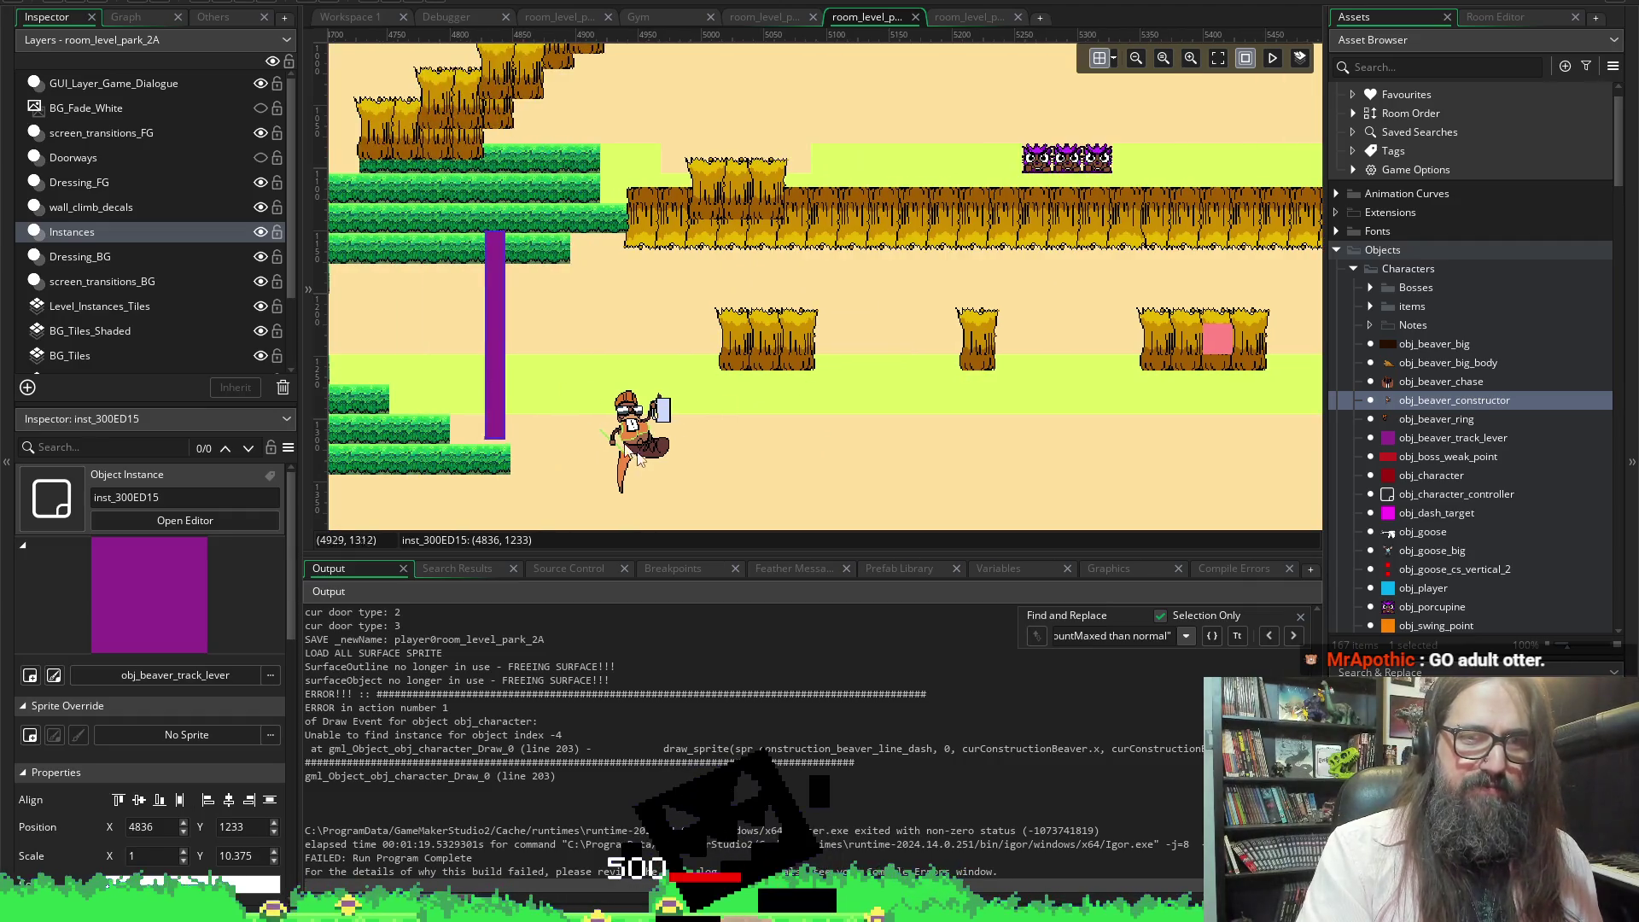
Move the beaver right beside the lever and override its trackNumber to F
click(665, 416)
drag(666, 417, 616, 309)
double_click(616, 309)
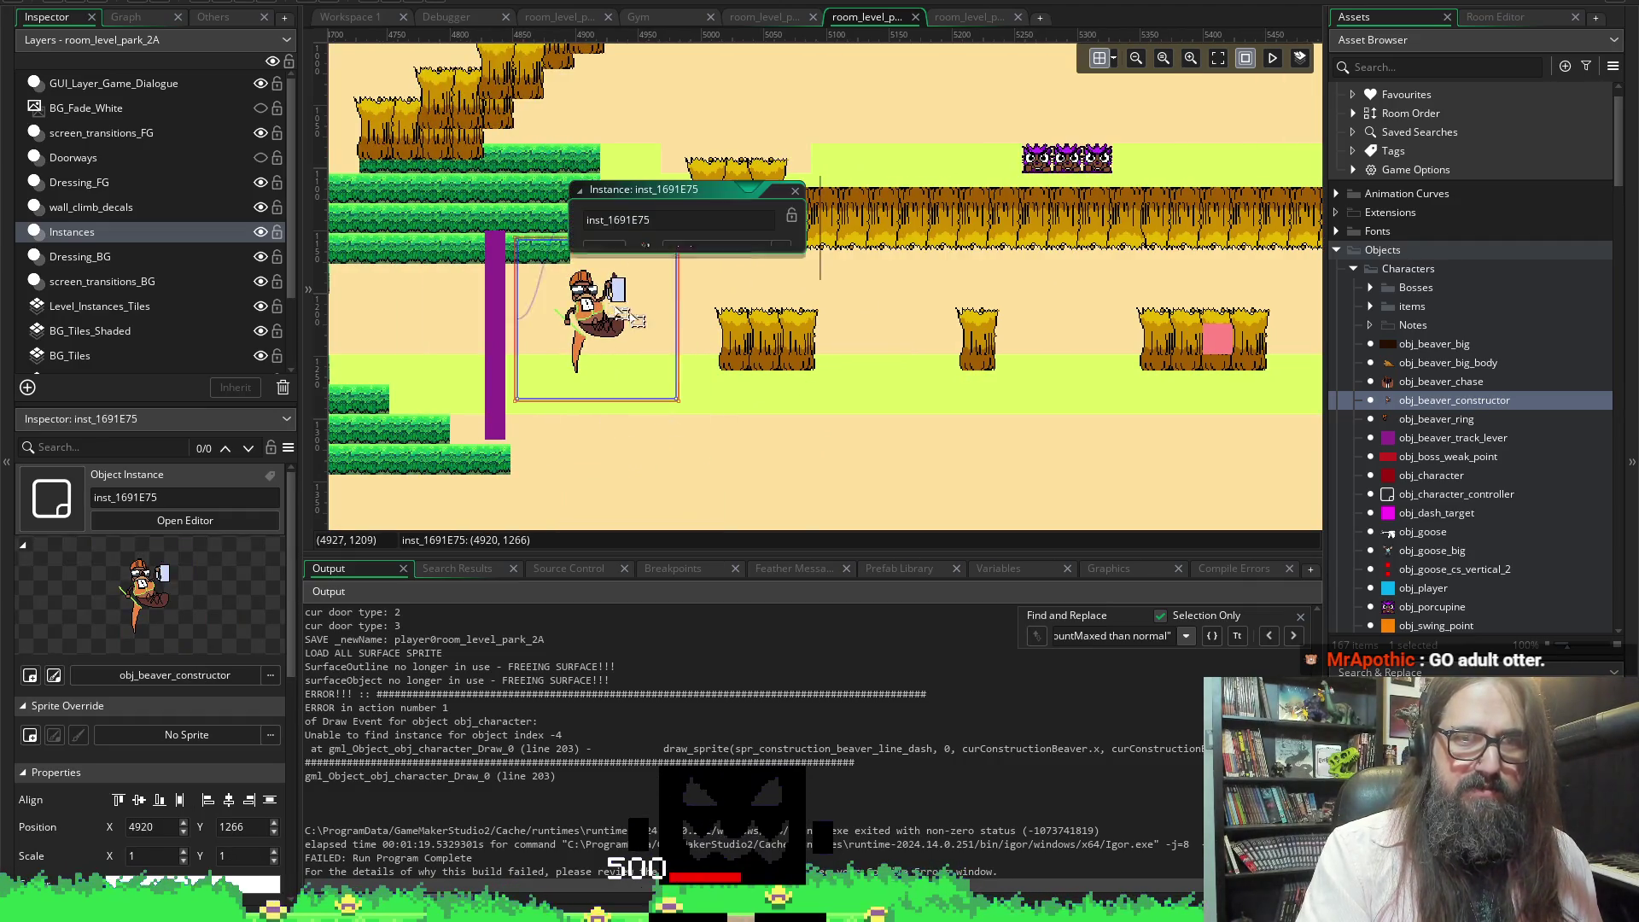
click(687, 305)
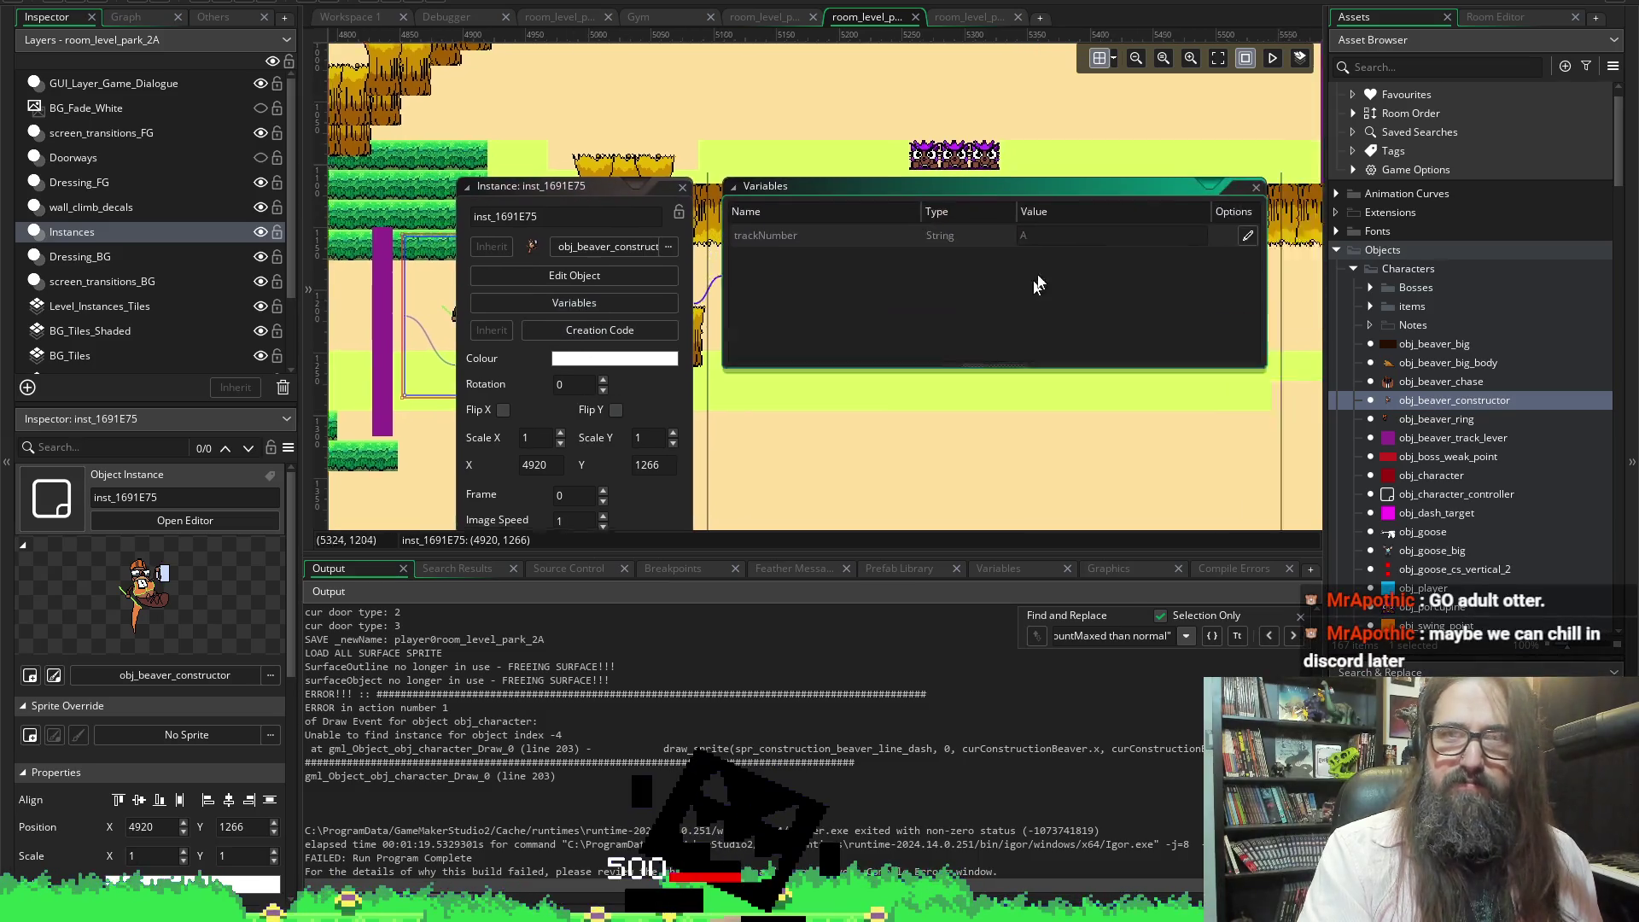
click(1070, 231)
text(F)
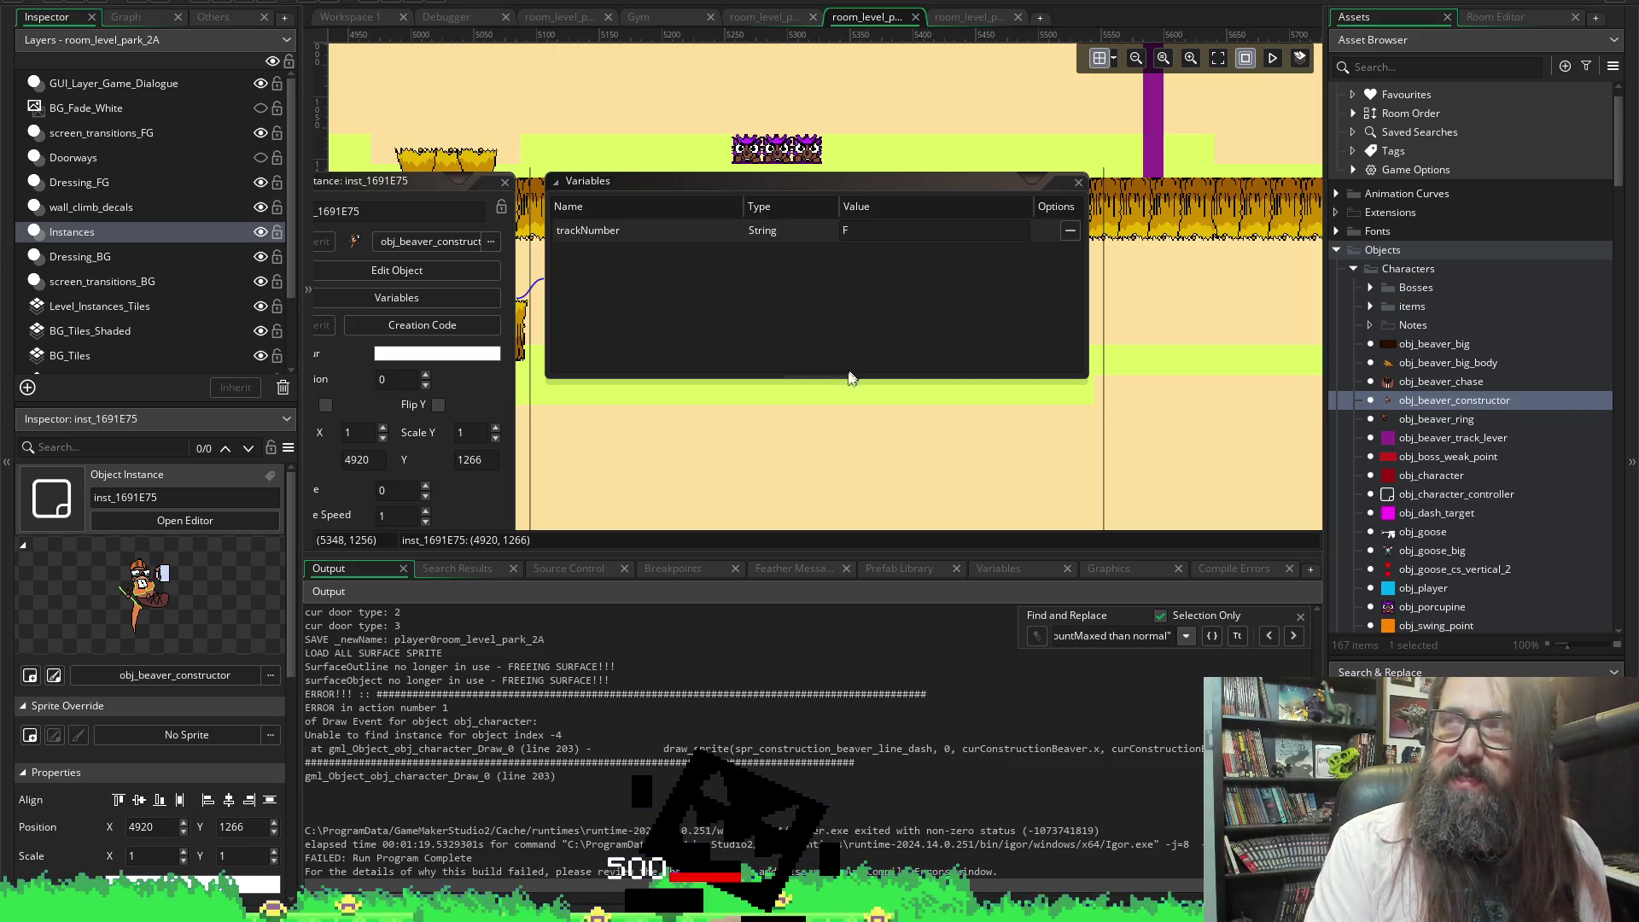
click(1078, 182)
drag(800, 441, 1220, 350)
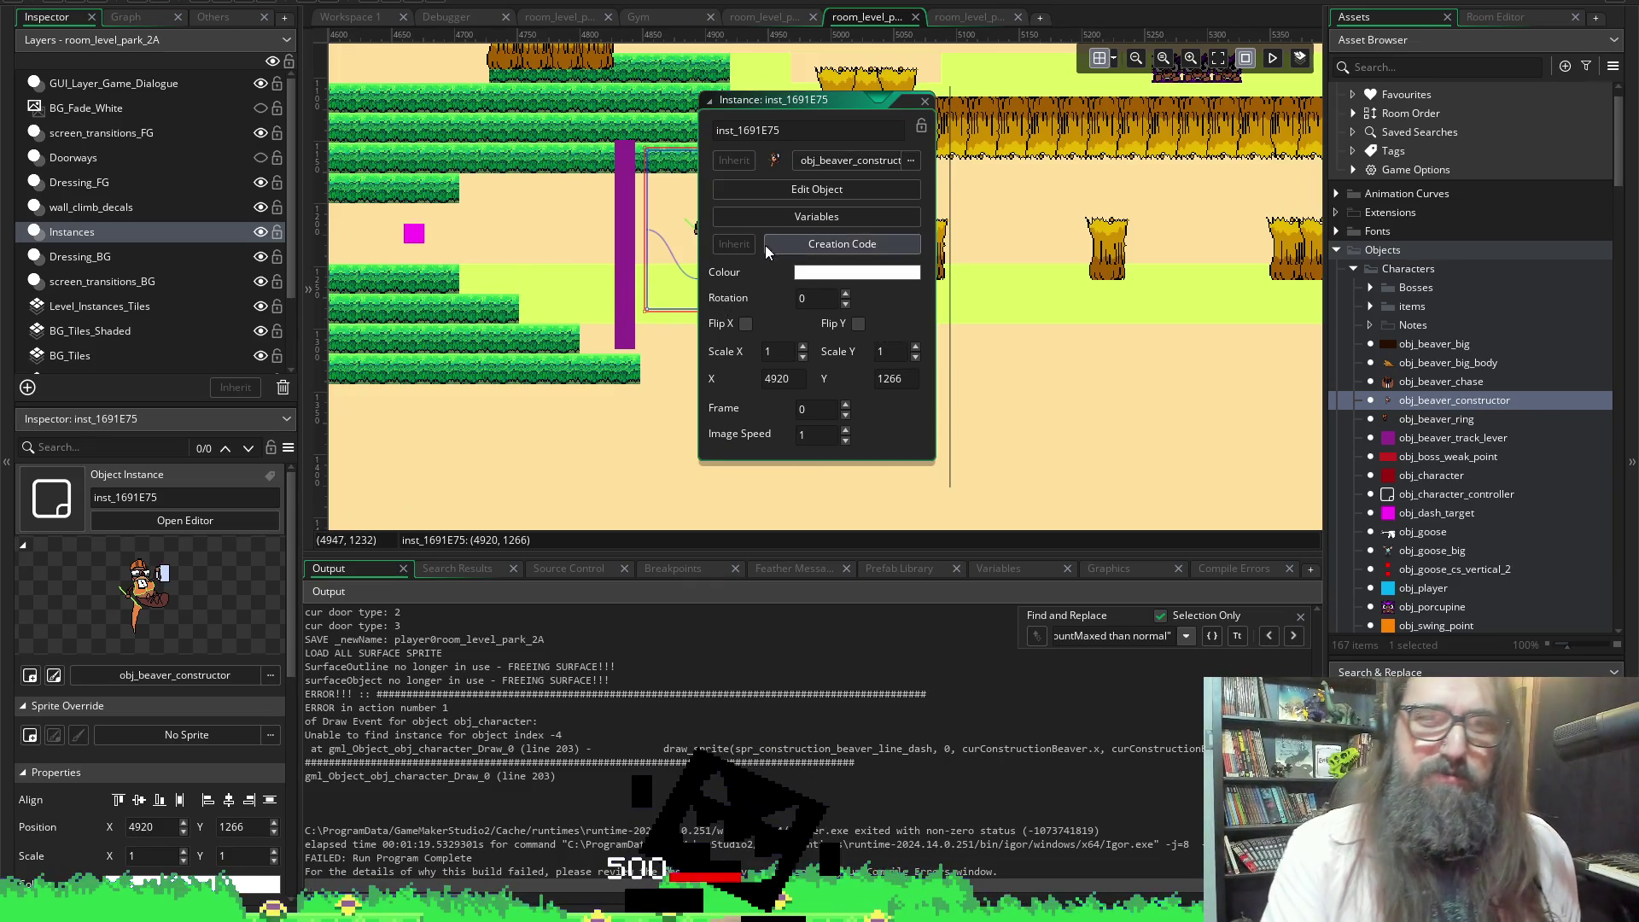
Pan across the level and Alt-drag two copies of the beaver constructor to new spots
click(928, 103)
scroll(1003, 381, down, 4)
drag(1002, 381, 871, 395)
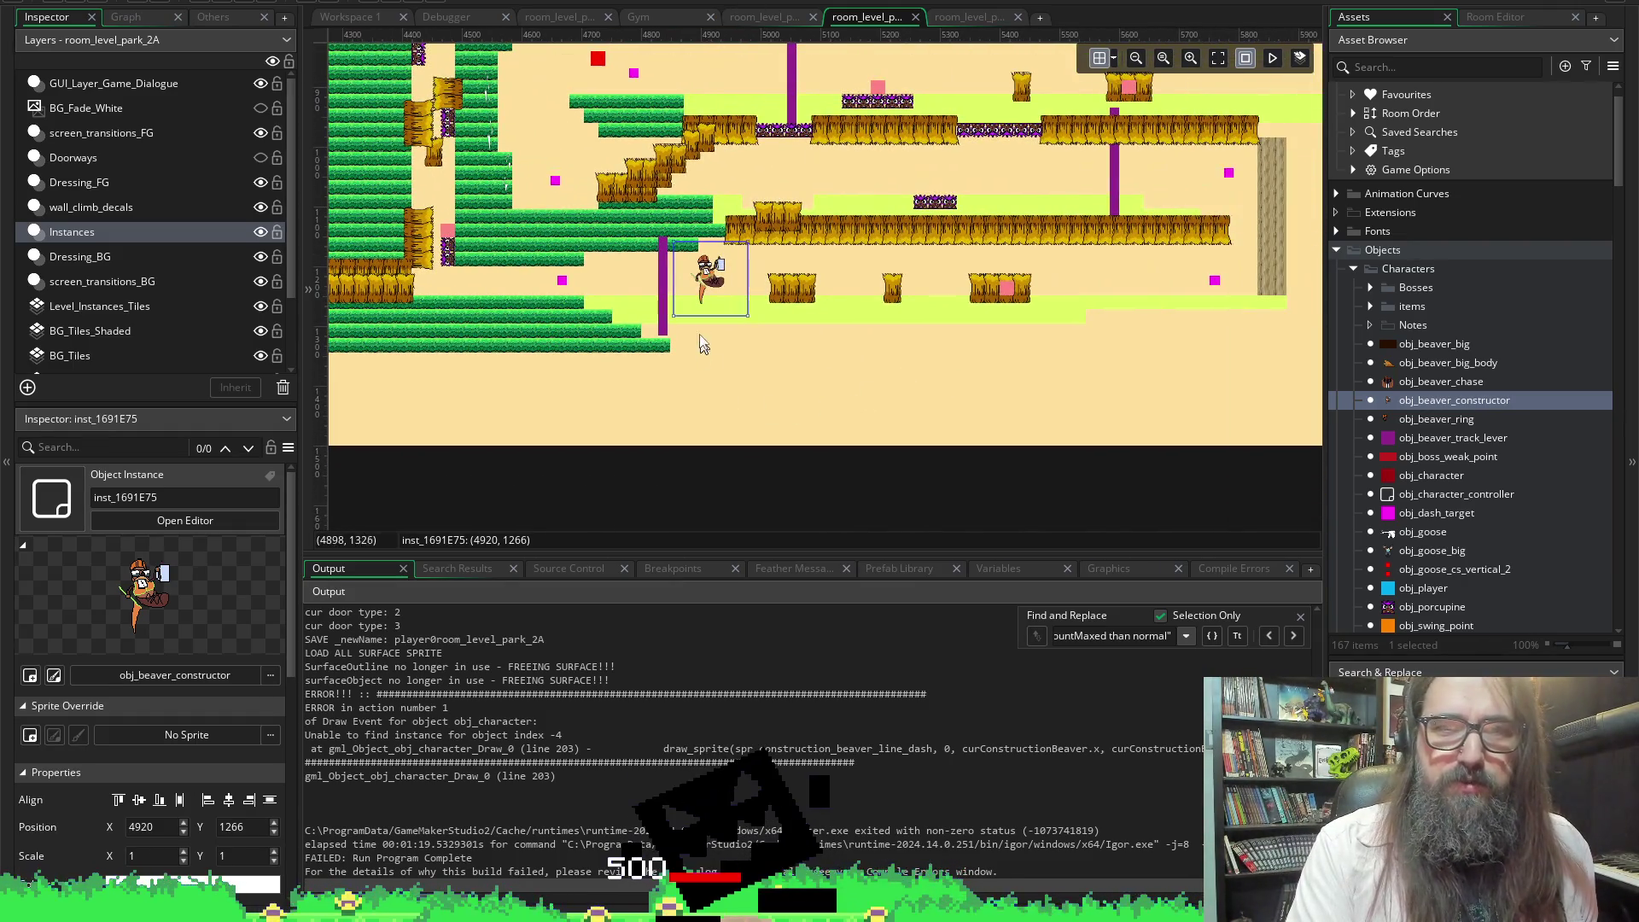
mouse_move(707, 275)
mouse_down()
mouse_move(1083, 158)
mouse_move(1080, 184)
mouse_up()
scroll(1080, 177, up, 3)
mouse_move(1072, 423)
mouse_down()
mouse_move(815, 329)
mouse_move(886, 328)
mouse_up()
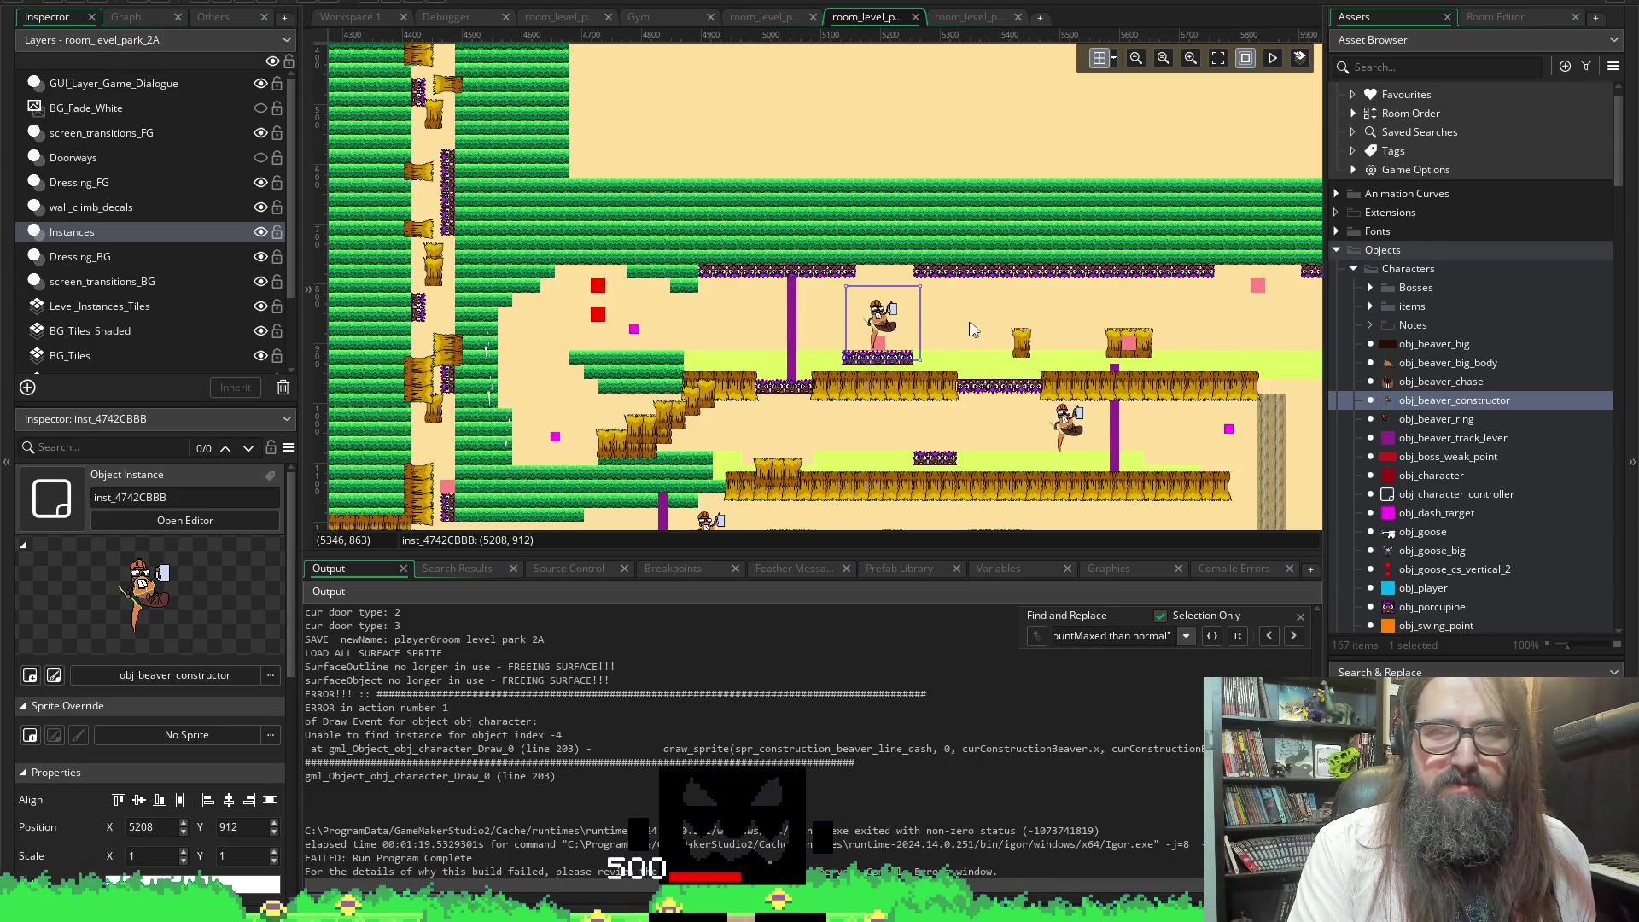
Alt-drag two more beaver copies near the far-right track levers and inspect lever inst_1FD782AC
scroll(970, 321, right, 5)
mouse_move(381, 335)
mouse_down()
mouse_move(1199, 287)
mouse_move(1207, 315)
mouse_up()
scroll(1207, 315, right, 6)
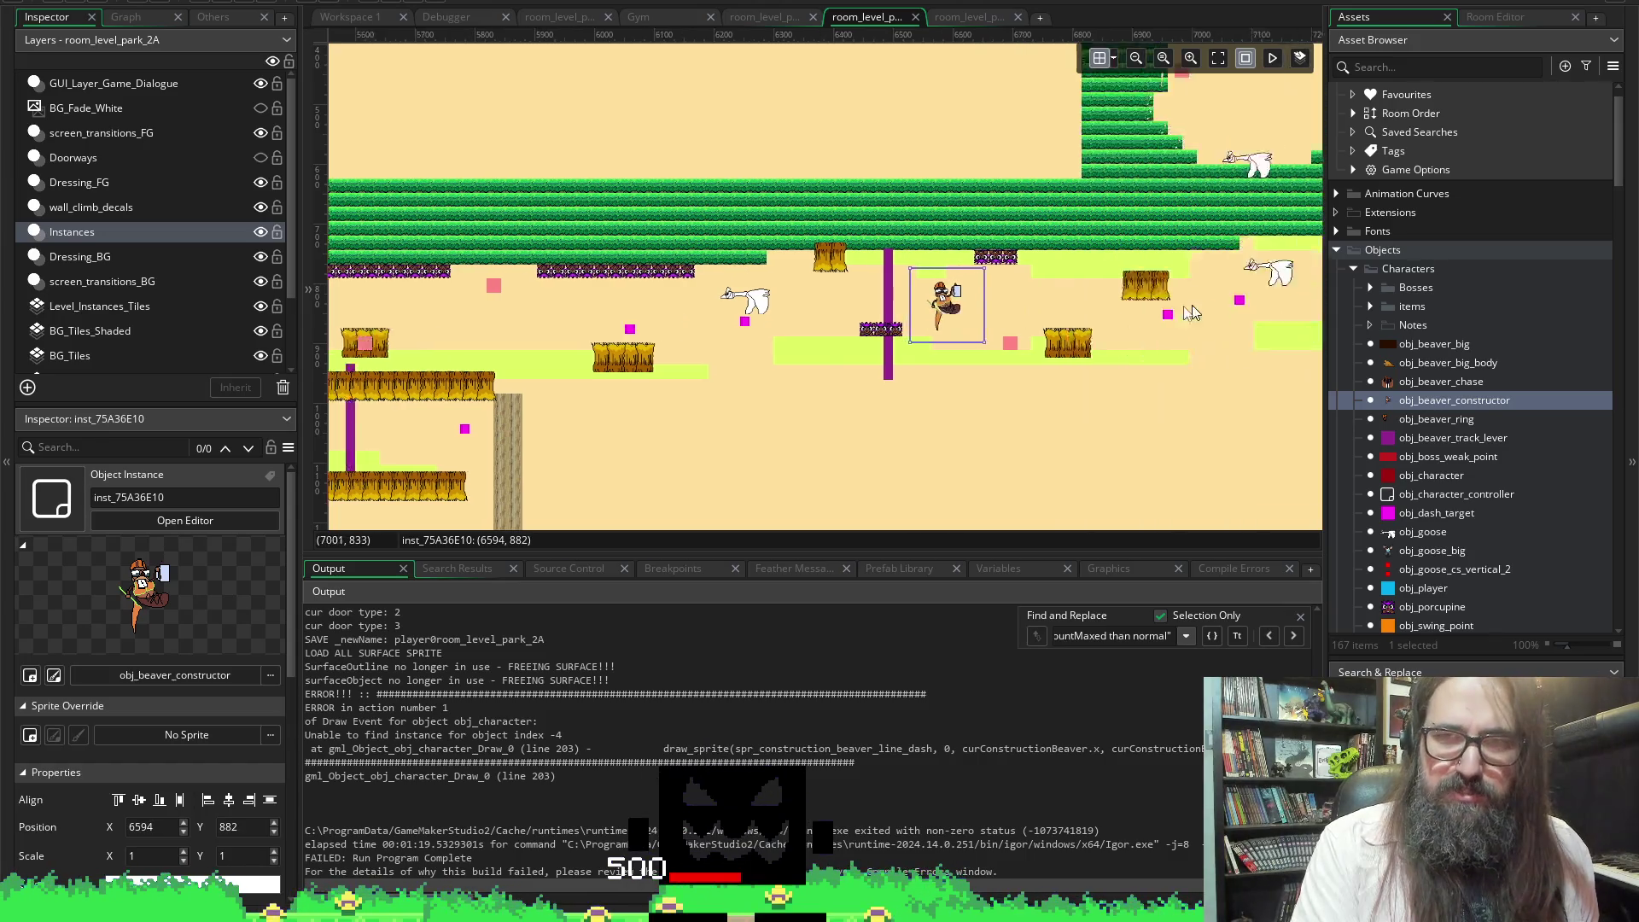
mouse_move(623, 320)
mouse_down()
mouse_move(1199, 293)
mouse_move(1123, 303)
mouse_up()
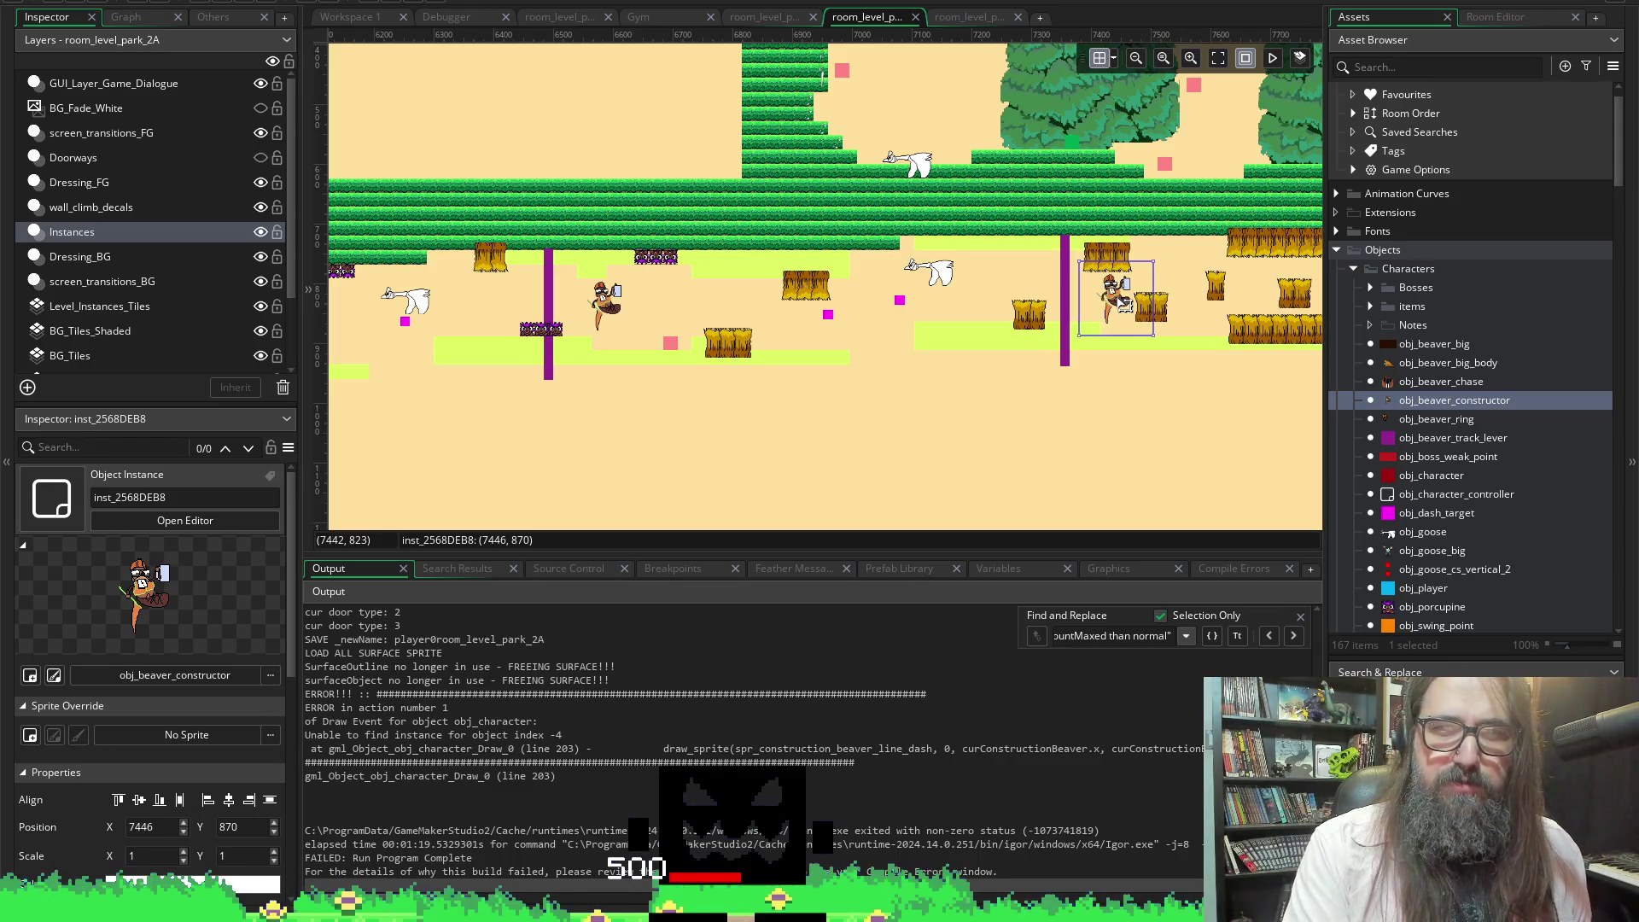
scroll(730, 316, down, 2)
scroll(854, 291, left, 10)
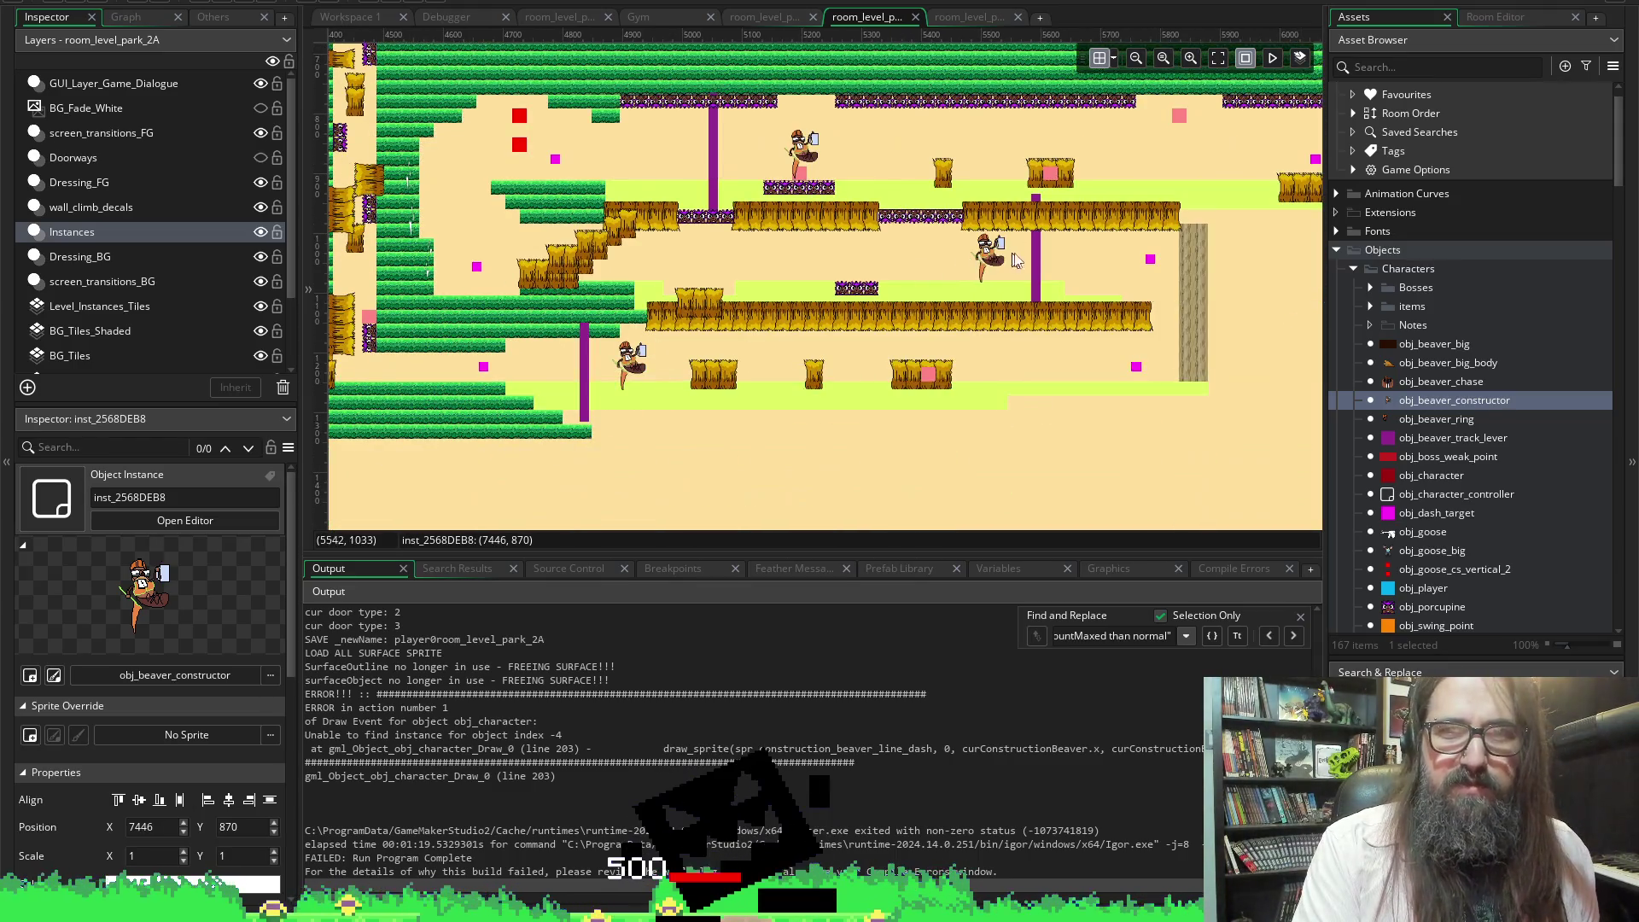
double_click(1037, 256)
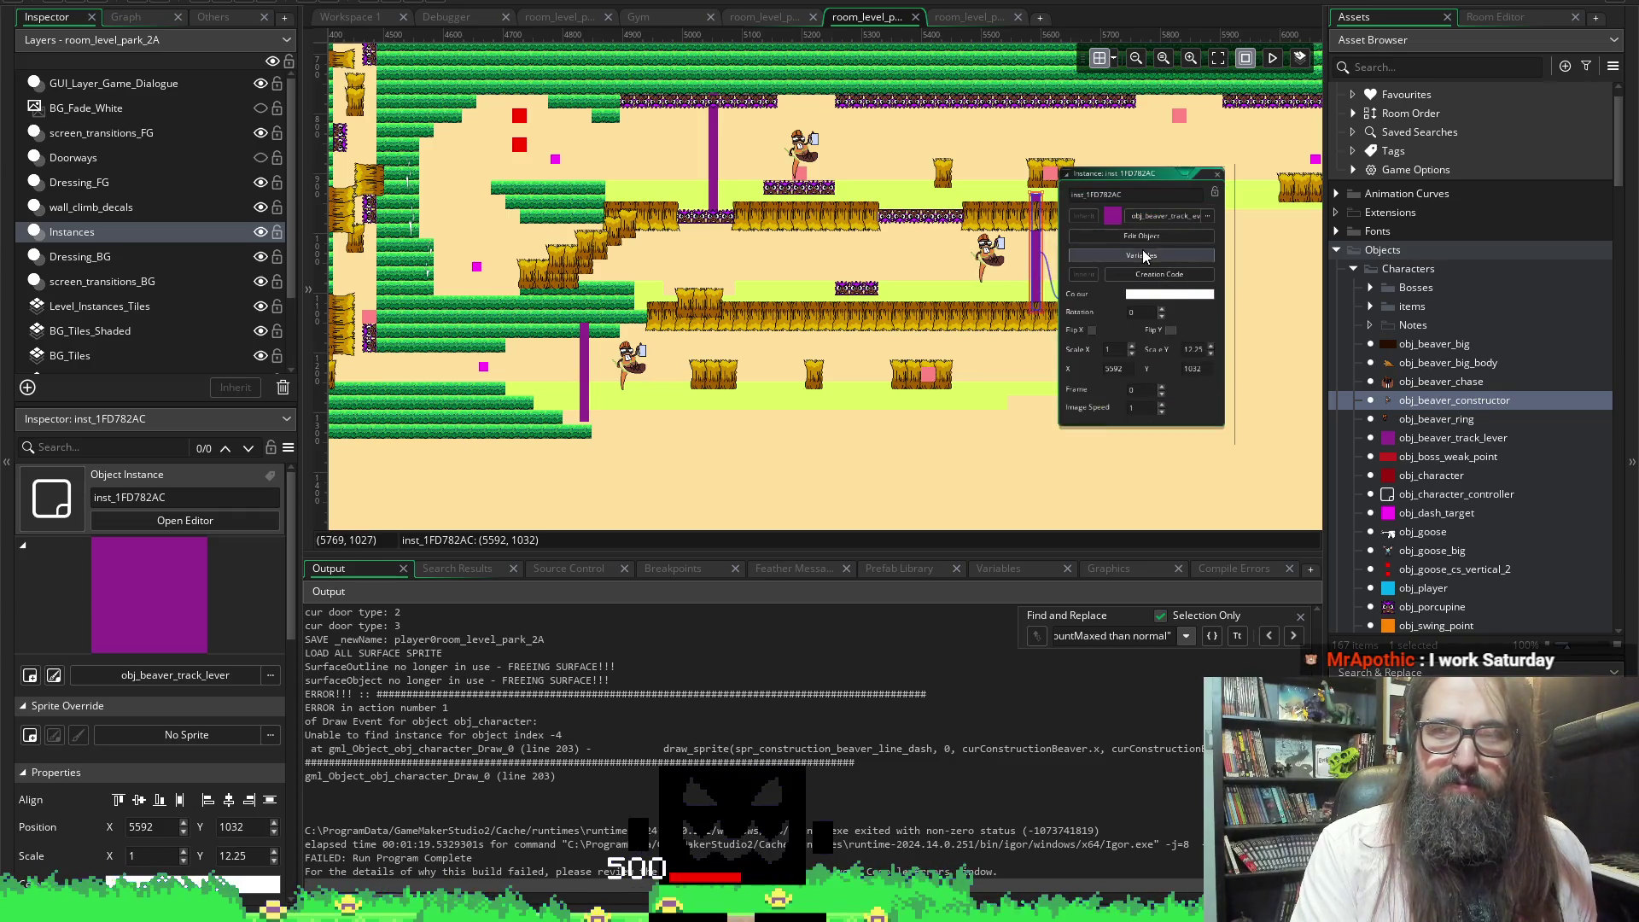
Confirm track number G on the track lever's variables and close its properties
click(1135, 280)
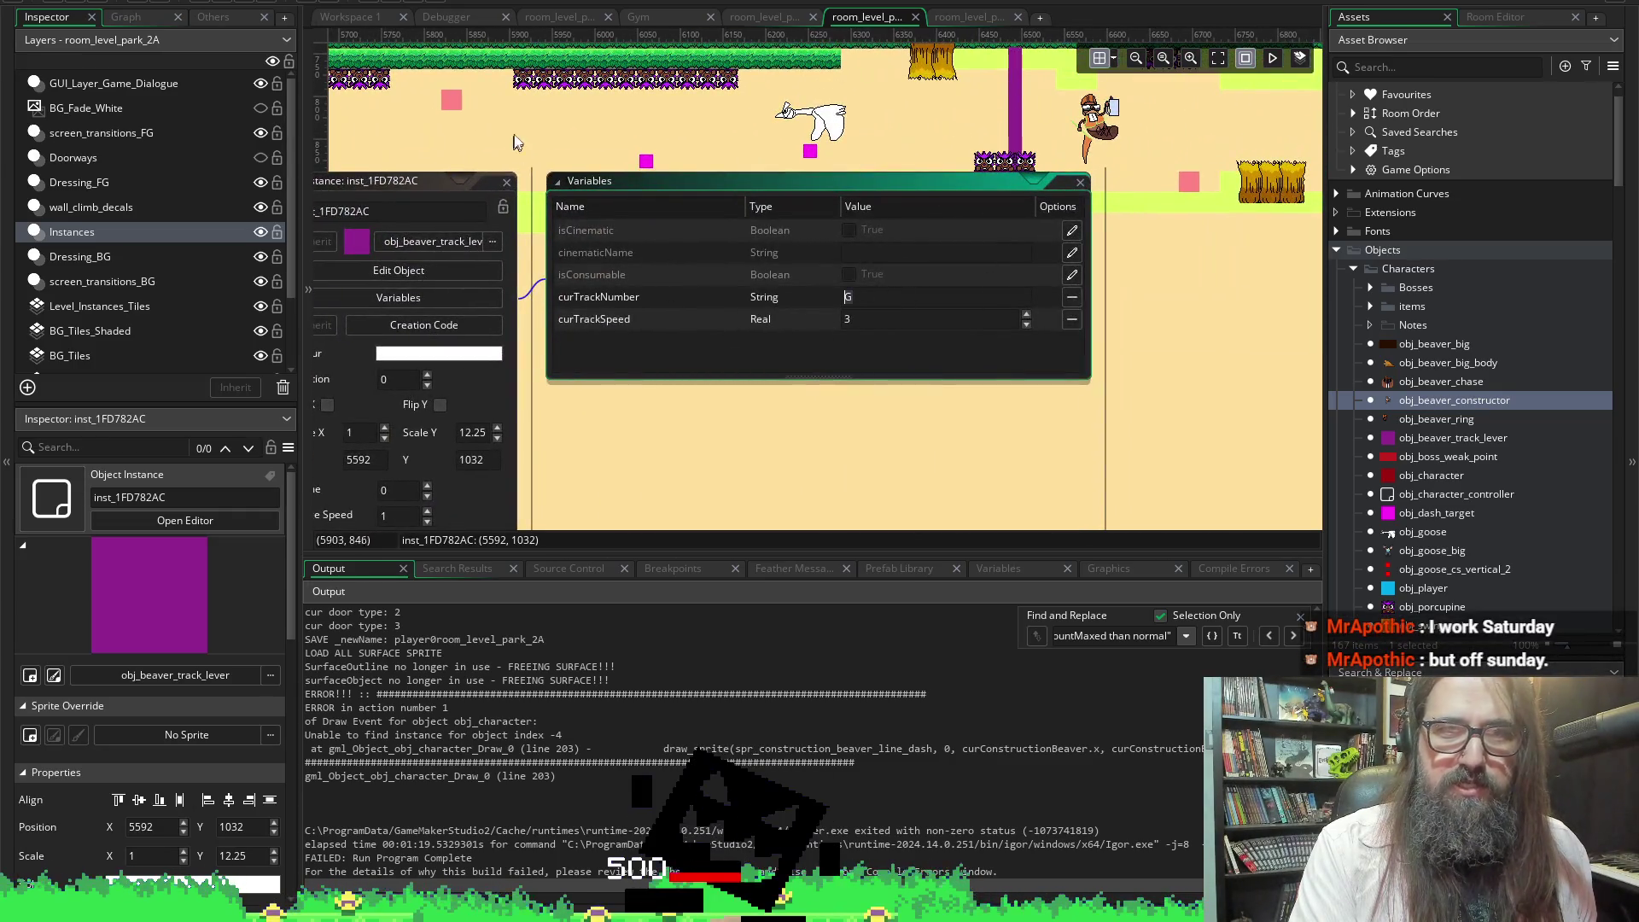
scroll(666, 190, left, 3)
key(Return)
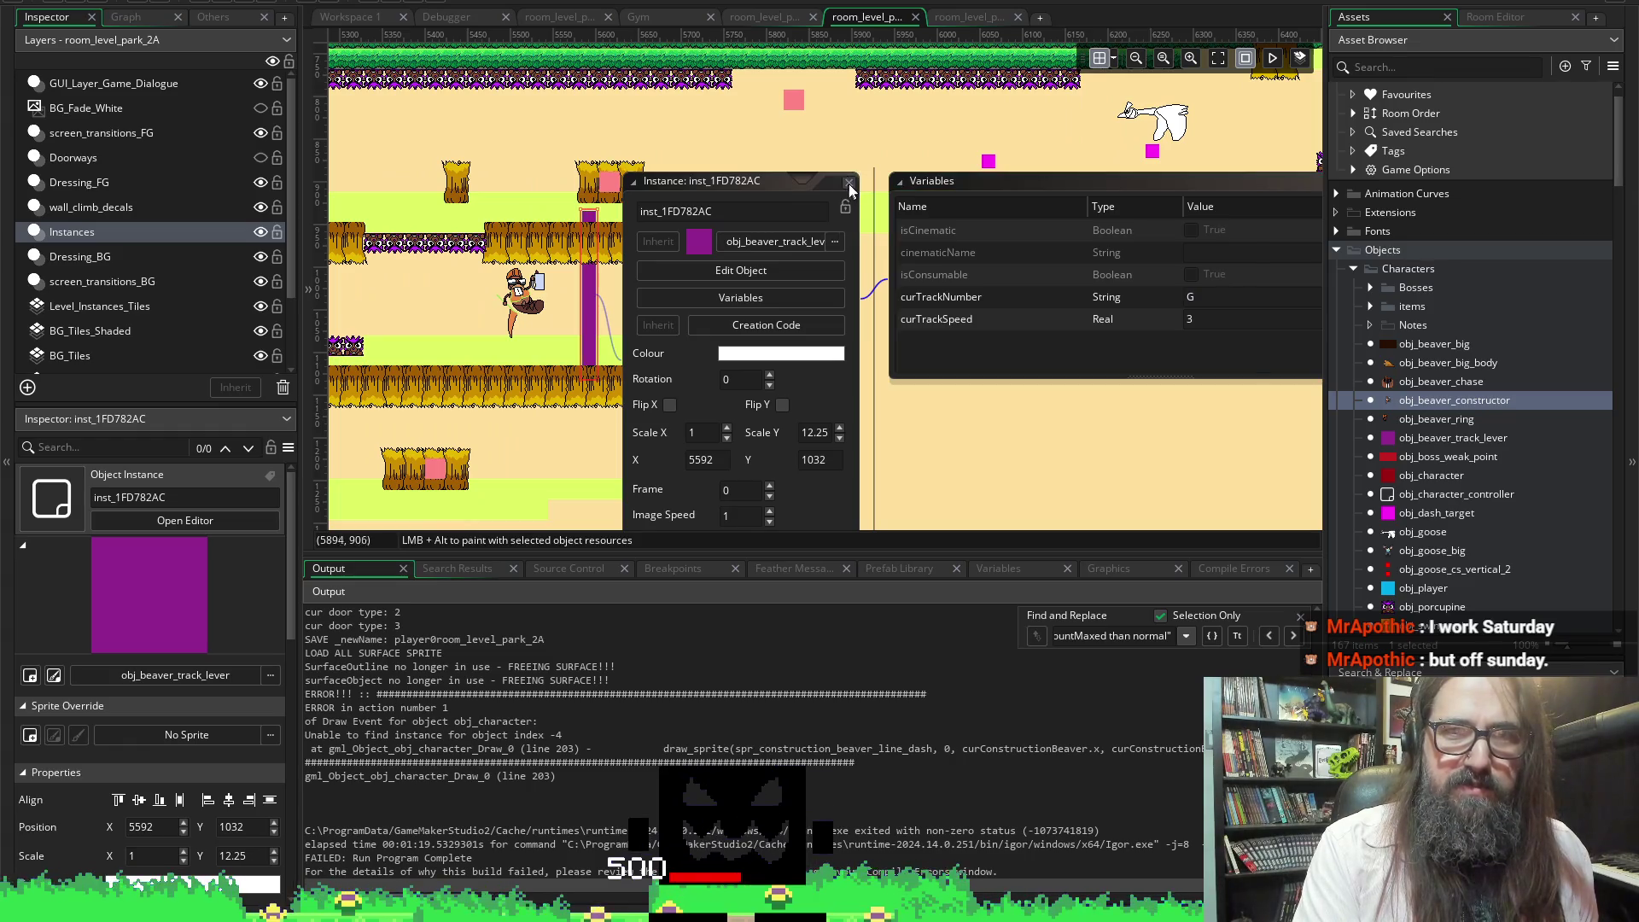
click(849, 183)
Set the beaver constructor at 5520, 1086 to trackNumber G, then scroll toward the next lever
double_click(547, 310)
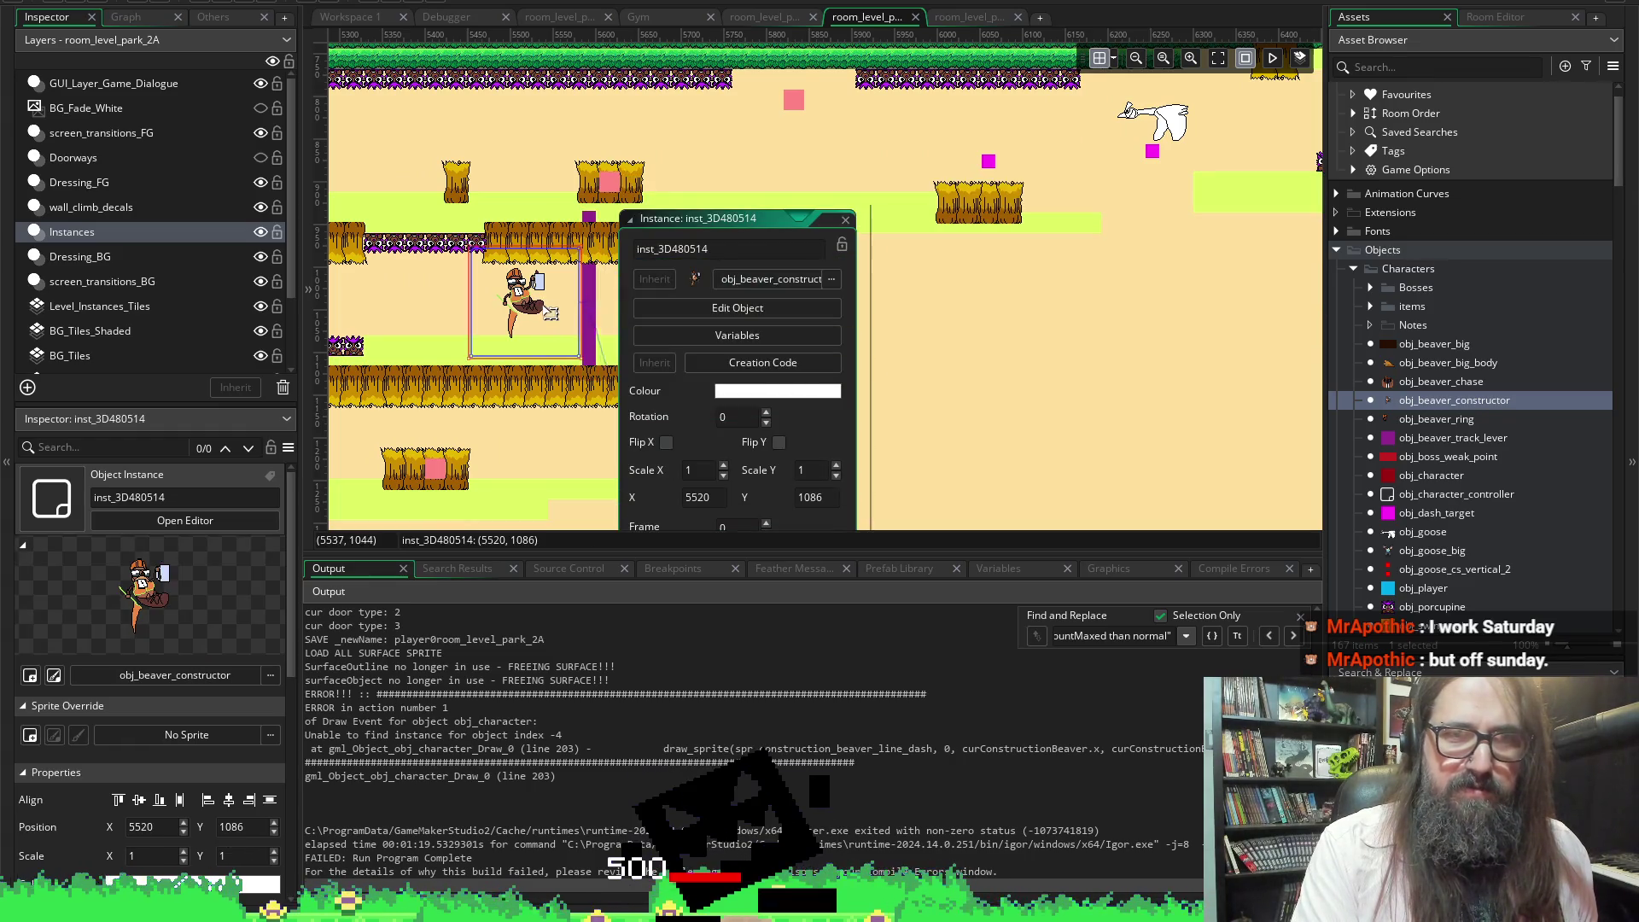
click(710, 335)
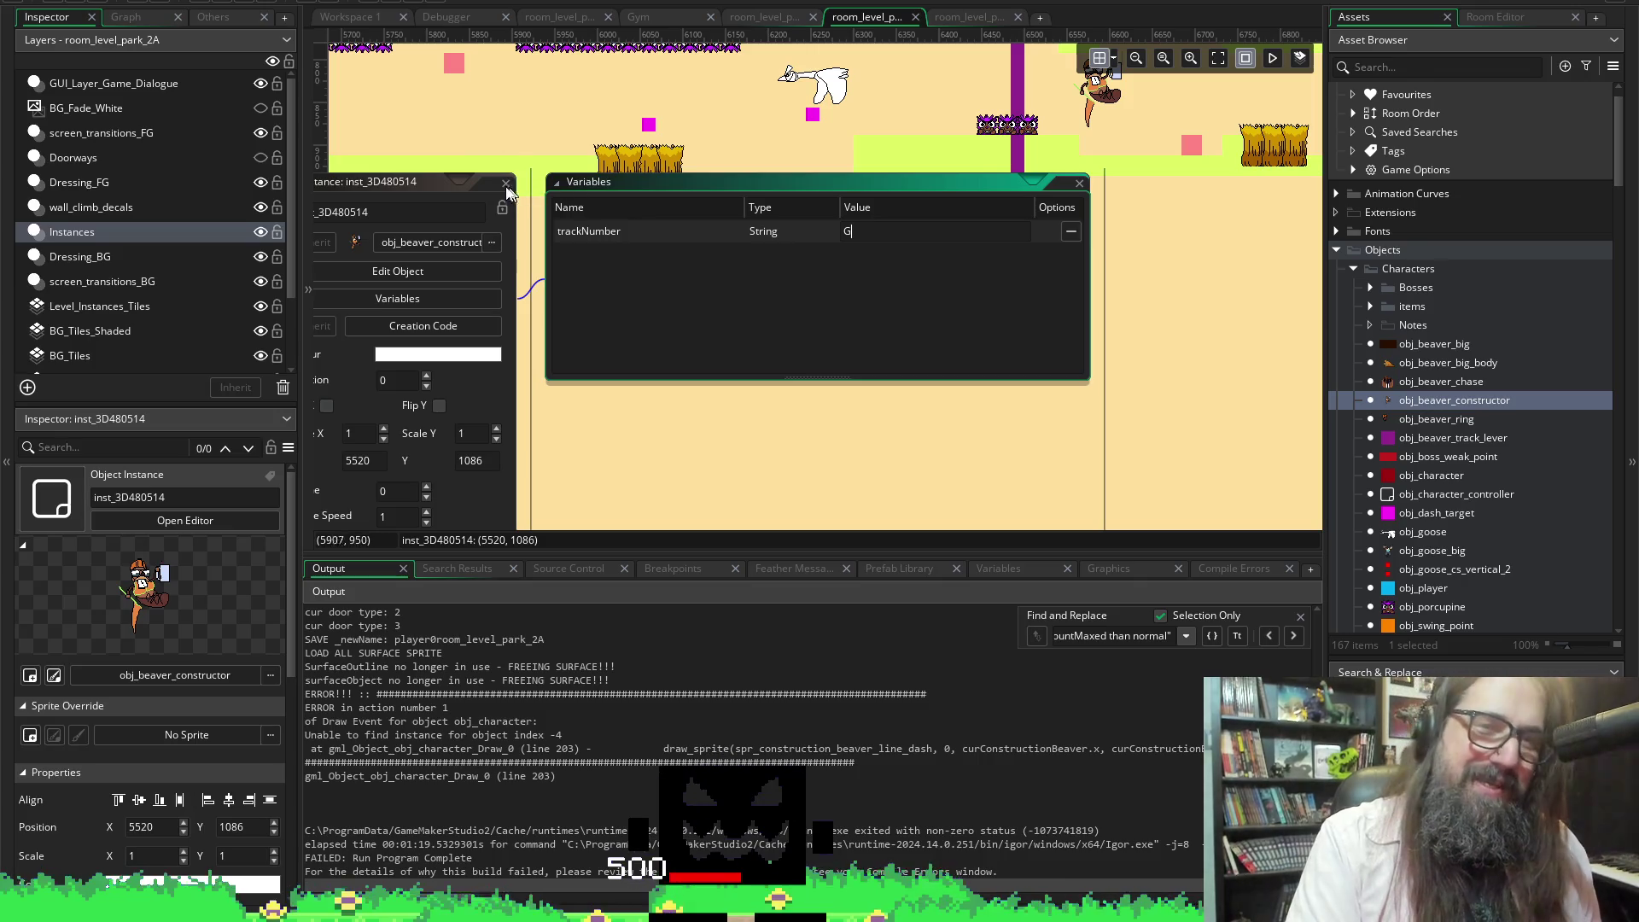
scroll(821, 167, left, 4)
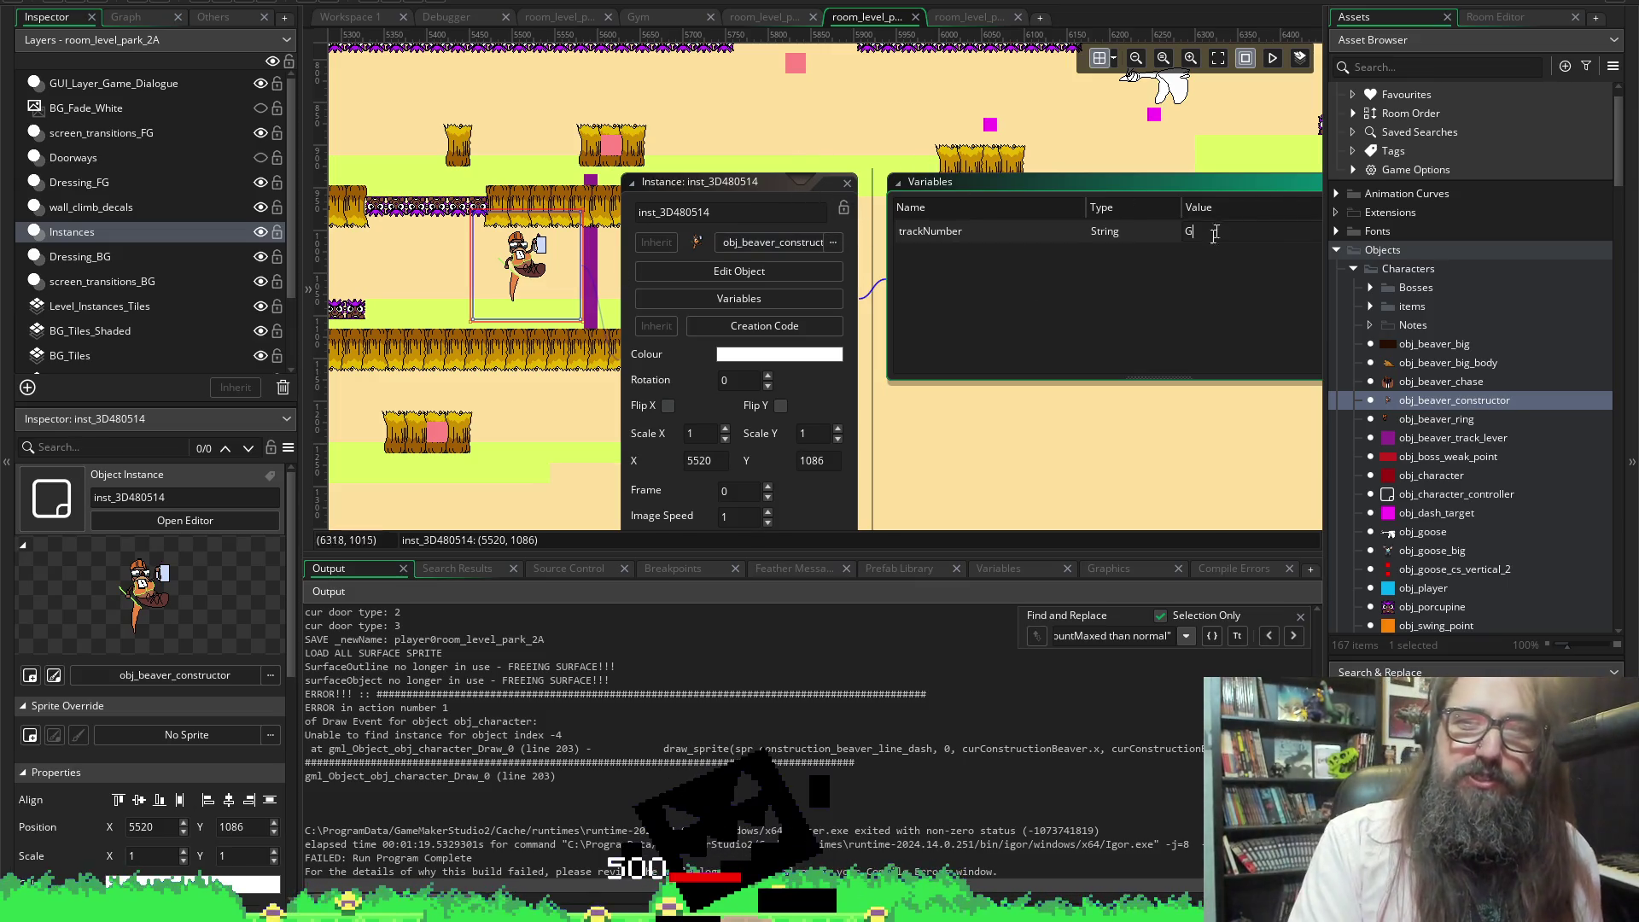
scroll(928, 131, right, 2)
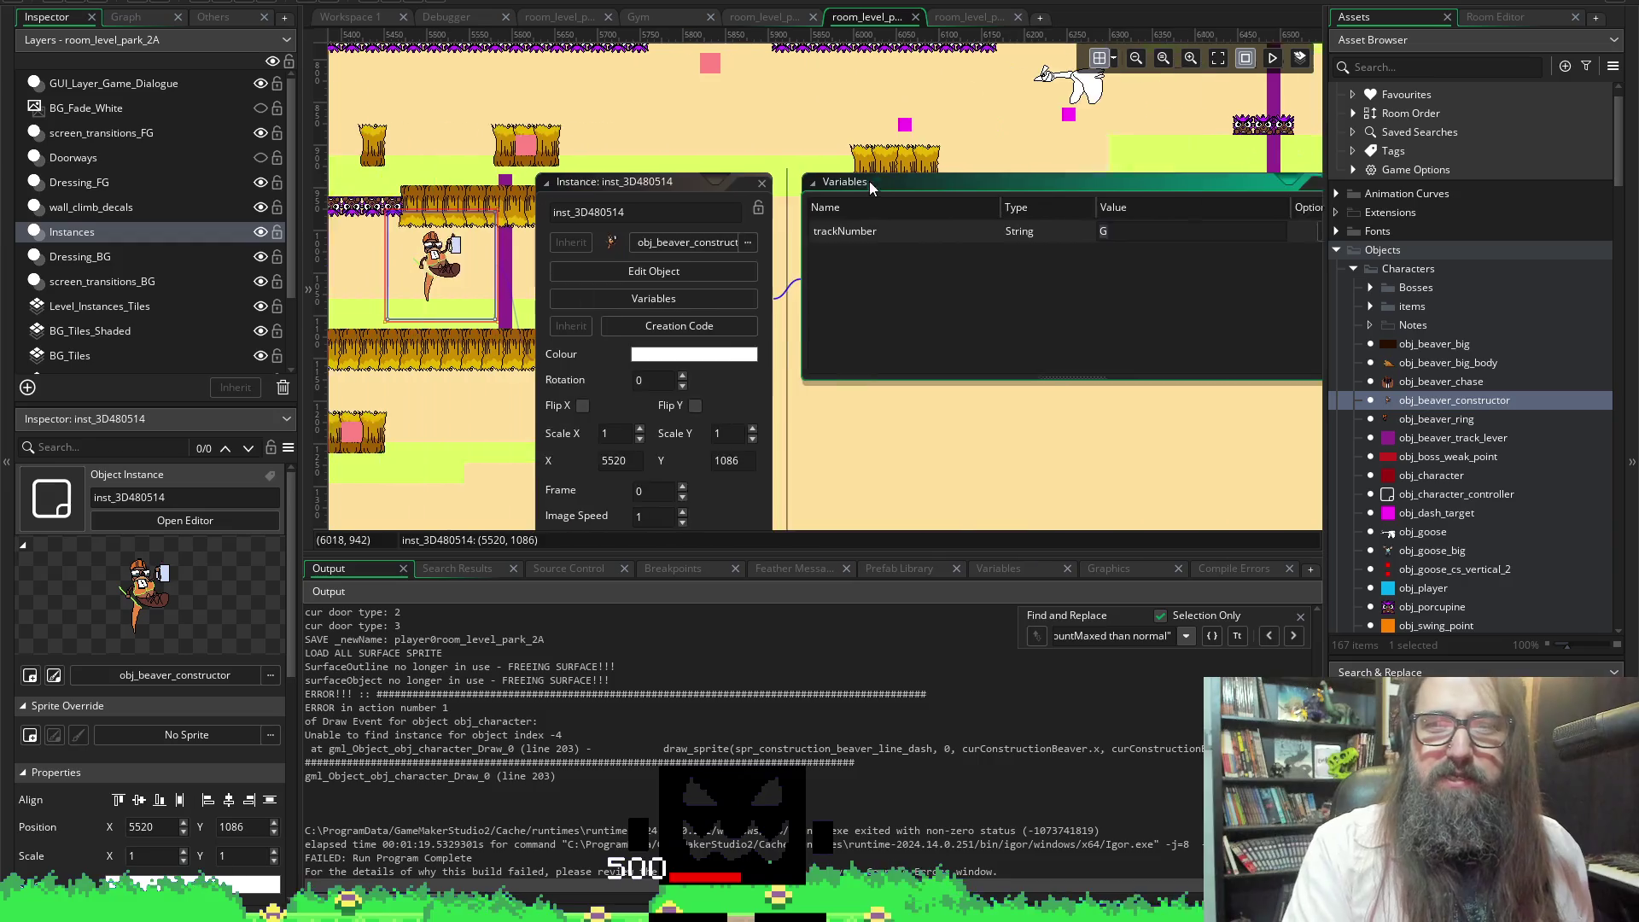
scroll(869, 181, left, 3)
scroll(769, 256, up, 5)
scroll(768, 256, left, 7)
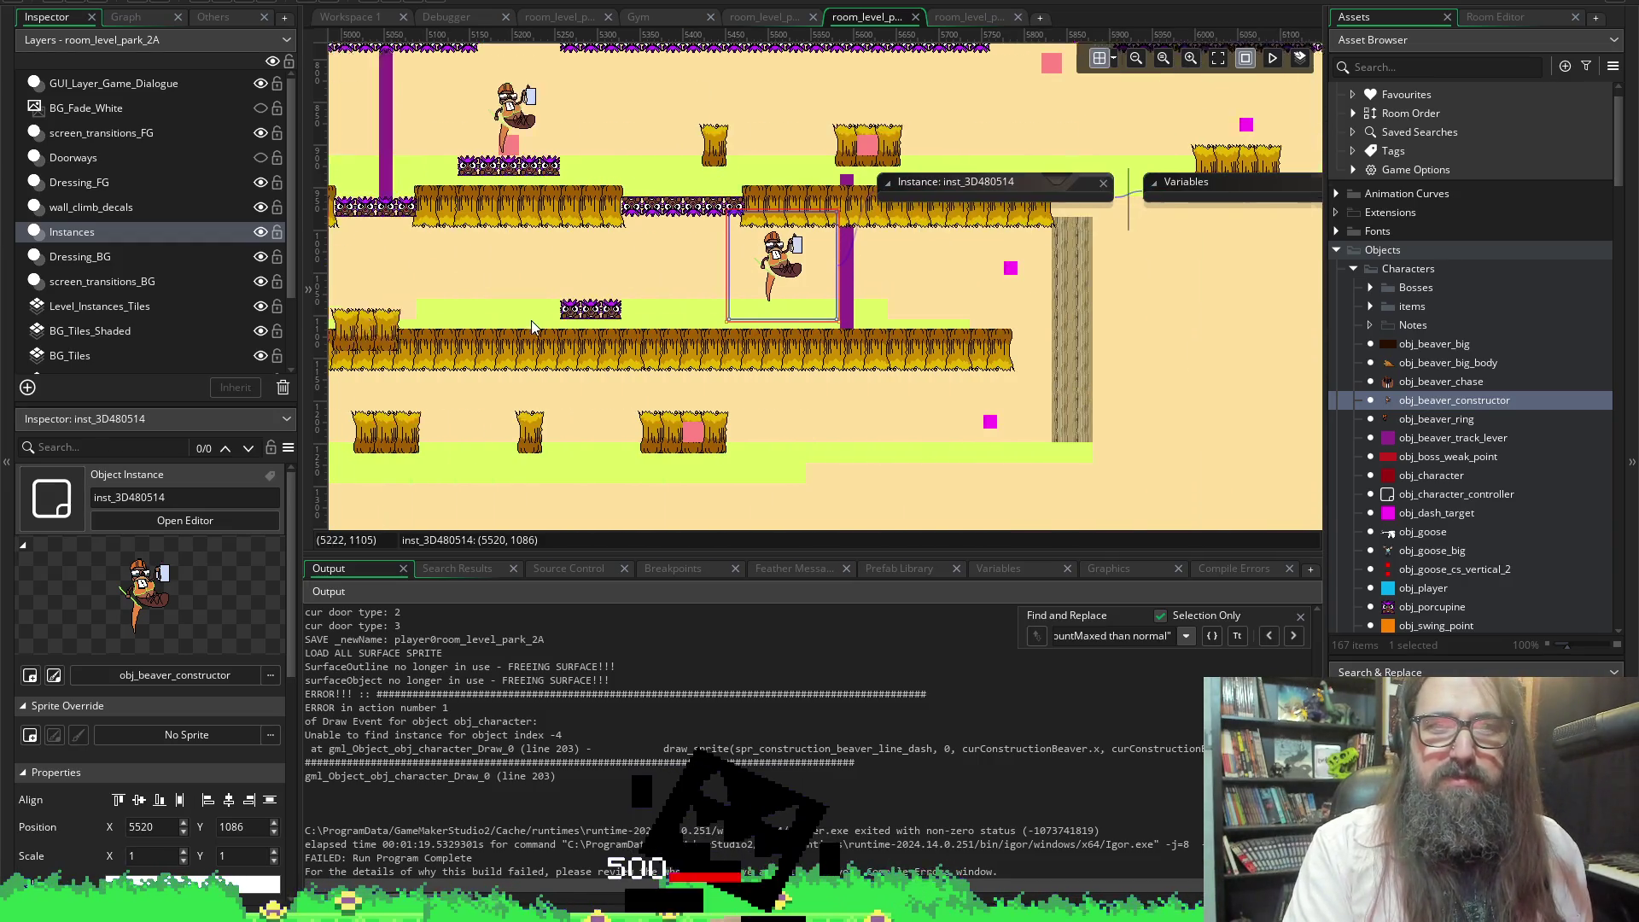
scroll(827, 308, down, 3)
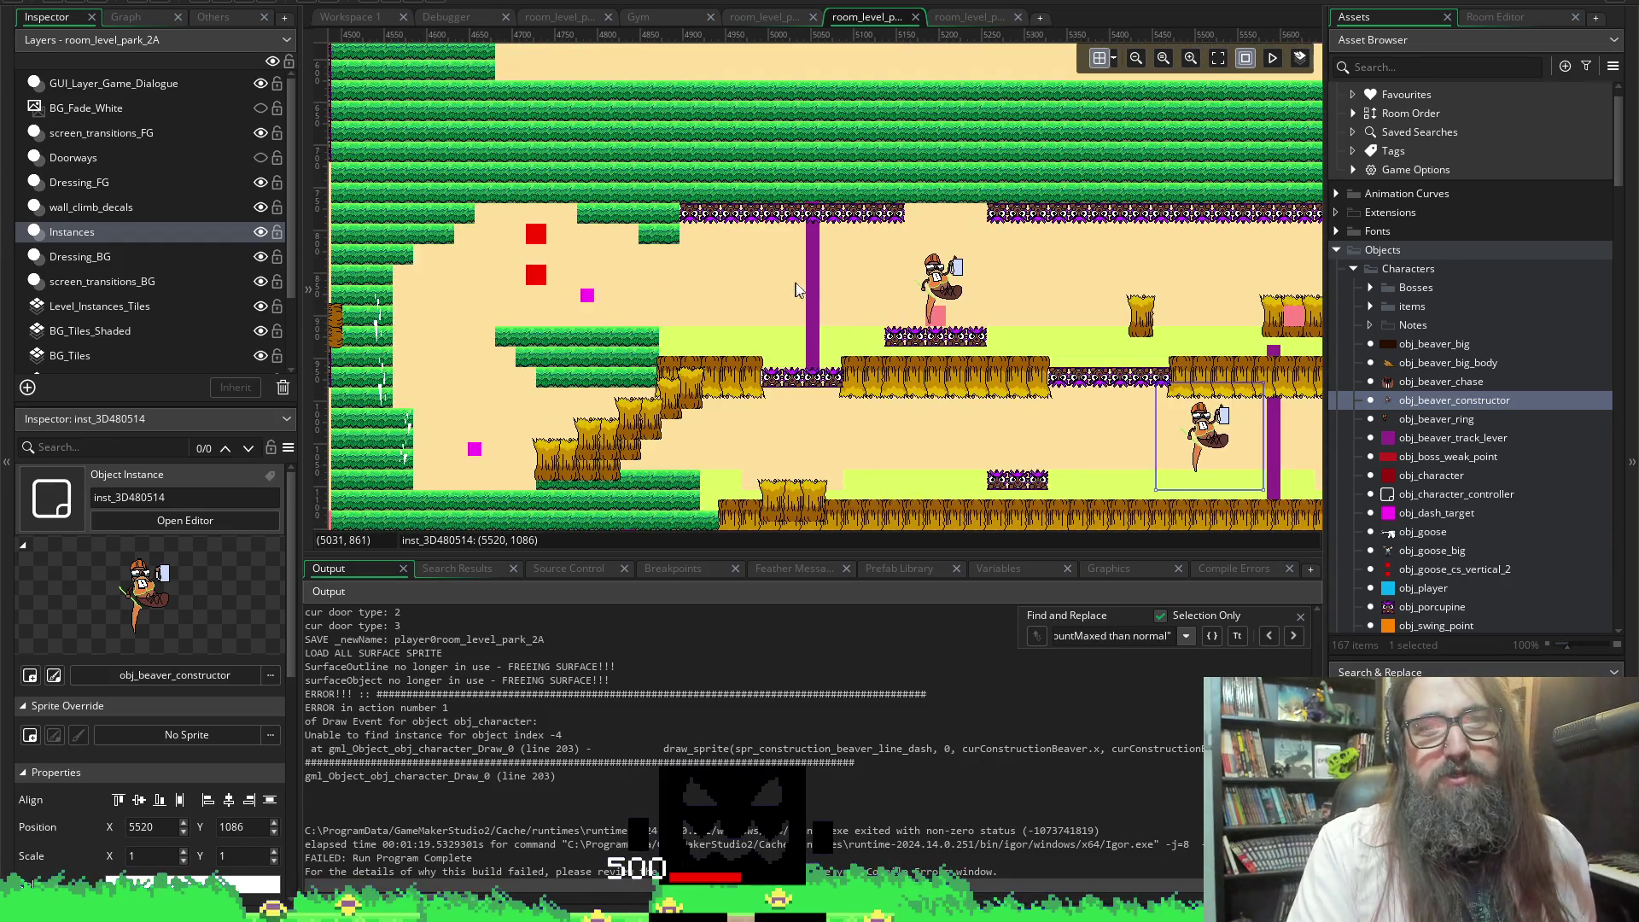
Read the lever's curTrackNumber H and change the beaver constructor's trackNumber from F to H
double_click(811, 286)
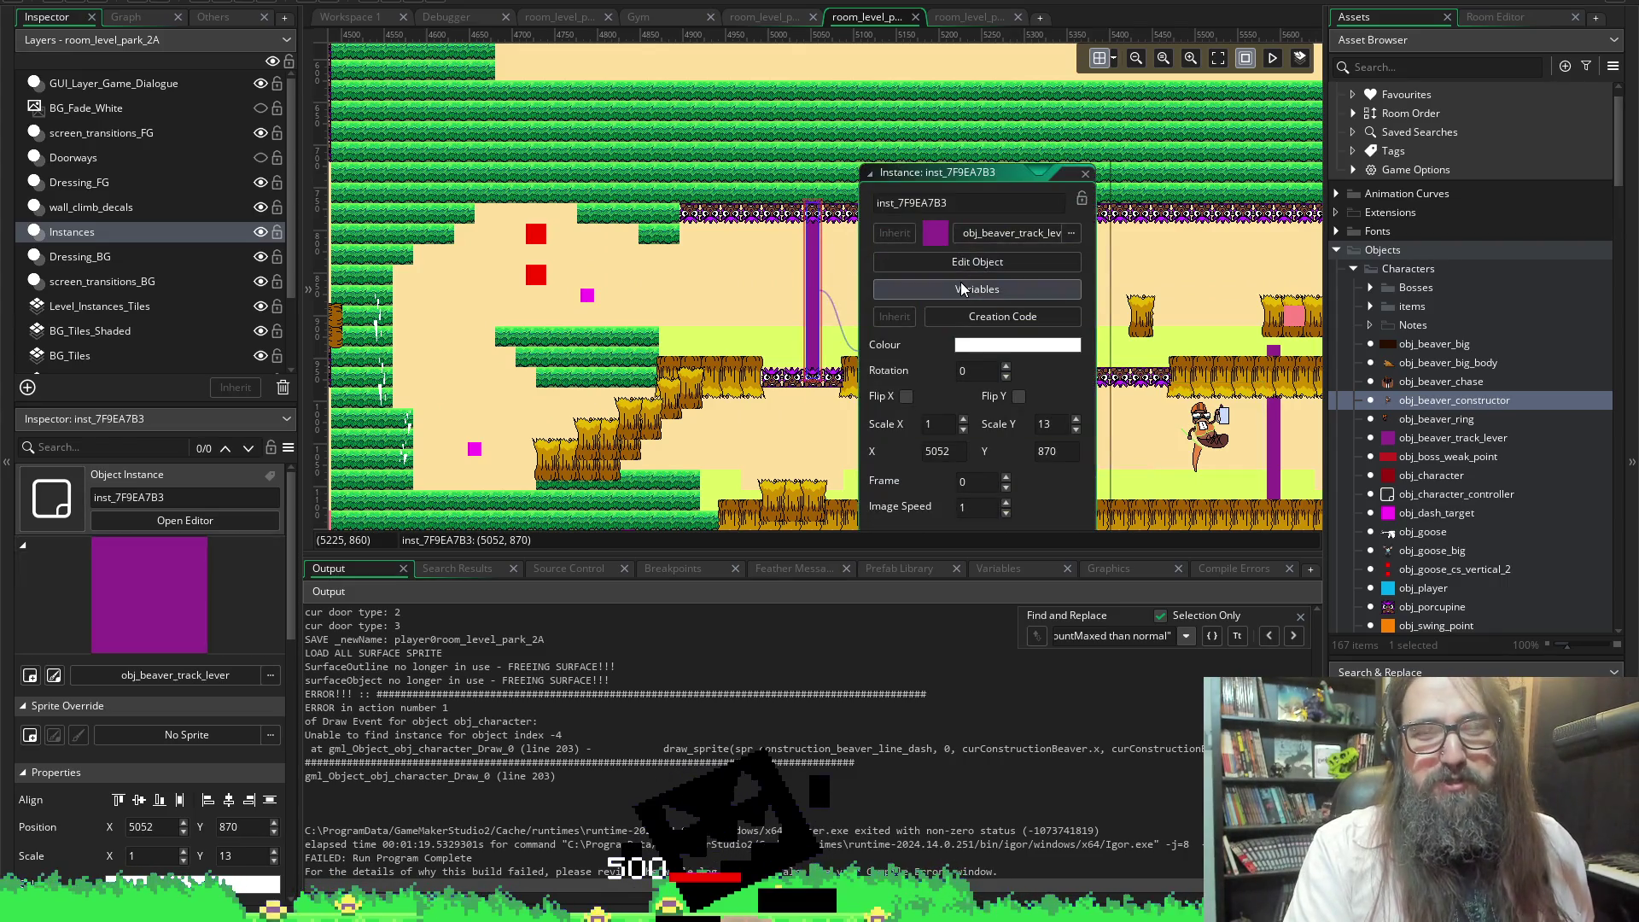
click(976, 289)
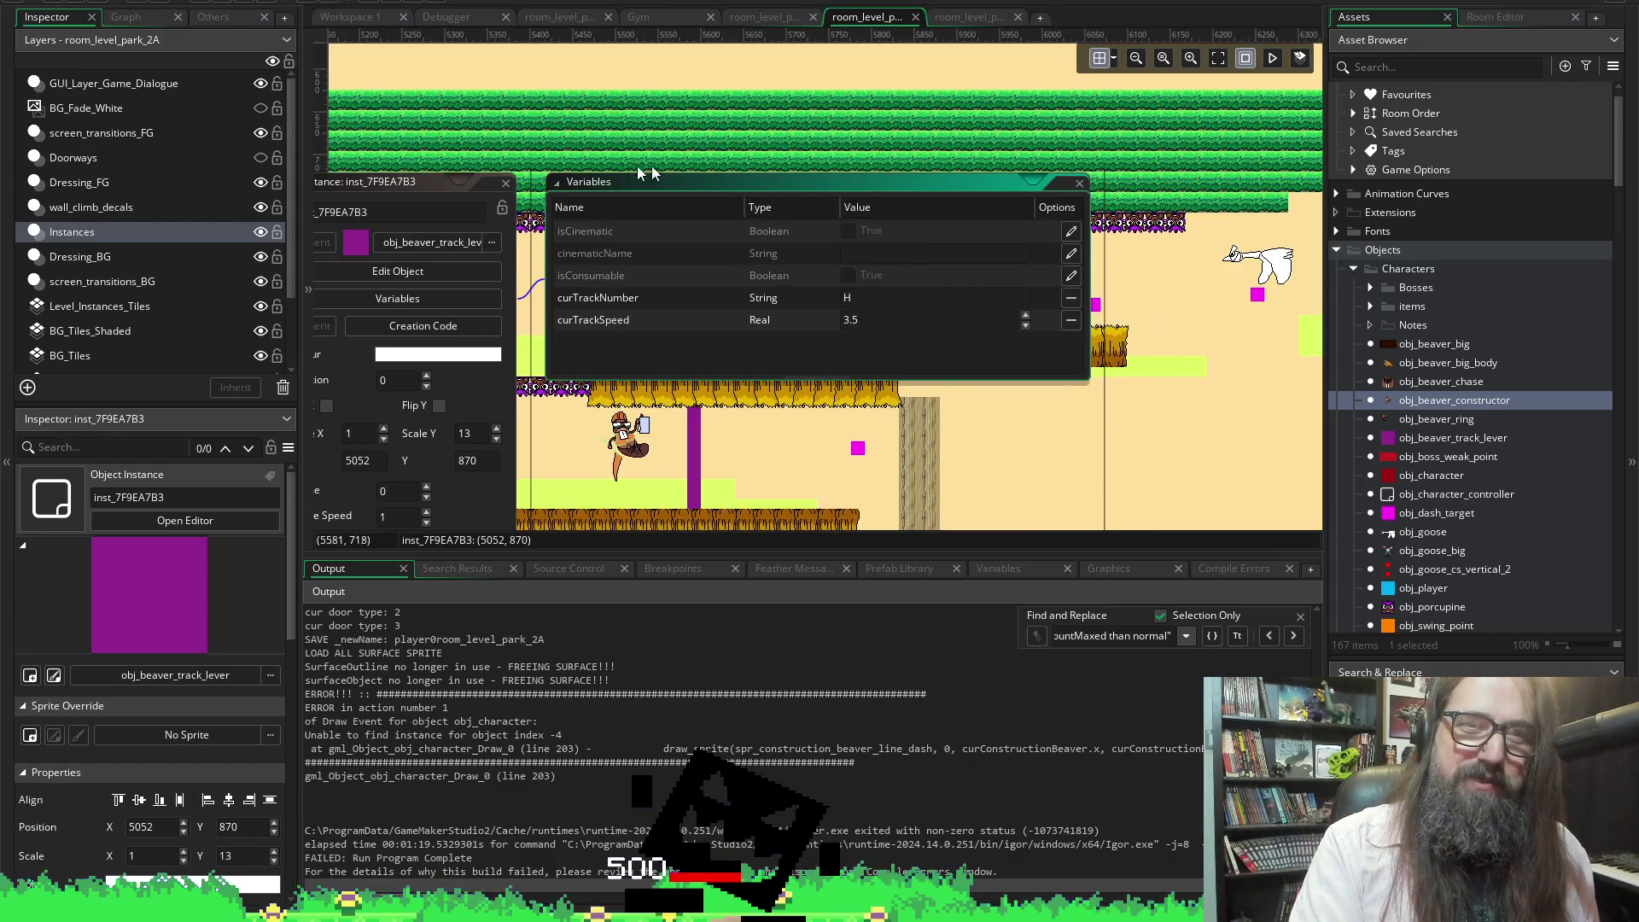
click(506, 182)
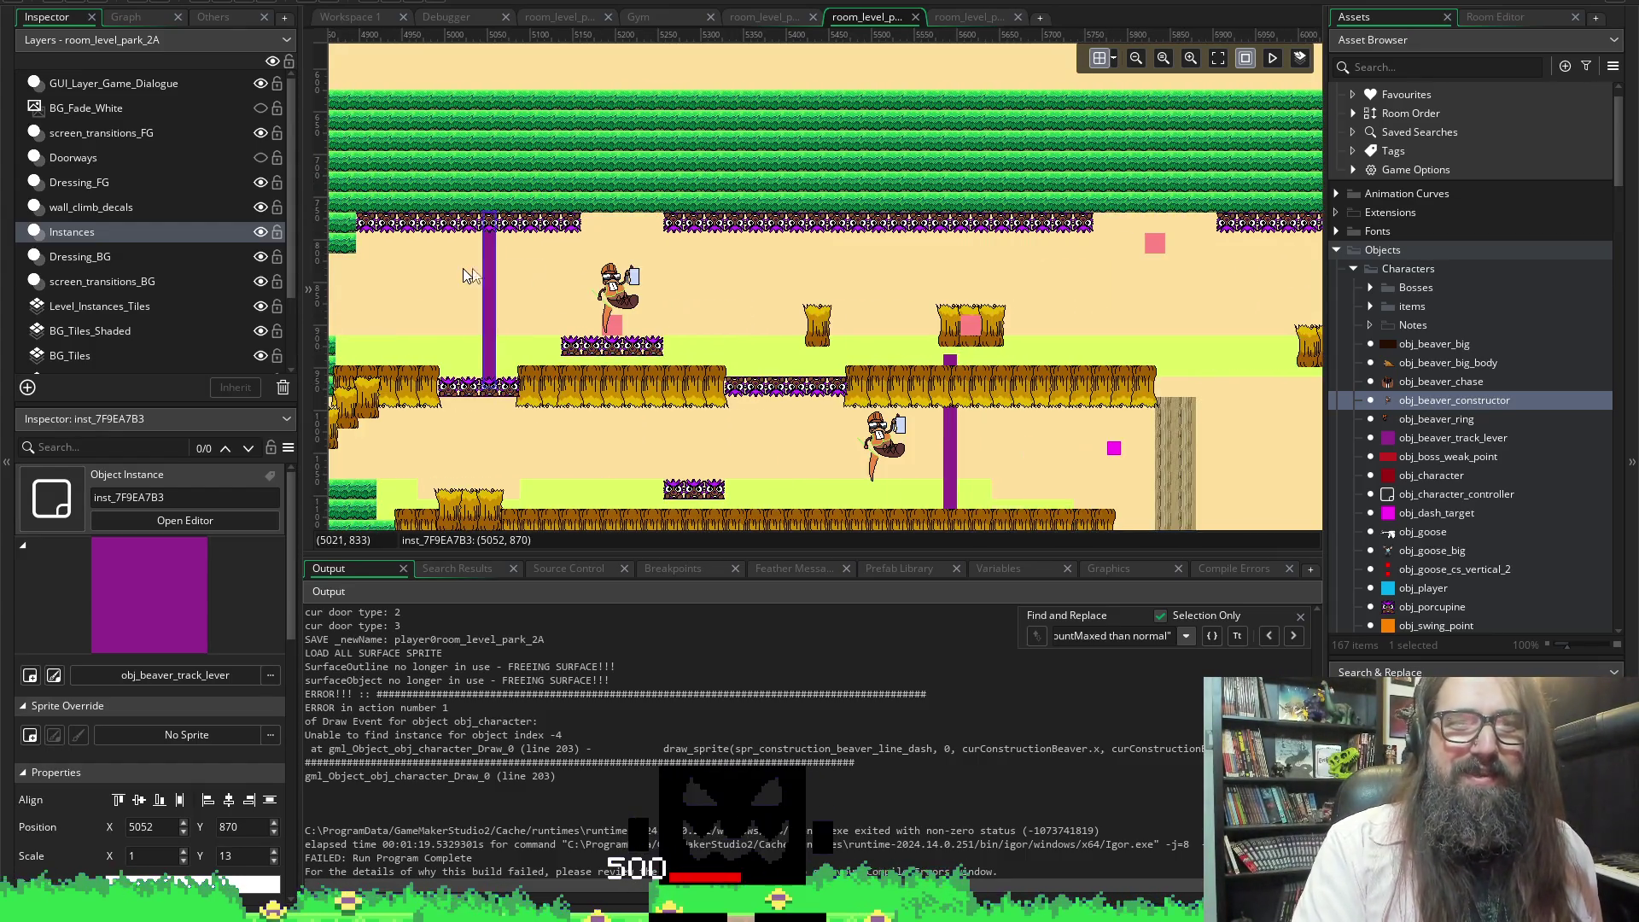
double_click(623, 281)
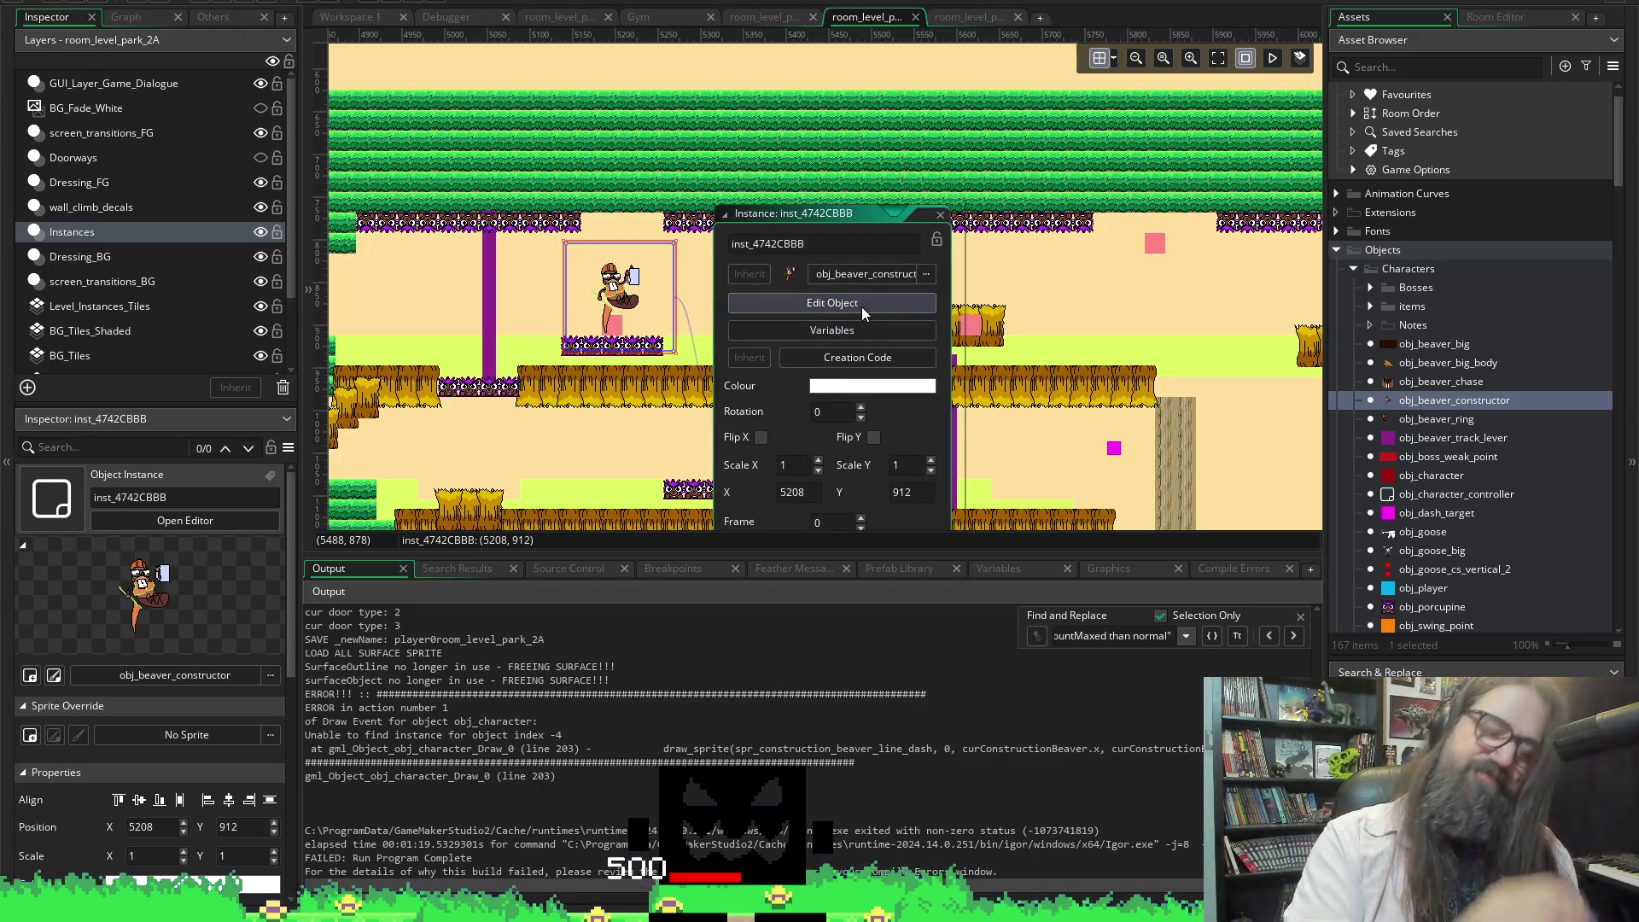
click(807, 328)
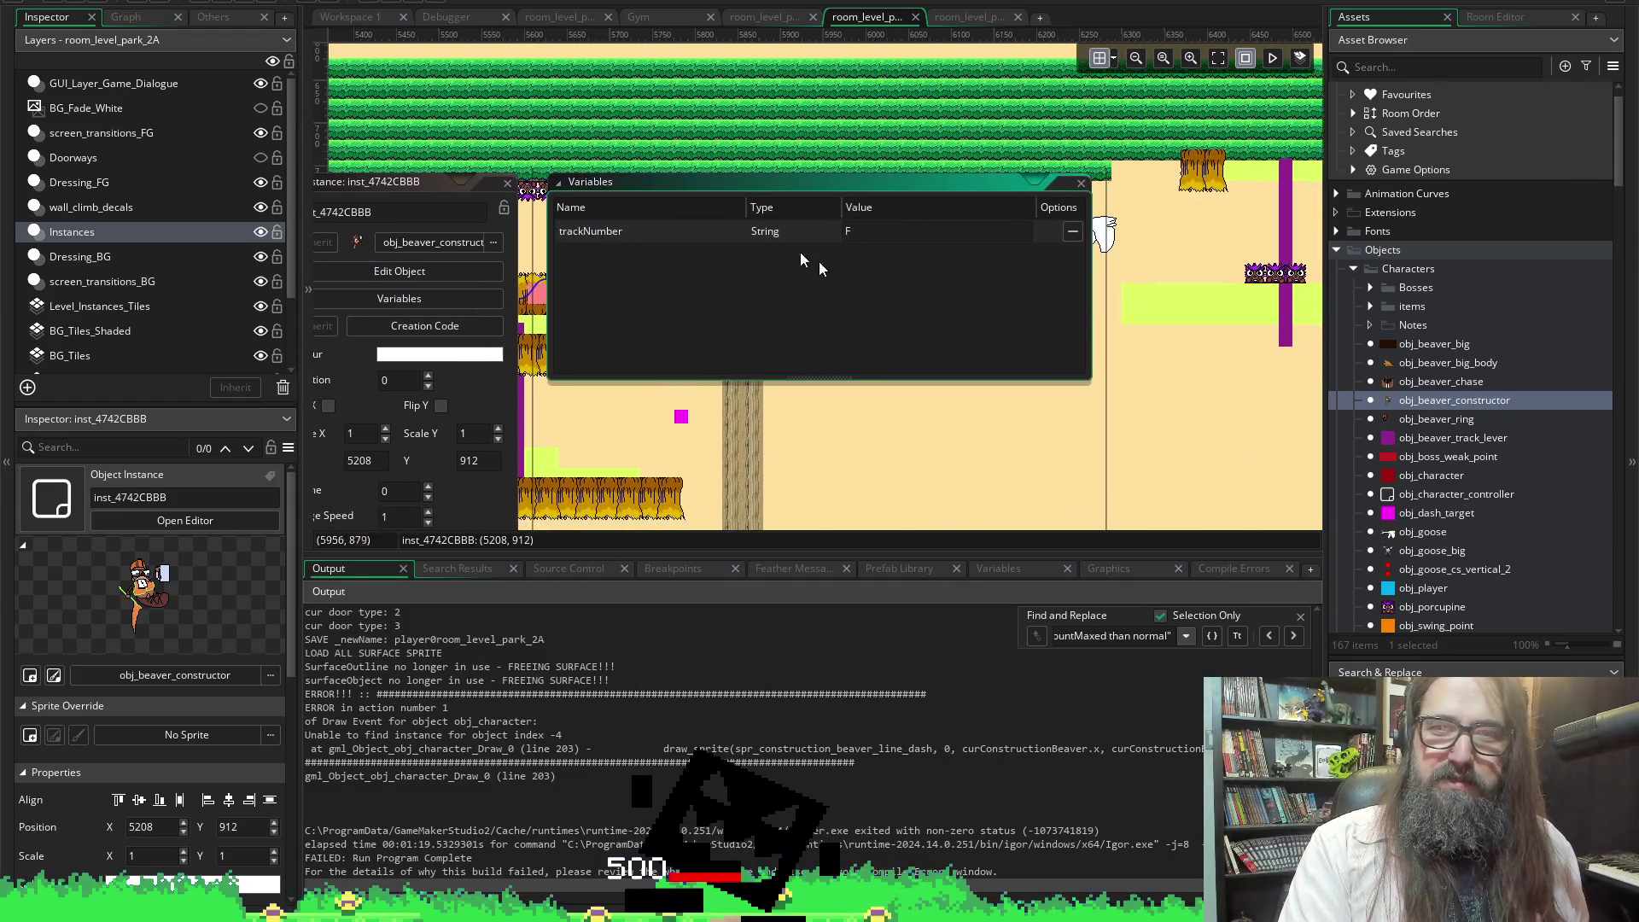
key(BackSpace)
text(H)
click(506, 183)
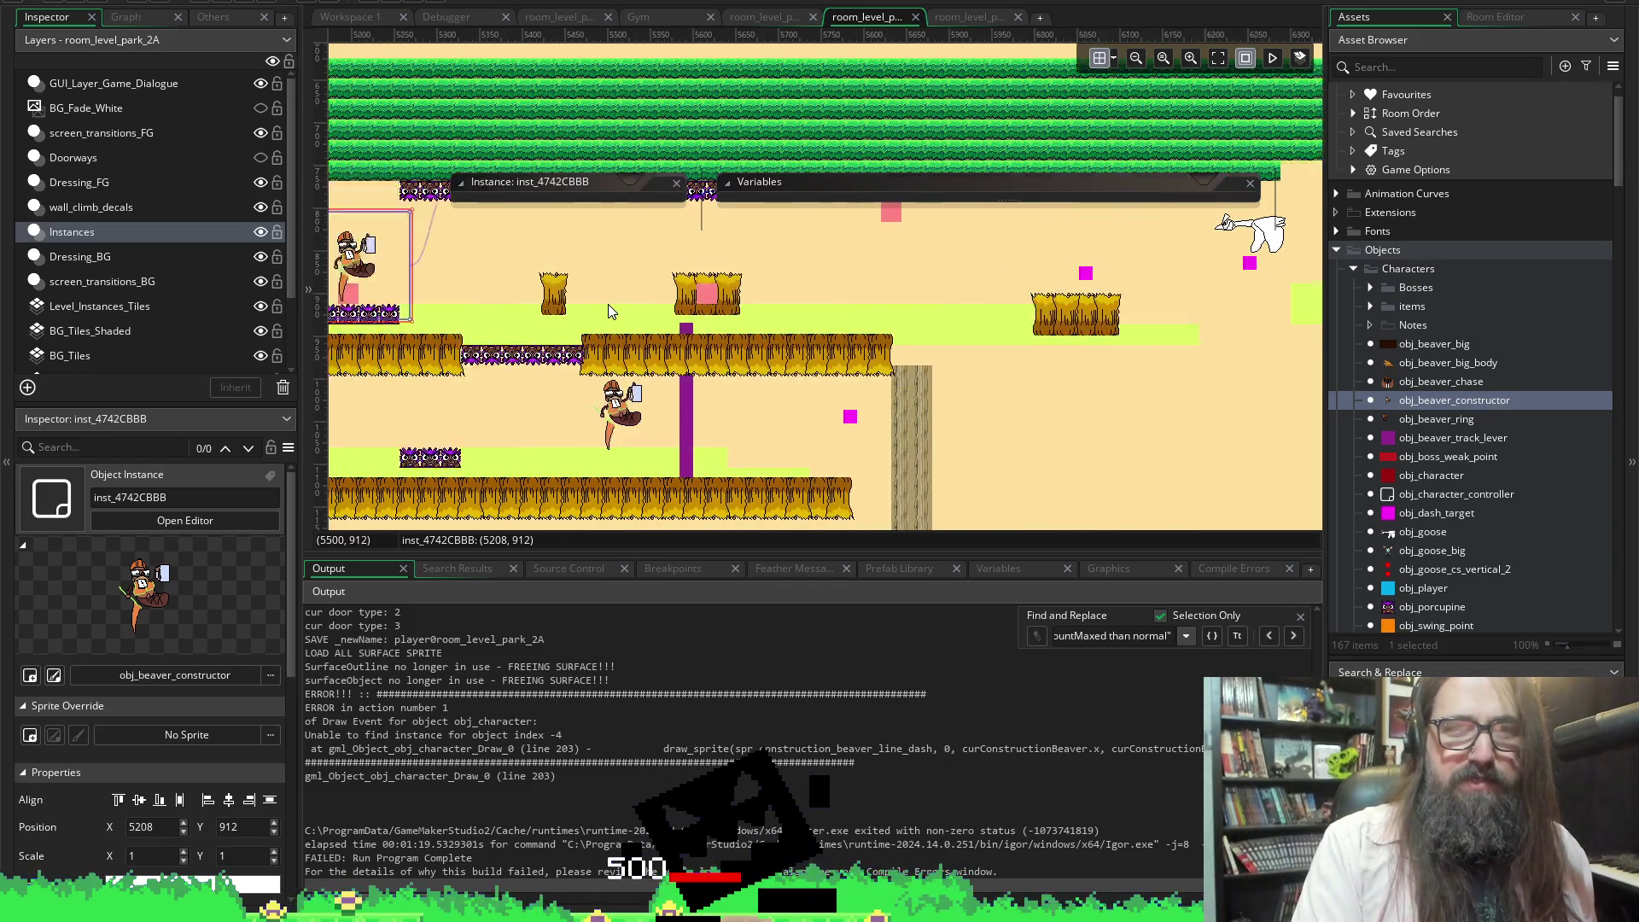
Check the purple track lever's track letter in its variables, then move on to the next lever
click(479, 246)
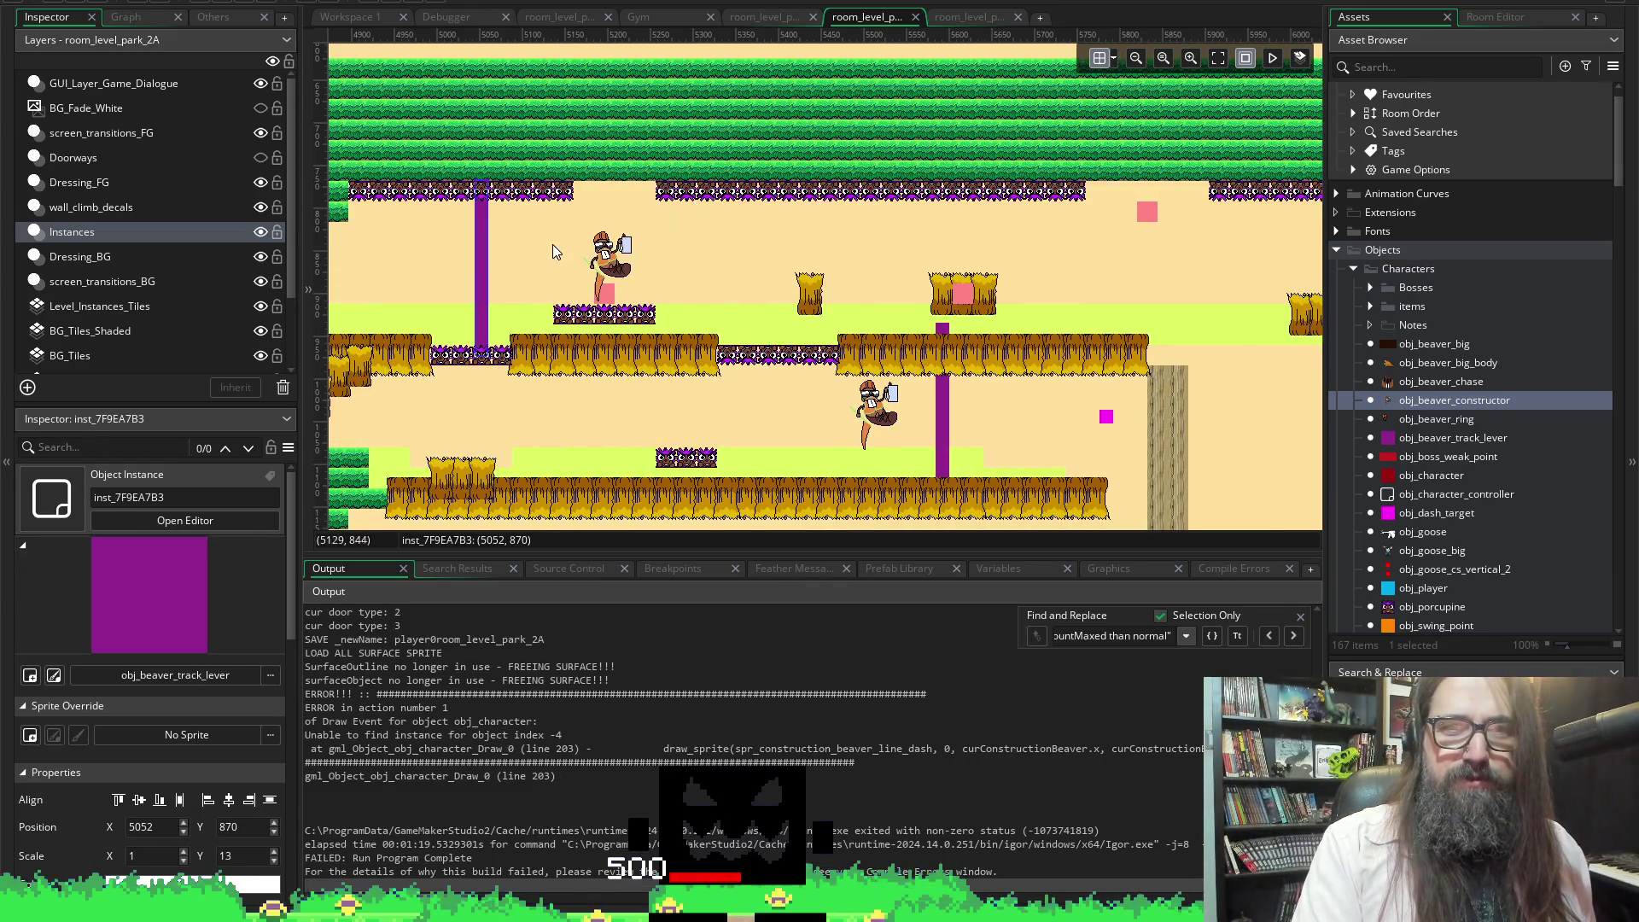
double_click(489, 274)
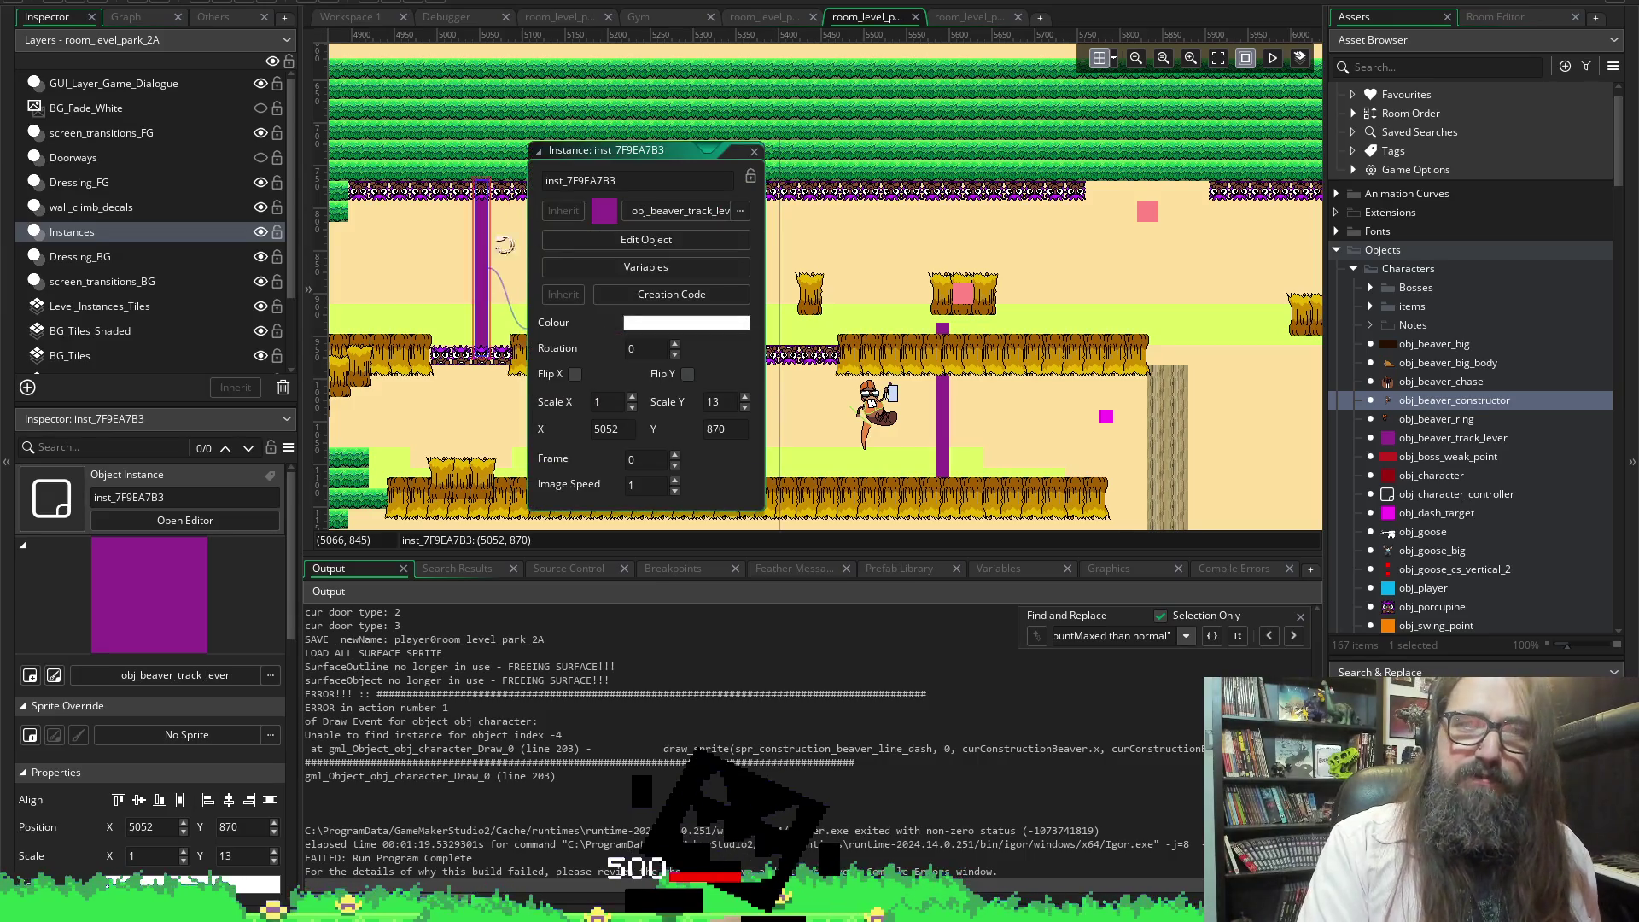
click(657, 268)
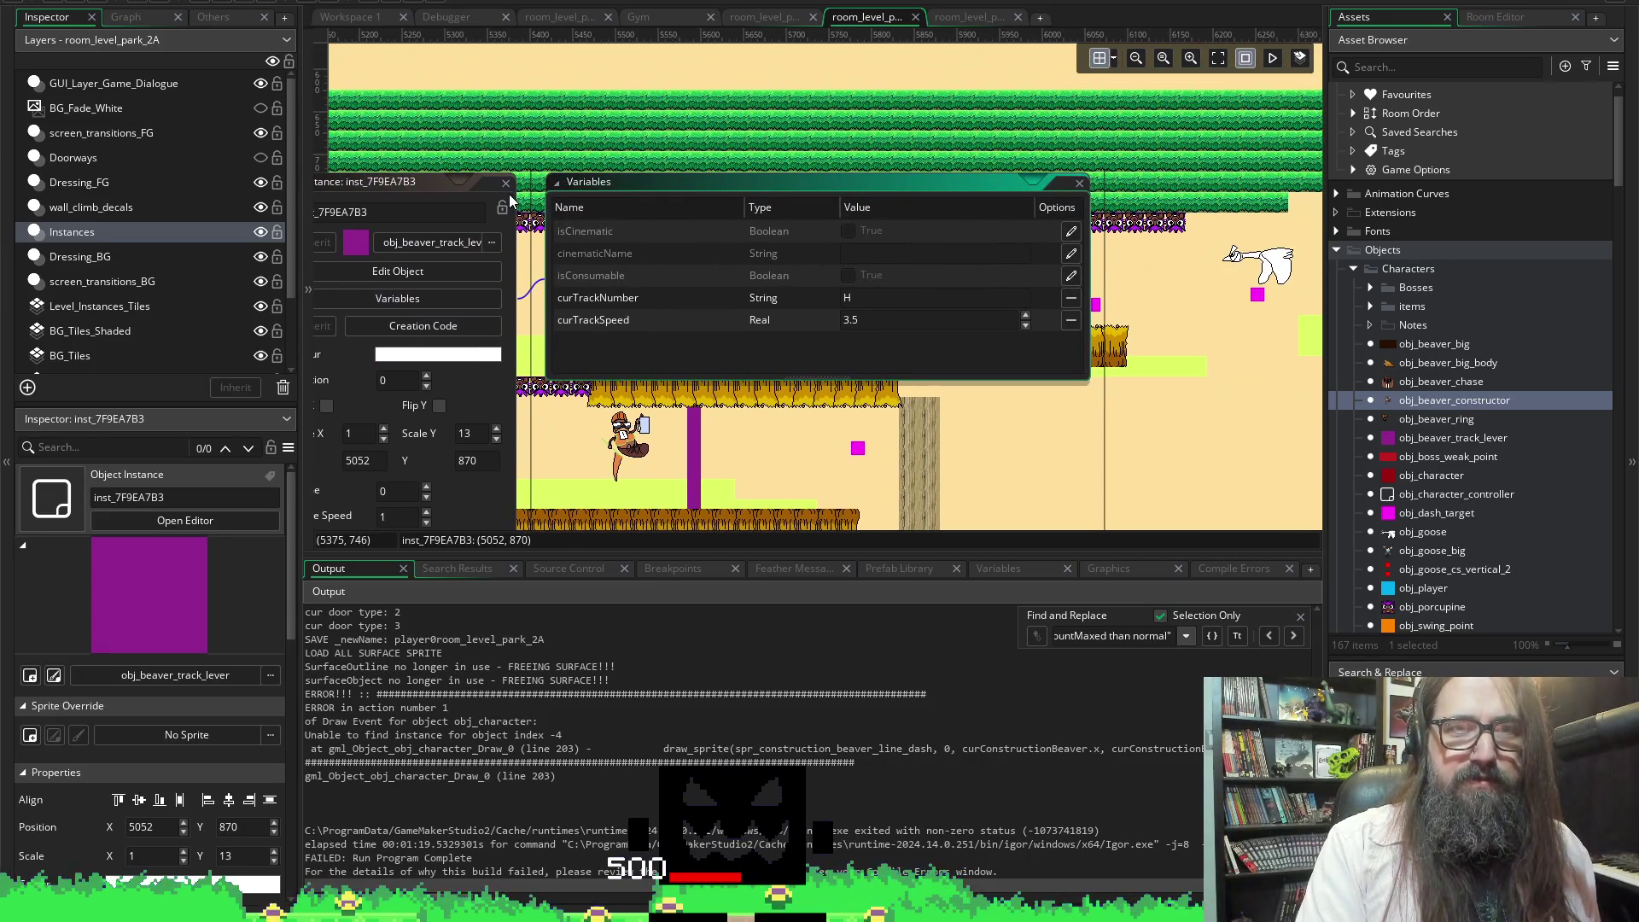
scroll(758, 377, right, 5)
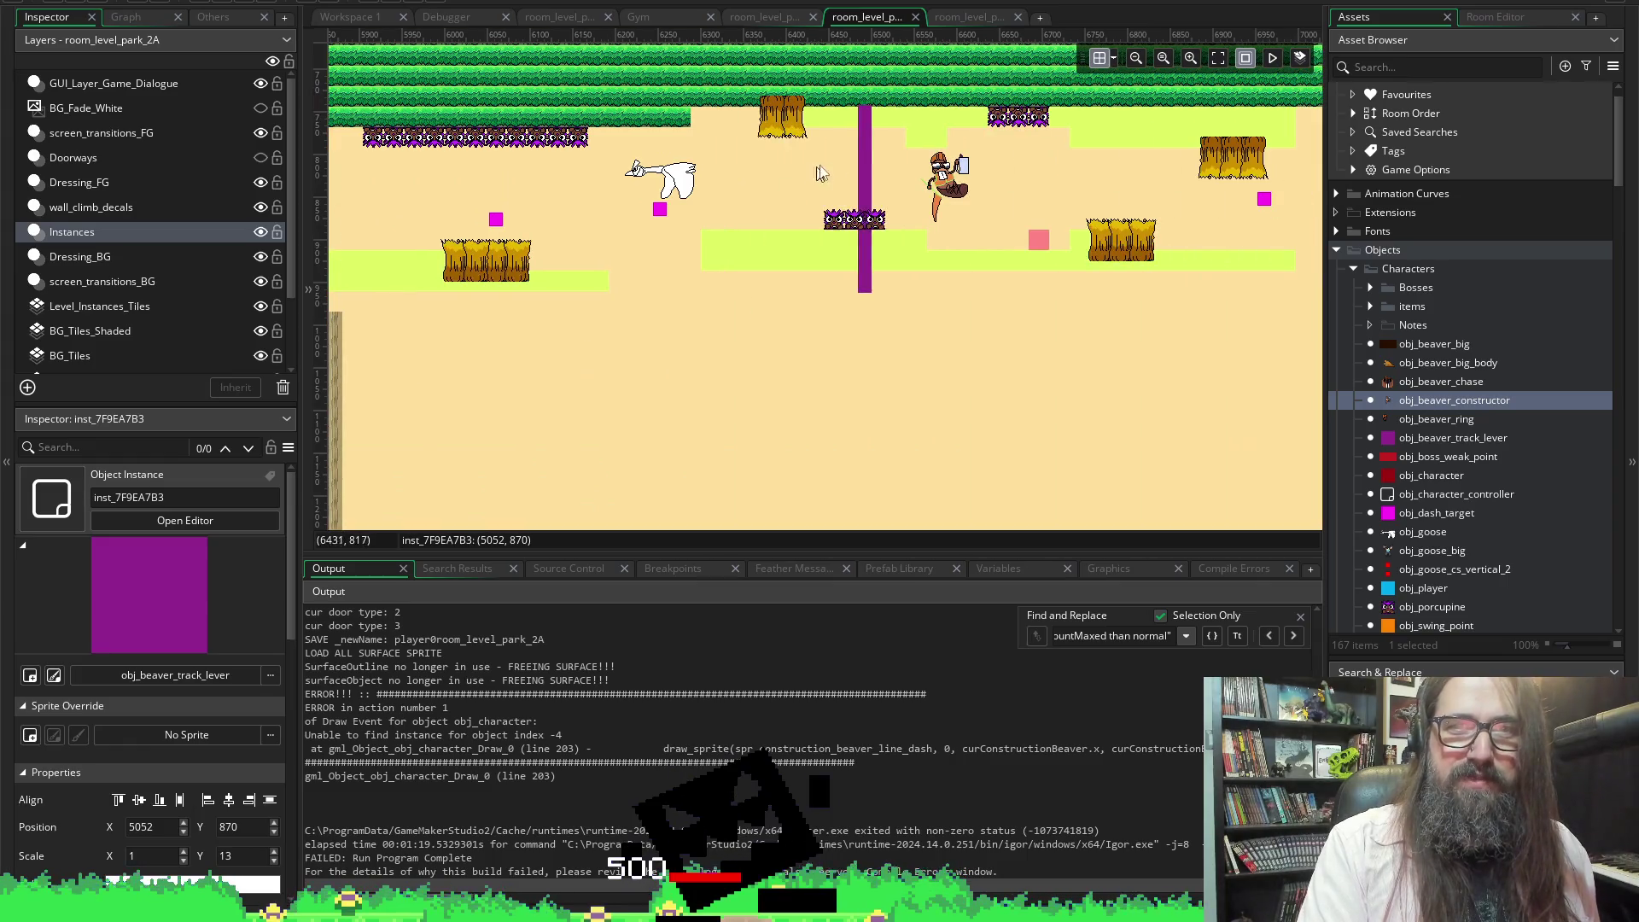
double_click(865, 163)
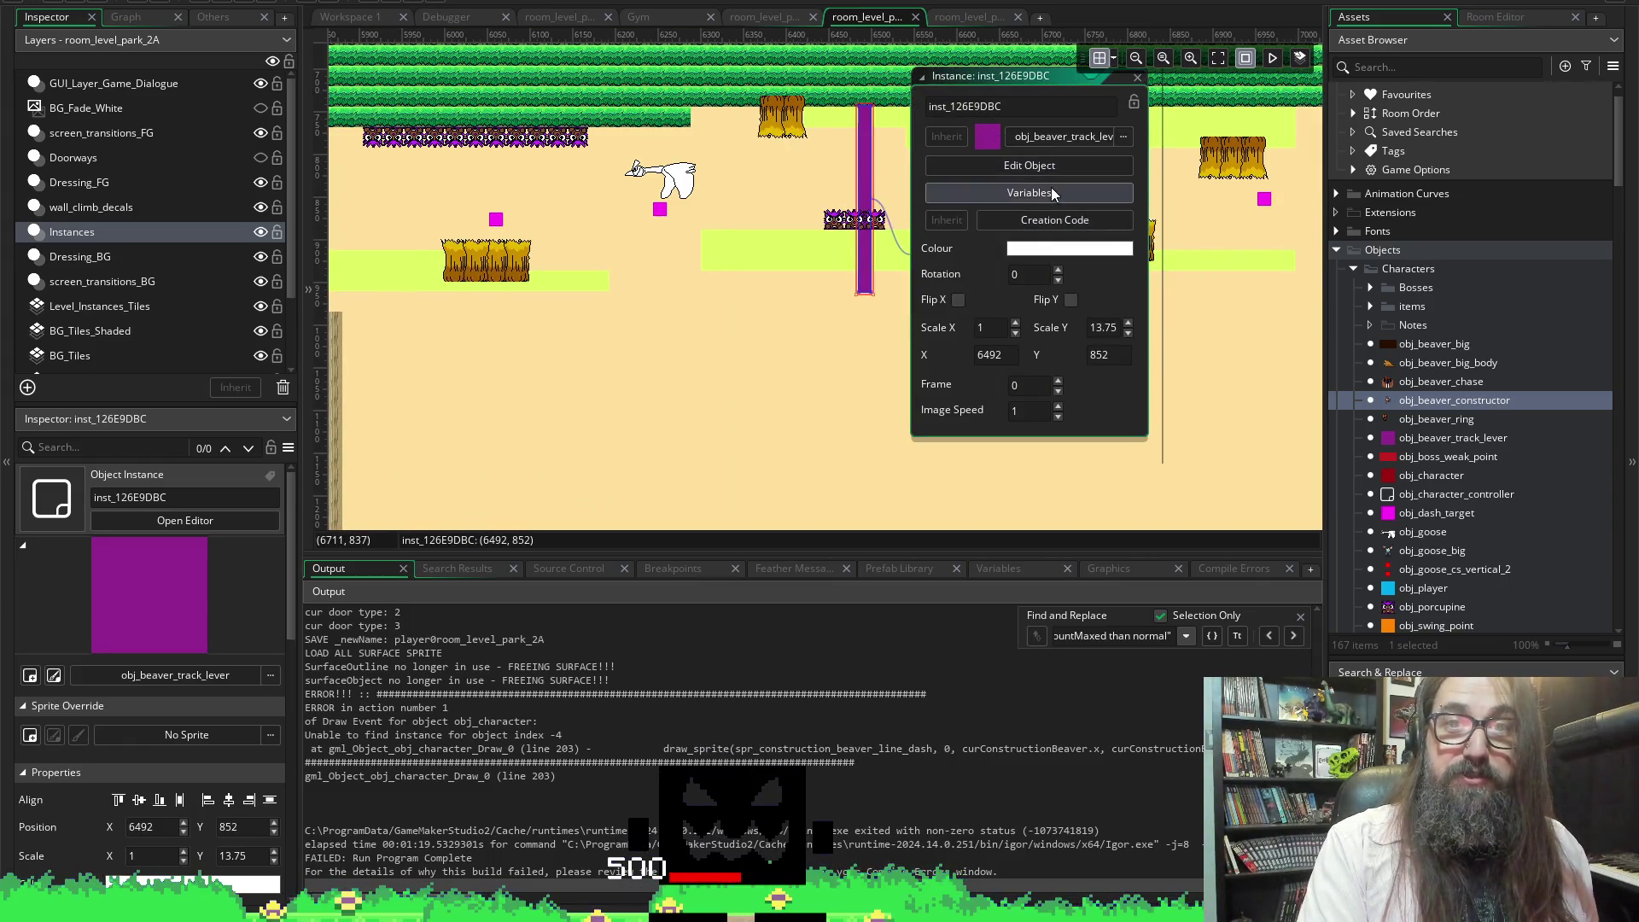
Review the next lever's track number and speed and the next constructor's trackNumber
click(1052, 187)
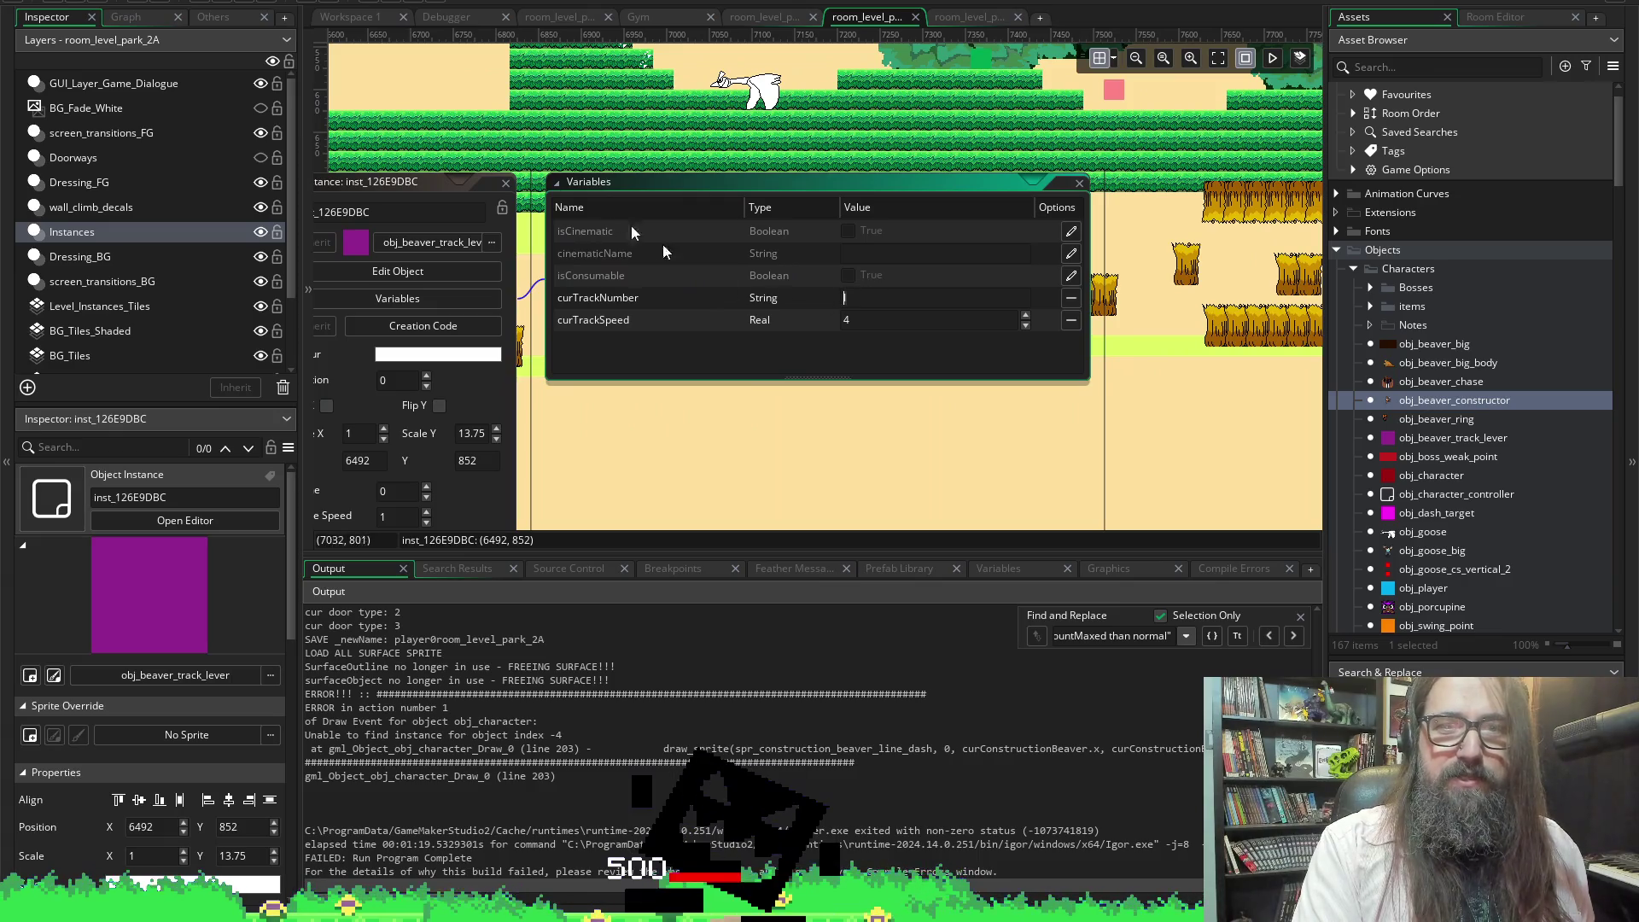
click(506, 182)
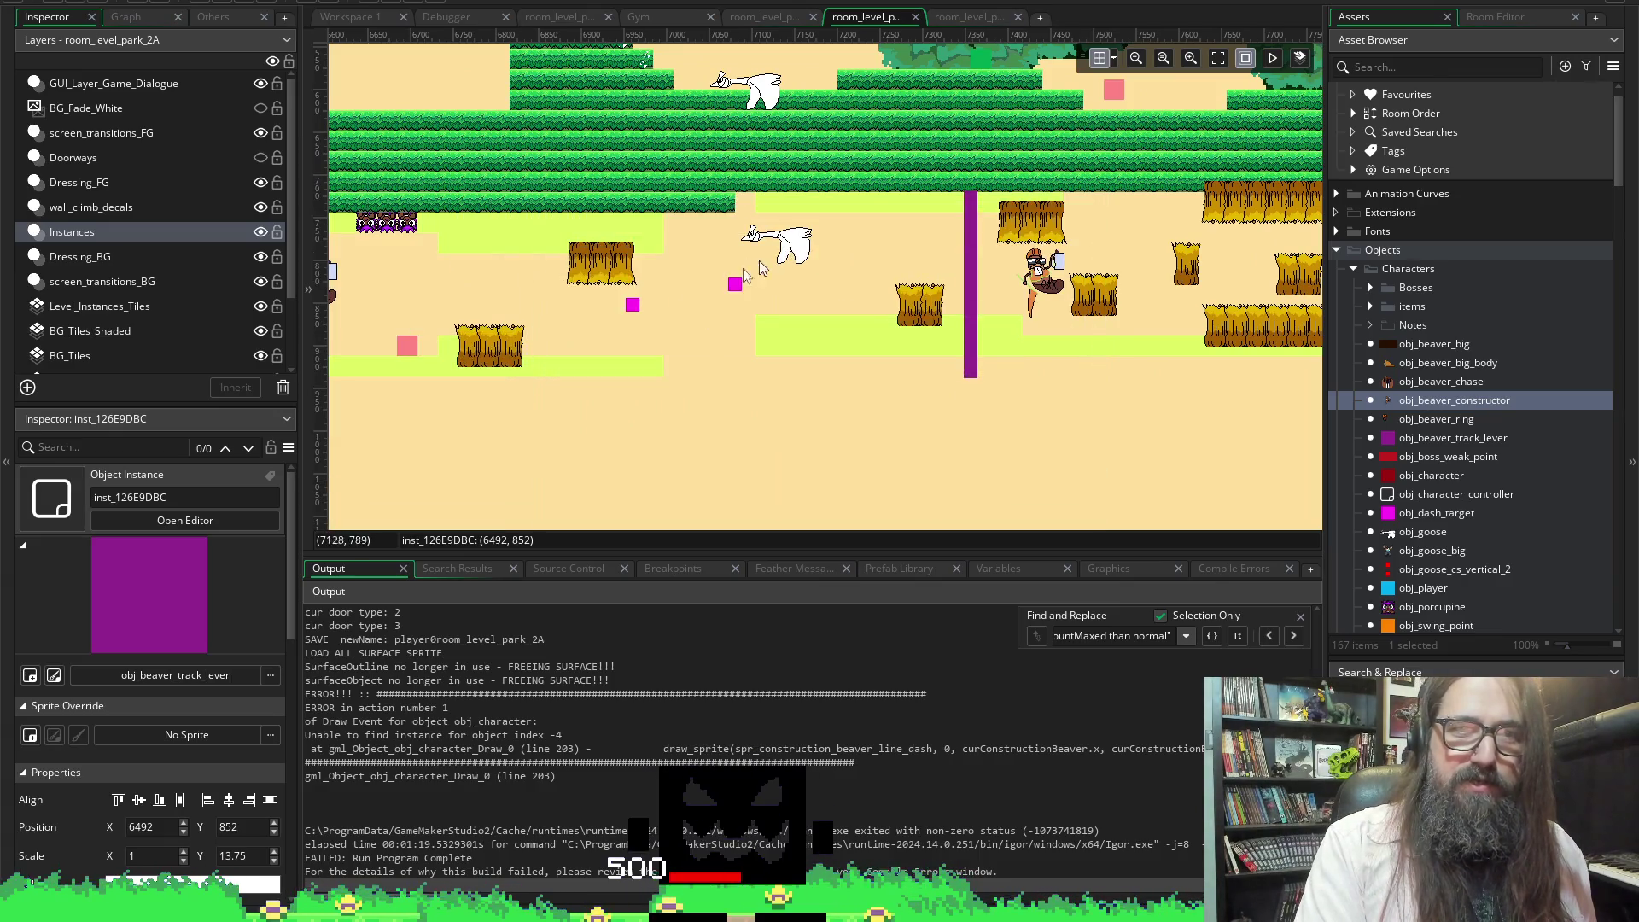
double_click(570, 291)
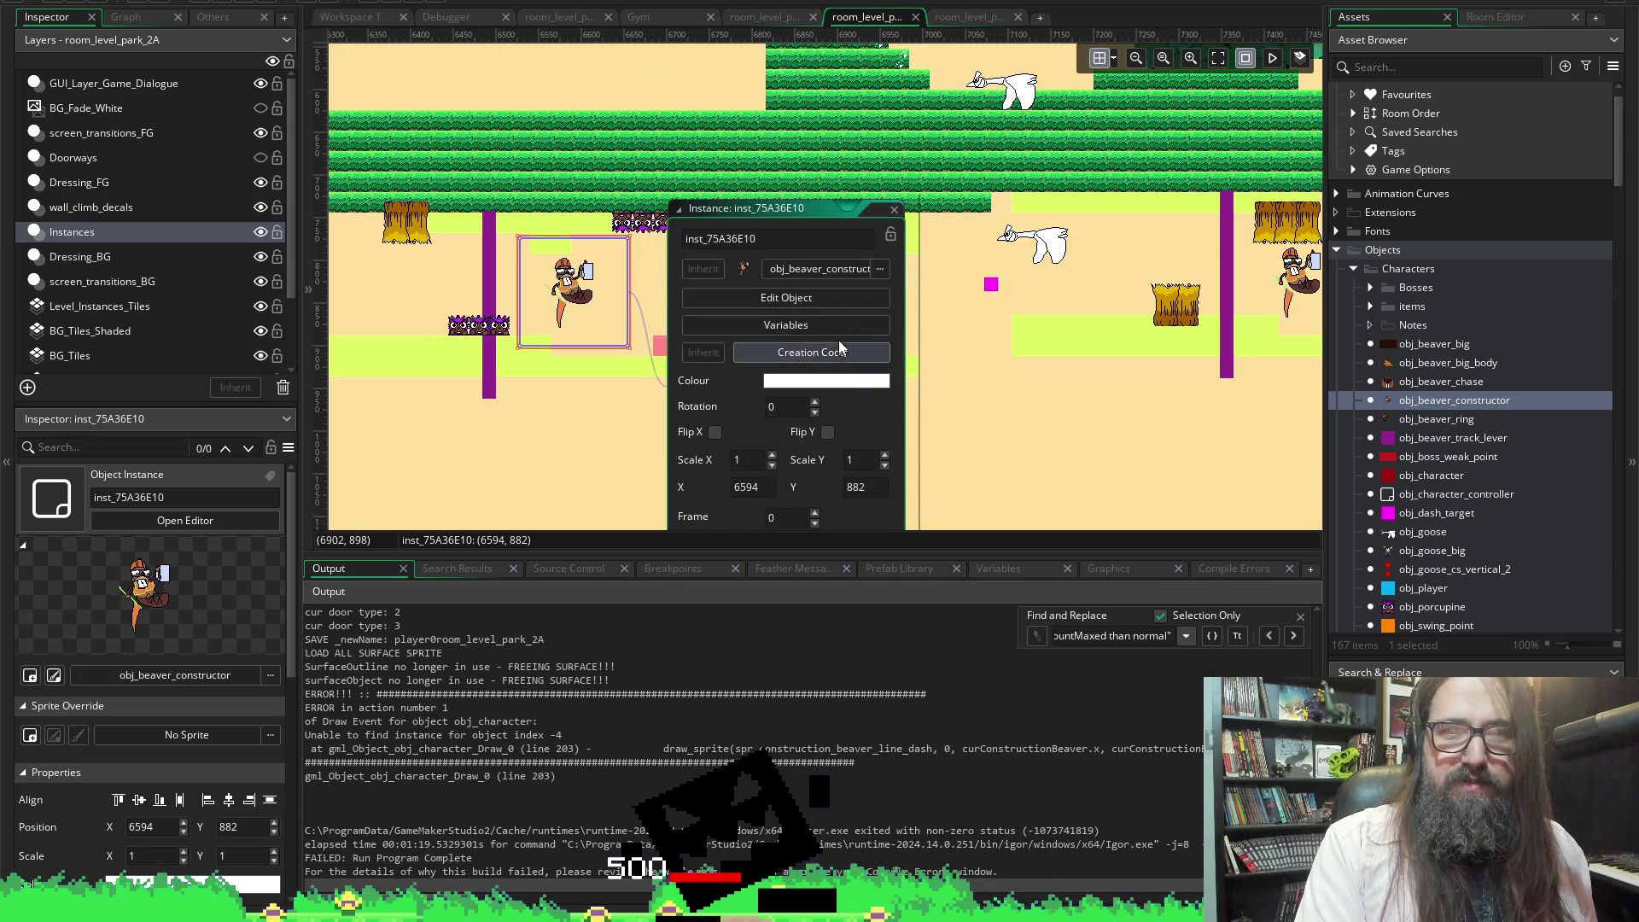
click(826, 324)
click(871, 228)
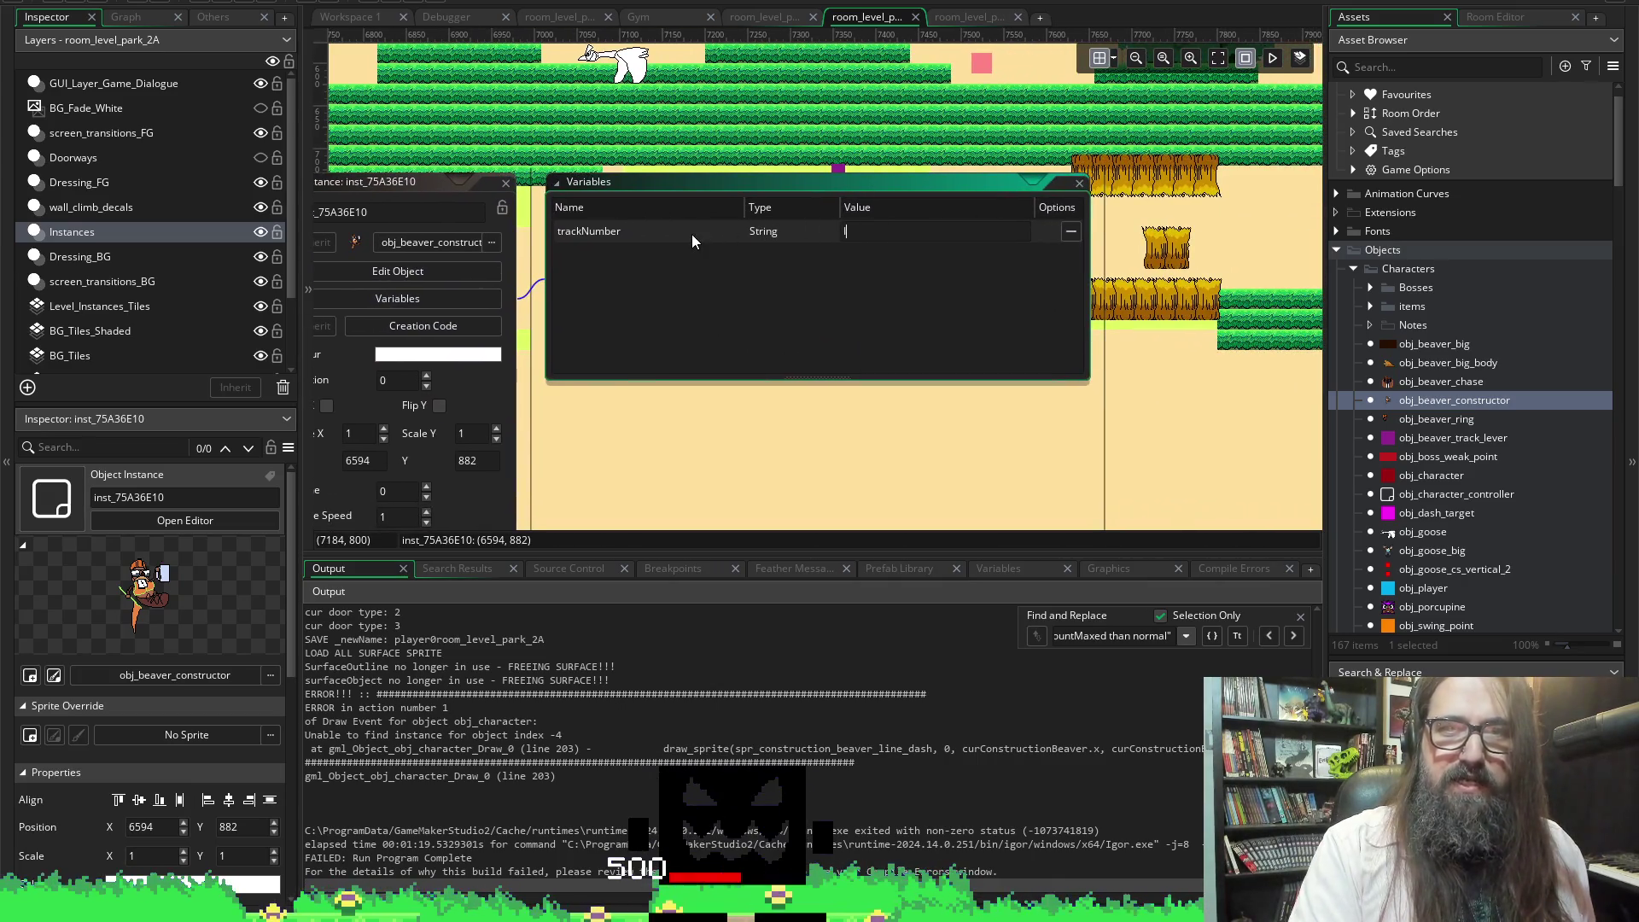
click(506, 182)
Scroll to the next level section and check that track lever's track number and speed
mouse_move(914, 214)
mouse_down()
mouse_move(956, 362)
mouse_move(683, 301)
mouse_up()
scroll(683, 301, left, 3)
double_click(751, 183)
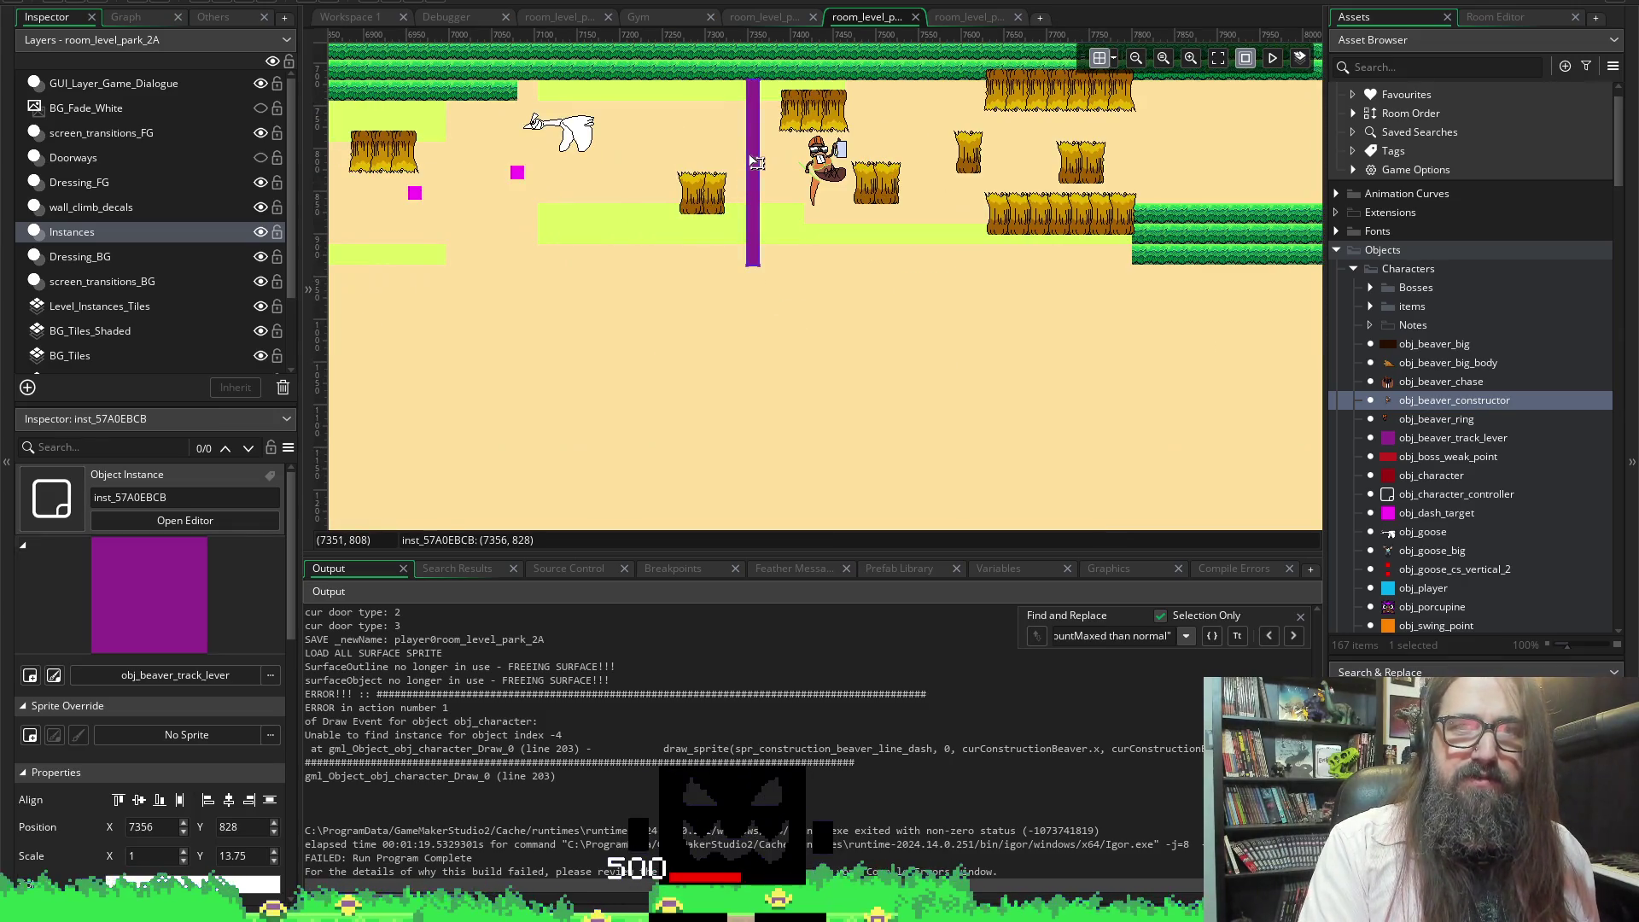
click(934, 173)
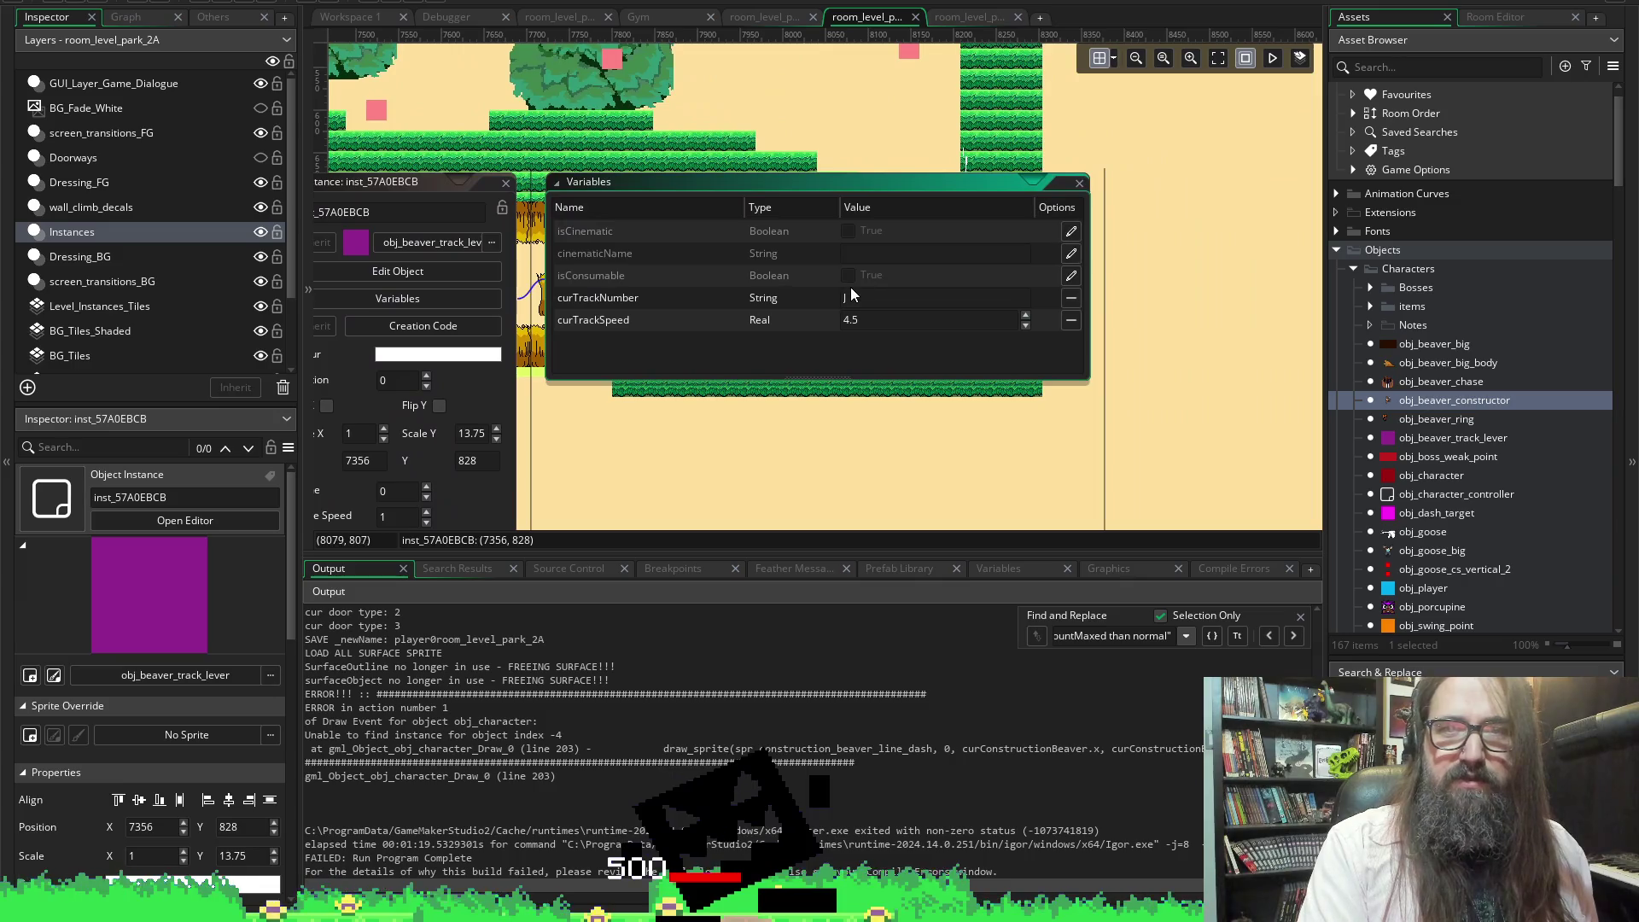
click(1079, 183)
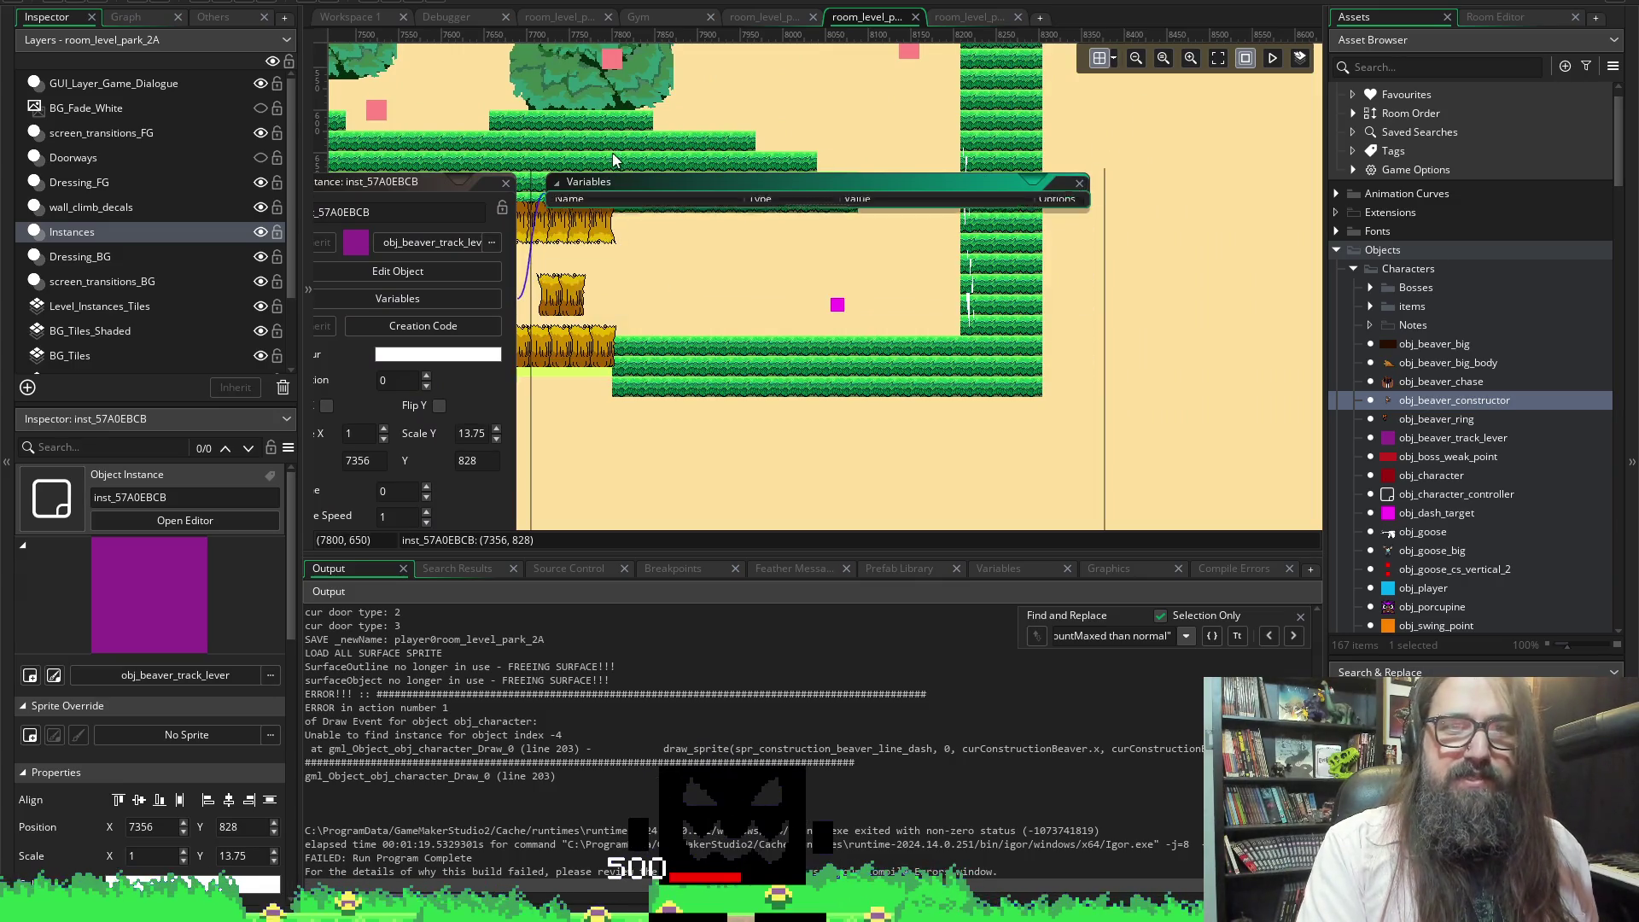
scroll(912, 113, left, 5)
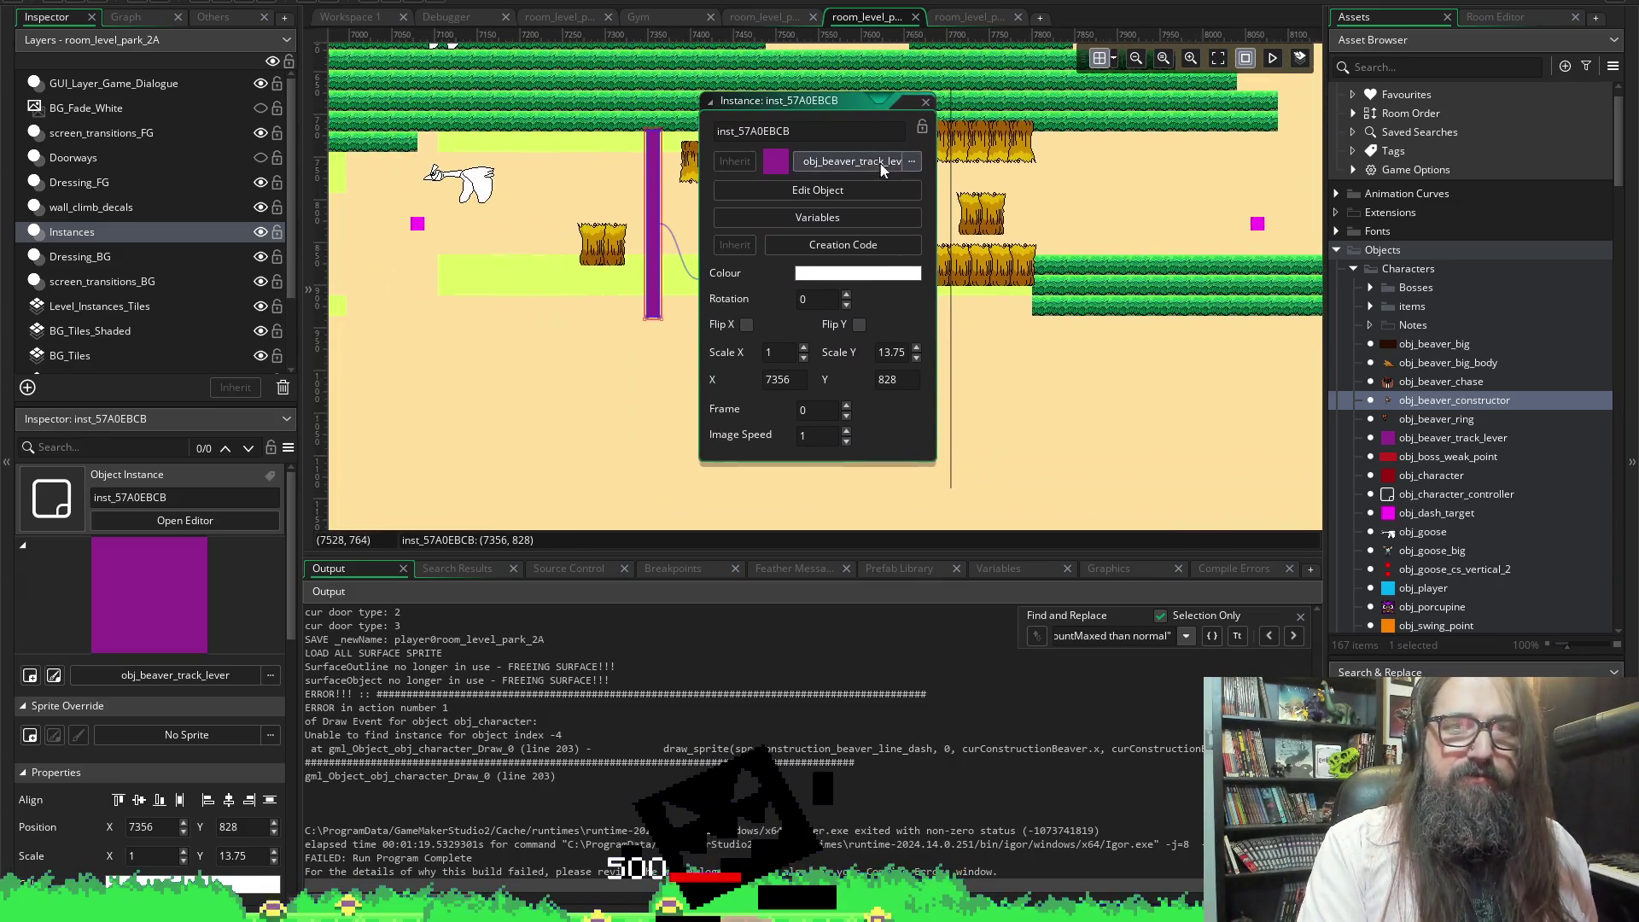
click(927, 104)
Check the last beaver constructor's trackNumber, then build and run the game
double_click(724, 218)
click(865, 253)
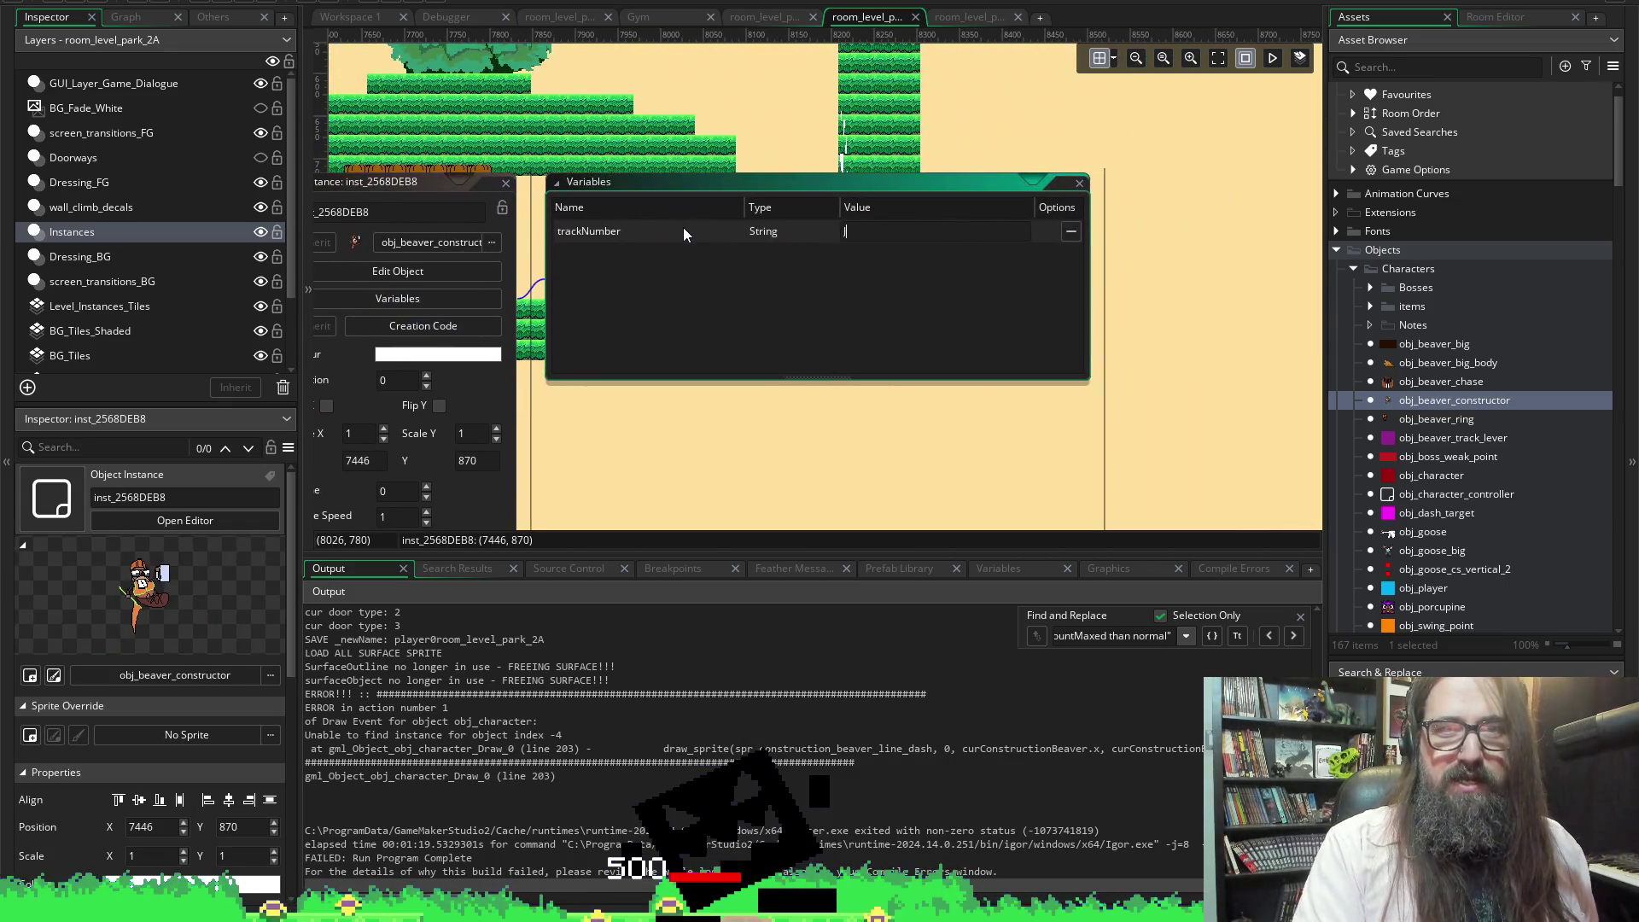
click(1080, 182)
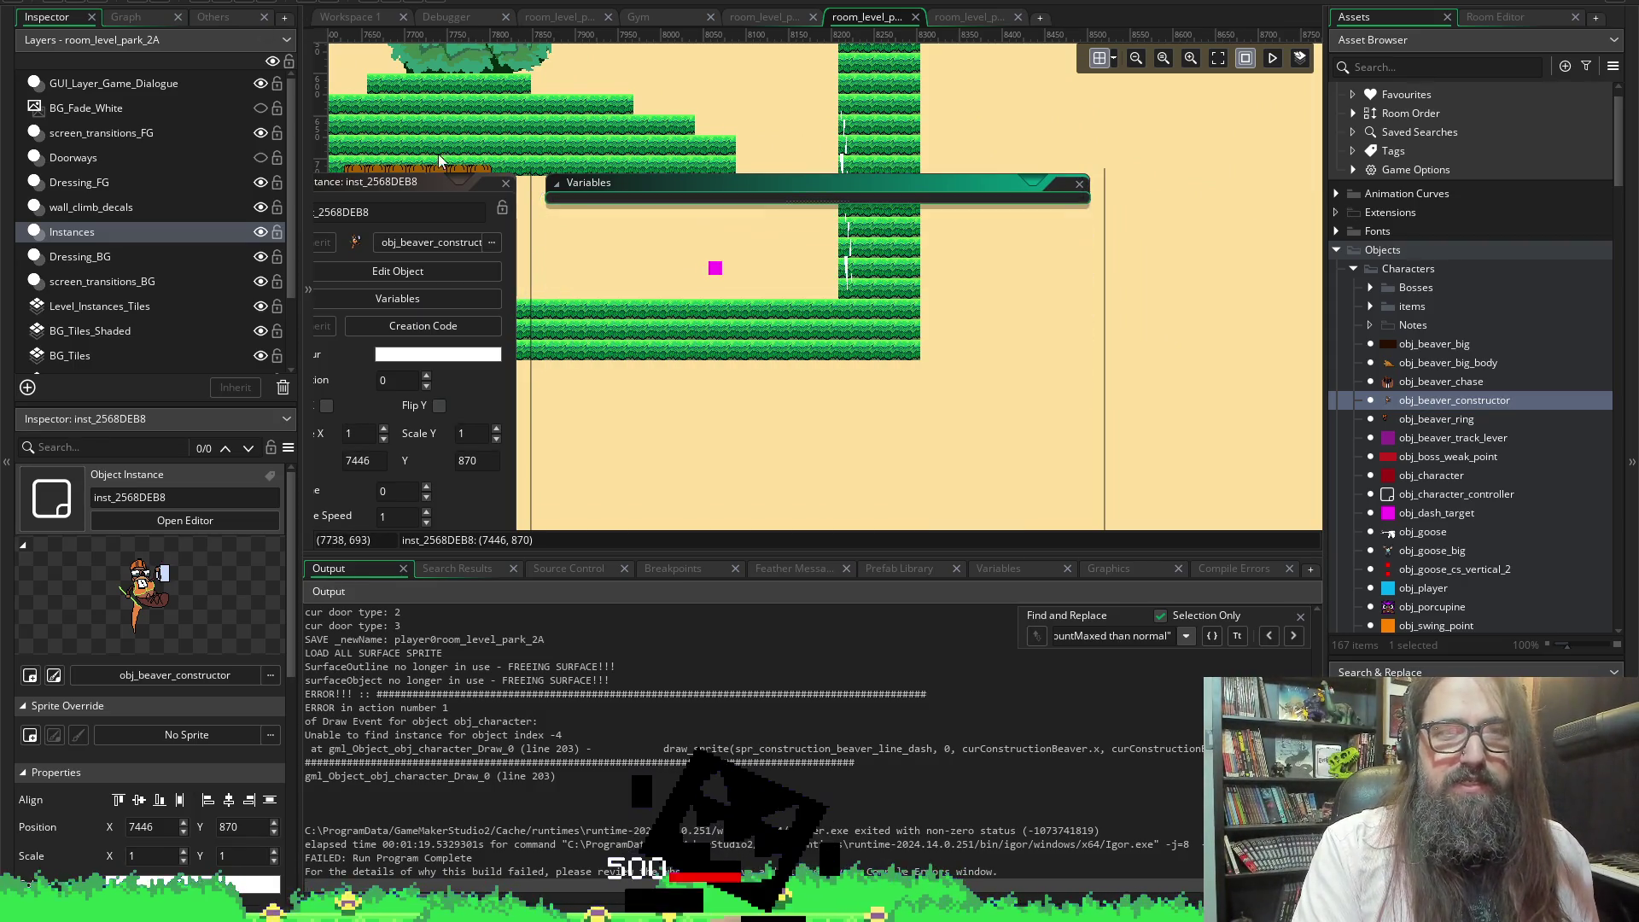
click(916, 102)
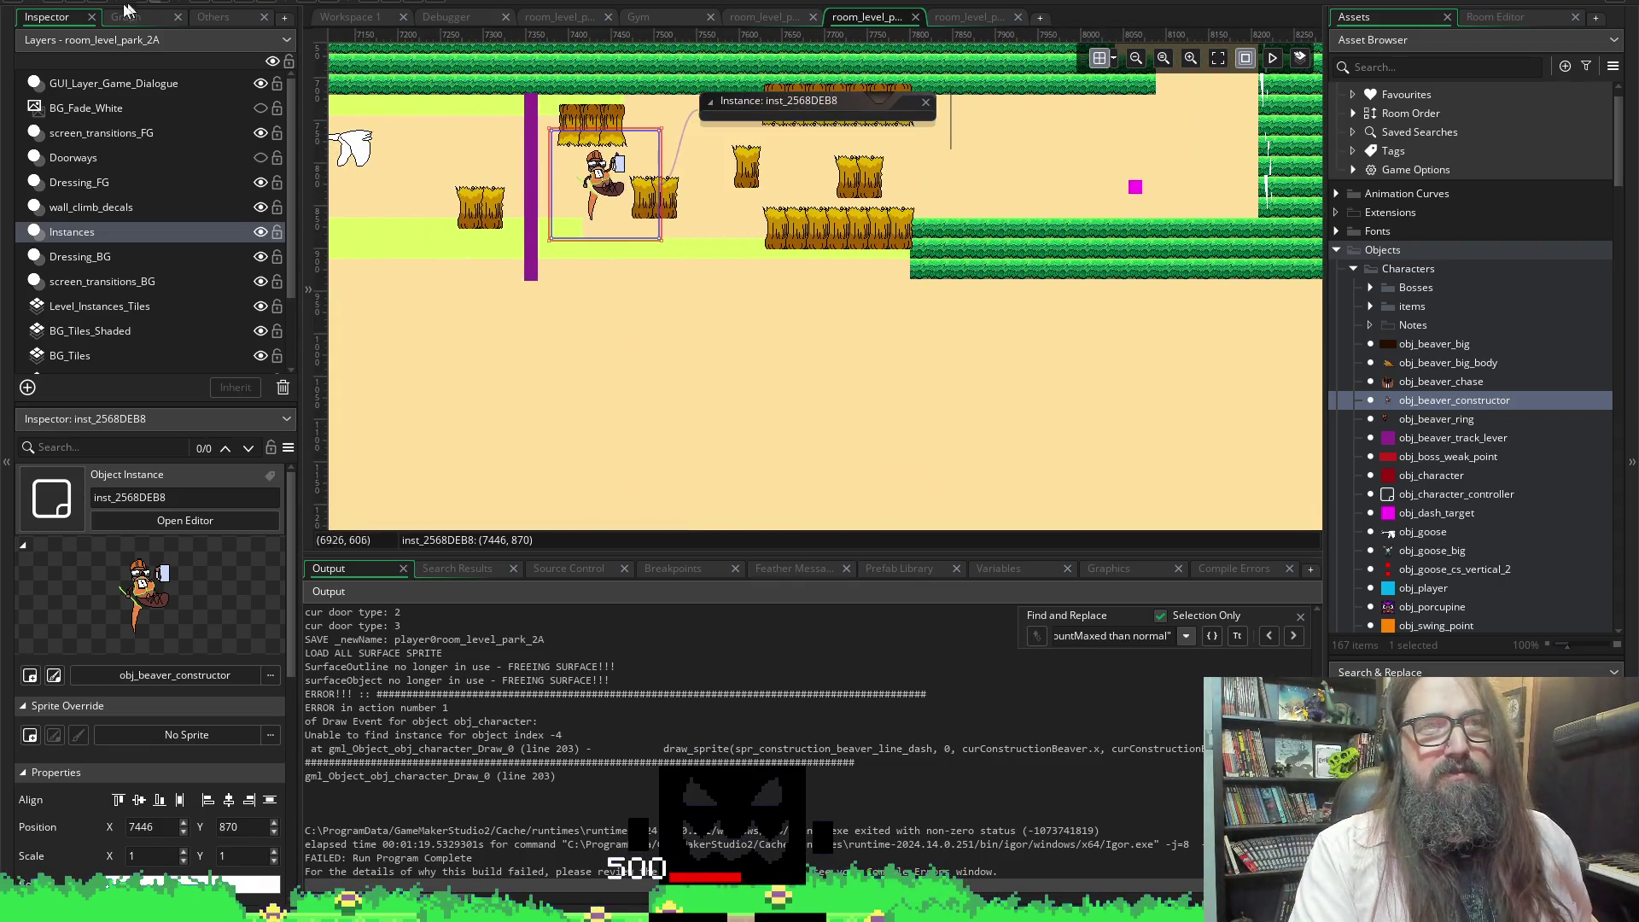
click(223, 4)
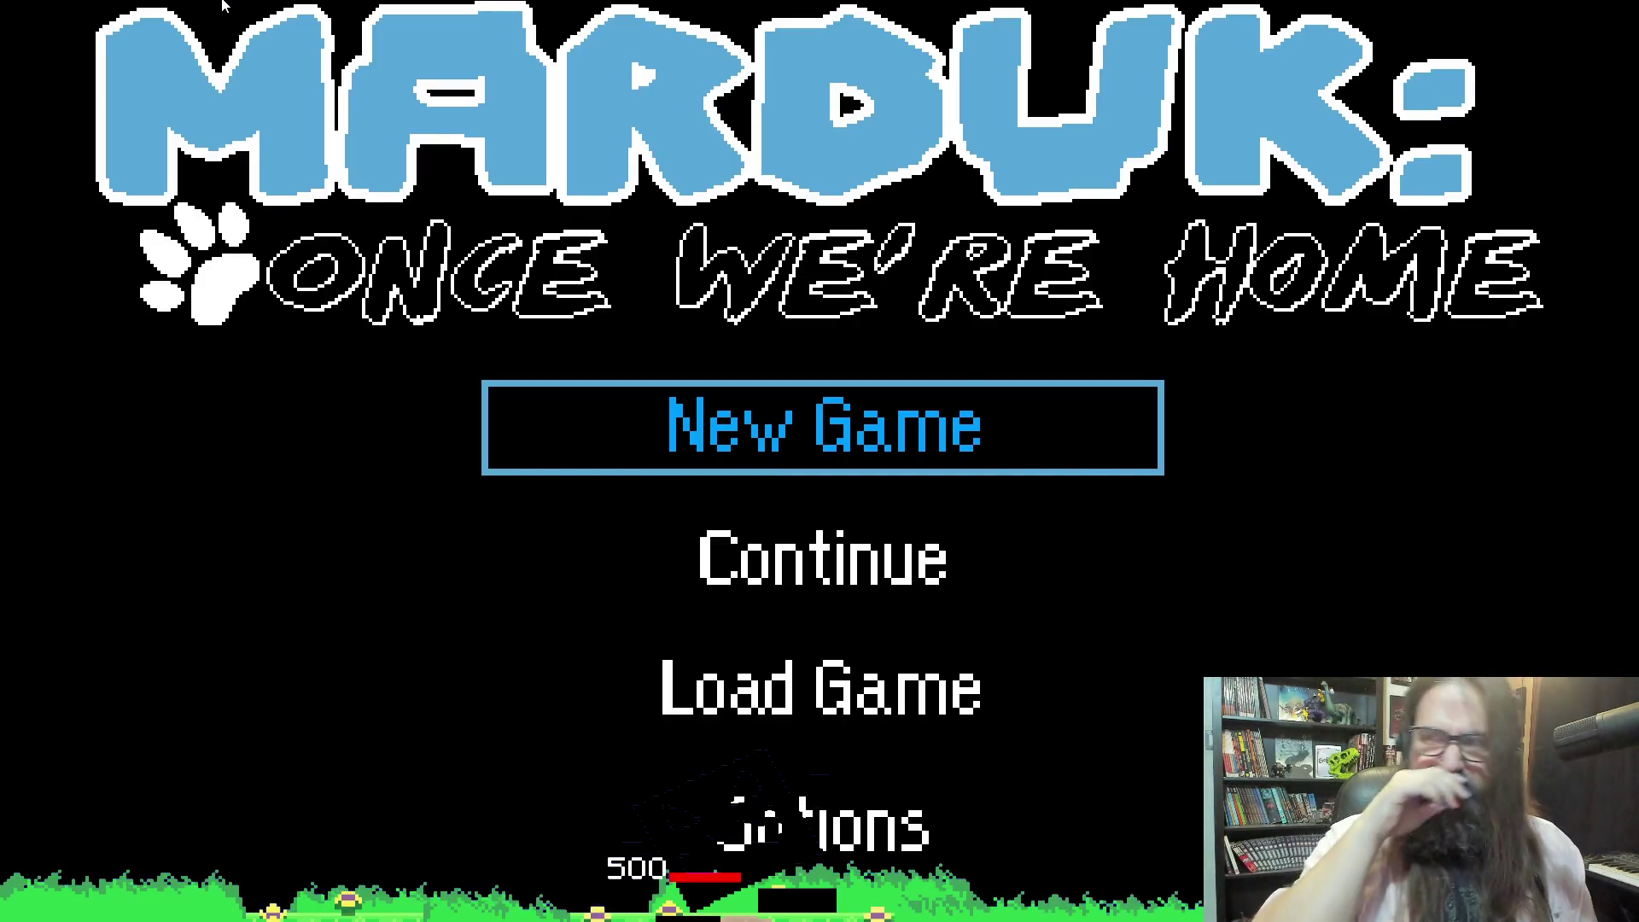
Continue the saved game from the title menu, play the level, and clear the obj_character Draw Code Error
key(Down)
key(Return)
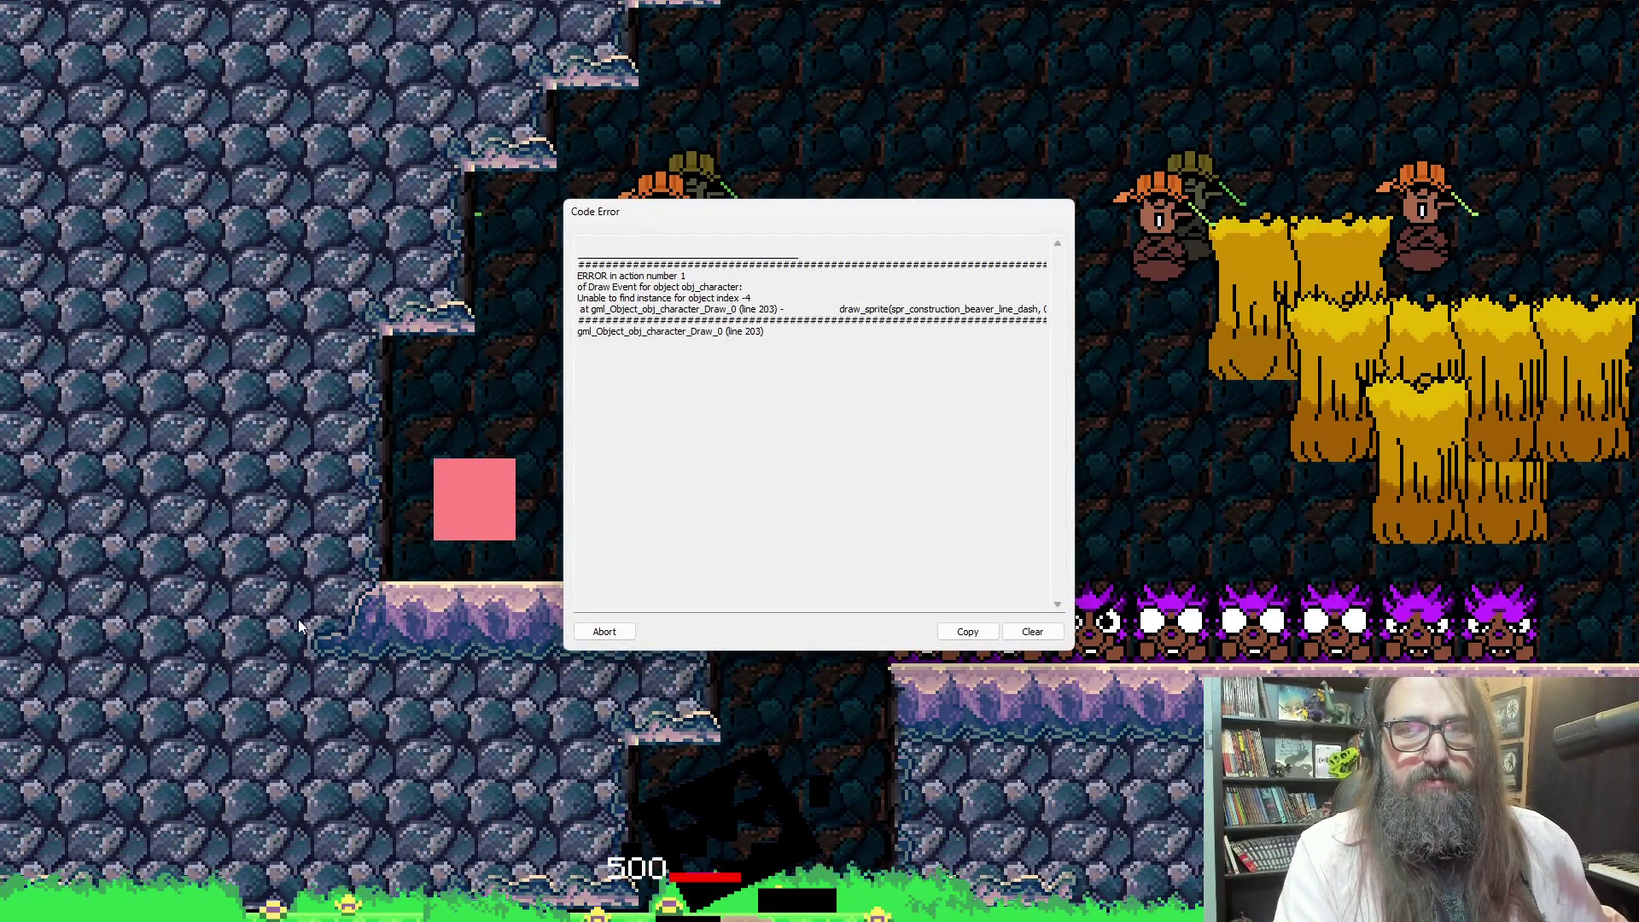
click(605, 631)
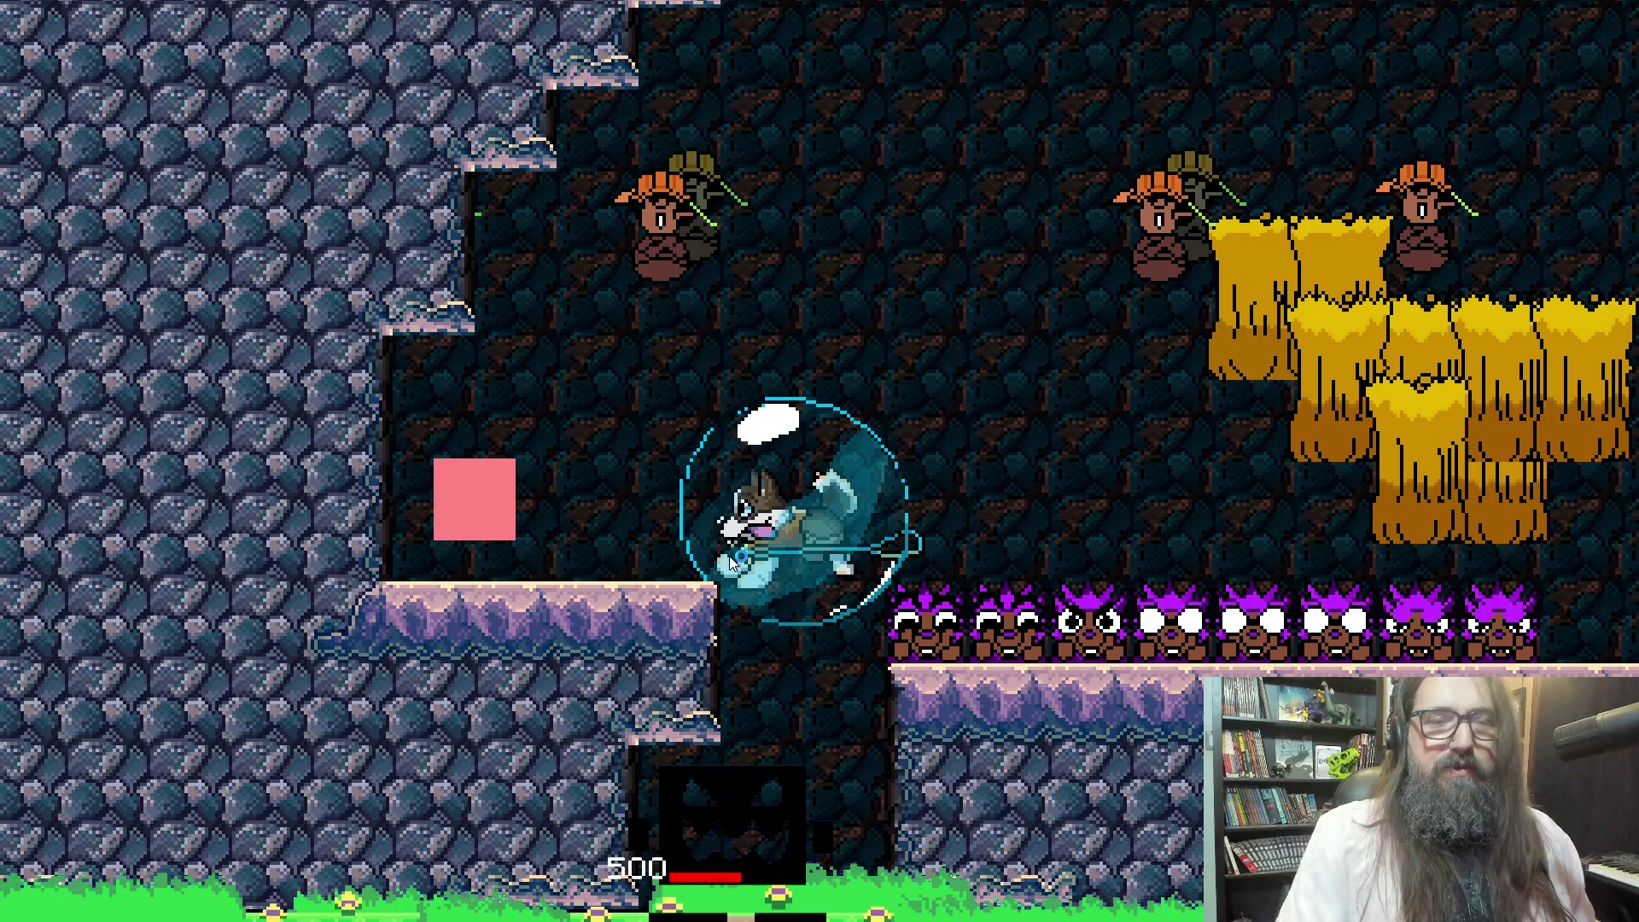